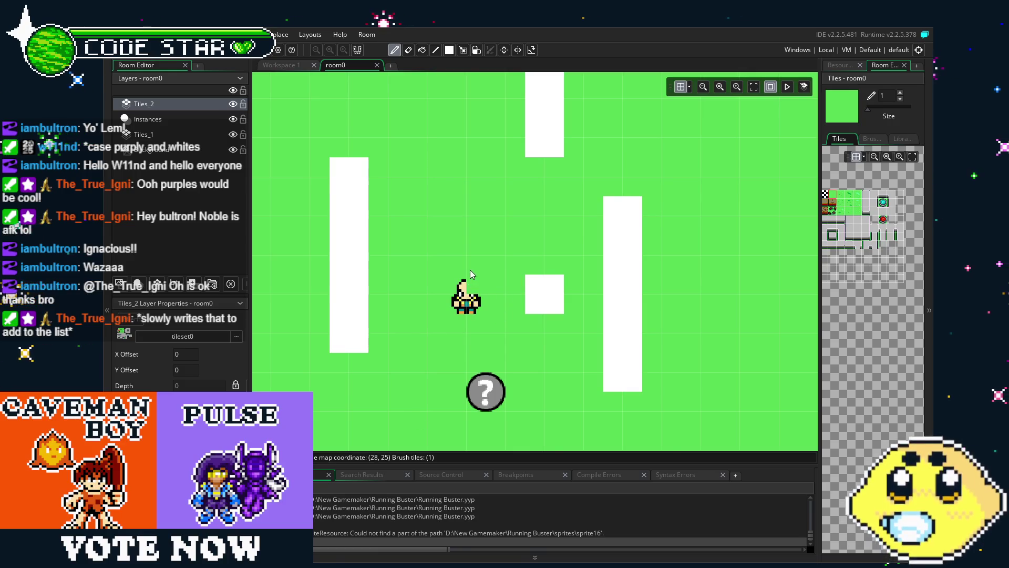
Reselect the Tiles_2 layer and widen the Tiles panel to show the whole tileset
{"action": "left_click_drag", "start_coordinate": [471, 275], "coordinate": [508, 272]}
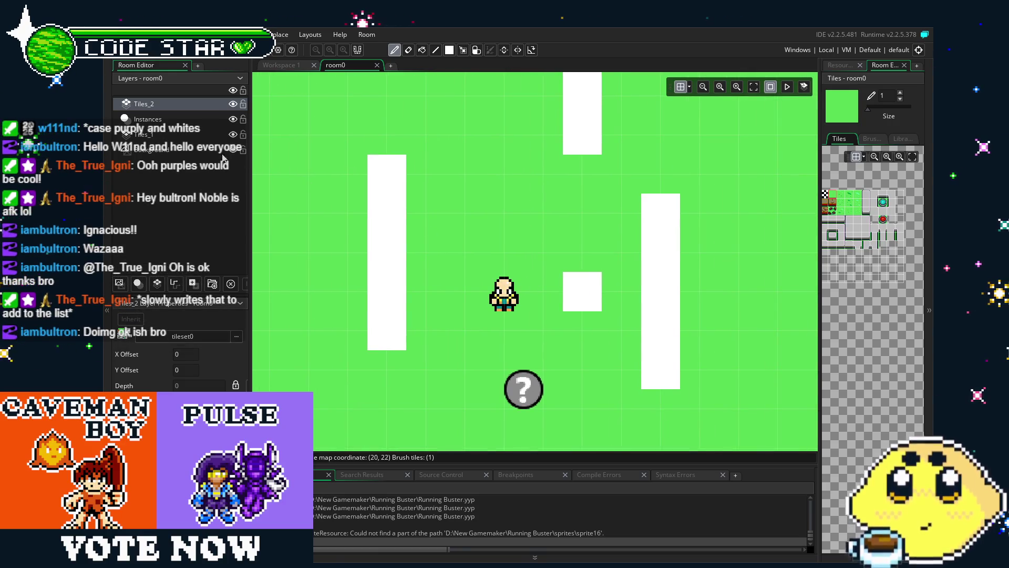
{"action": "left_click", "coordinate": [167, 135]}
{"action": "left_click", "coordinate": [162, 104]}
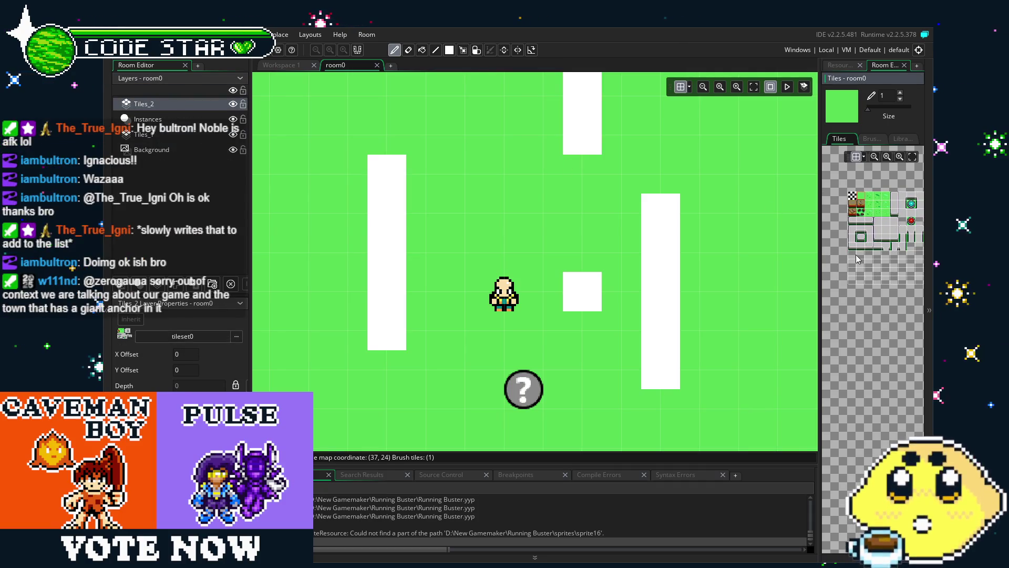
{"action": "left_click_drag", "start_coordinate": [820, 298], "coordinate": [757, 298]}
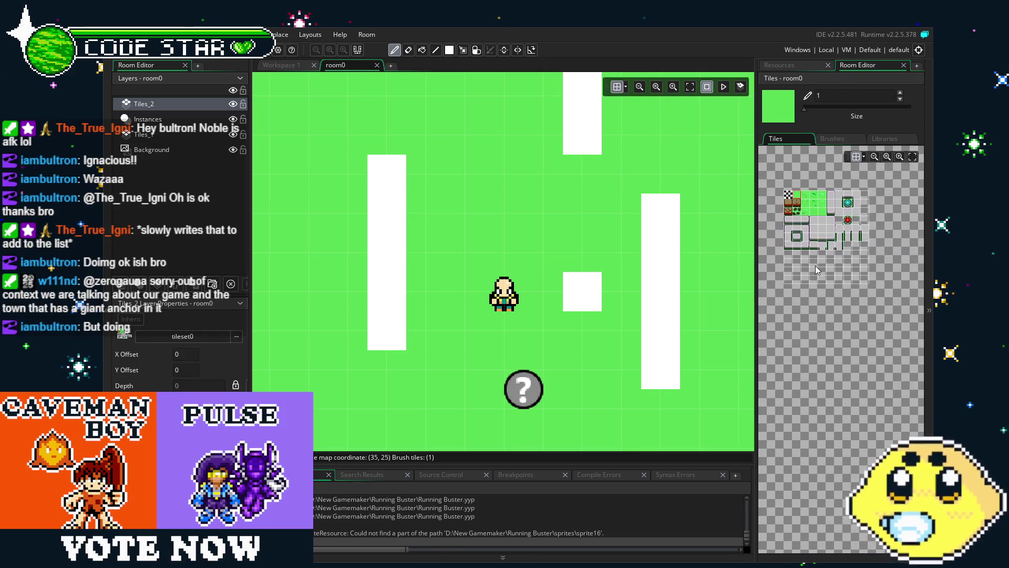
{"action": "left_click_drag", "start_coordinate": [847, 301], "coordinate": [840, 323]}
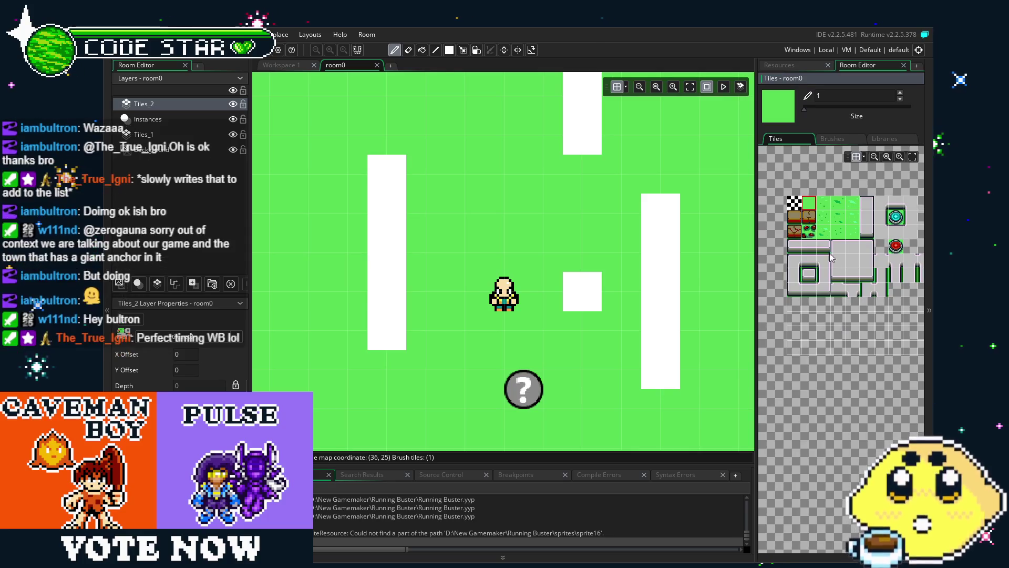
Pick the grey wall-cap tile, switch to the eraser, and show the Resources list
{"action": "left_click", "coordinate": [810, 250]}
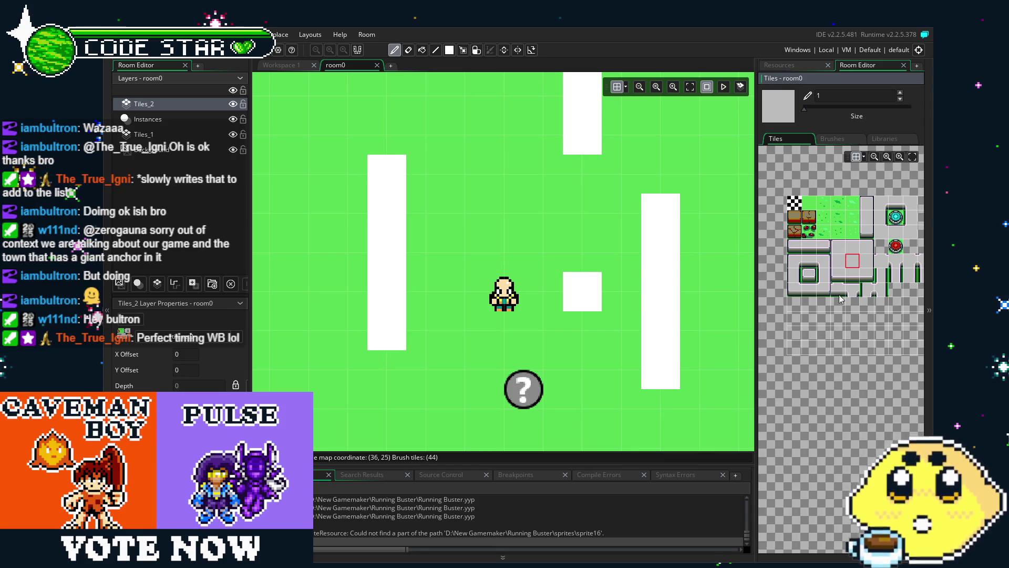
{"action": "left_click", "coordinate": [861, 204]}
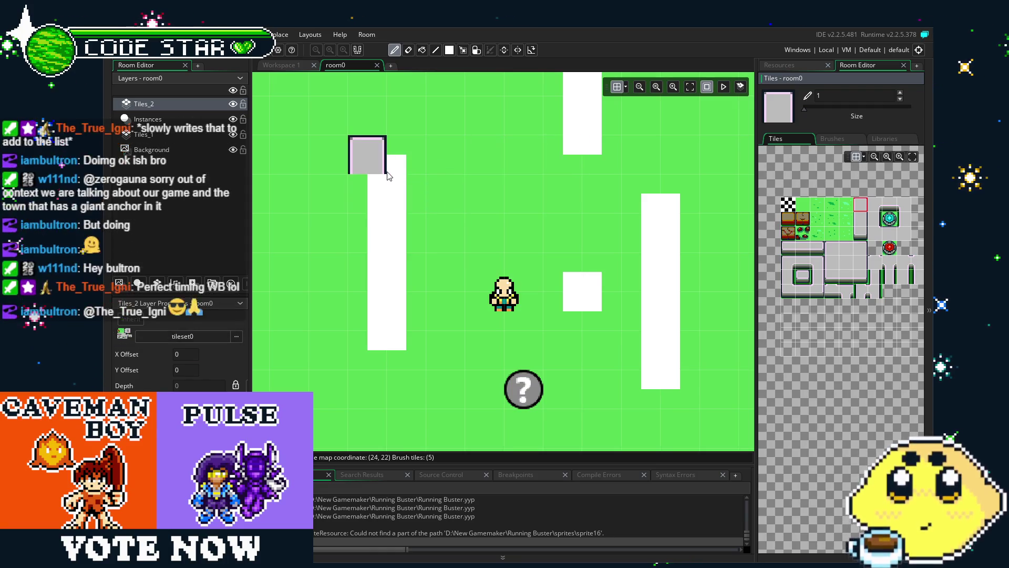
{"action": "key", "text": "e"}
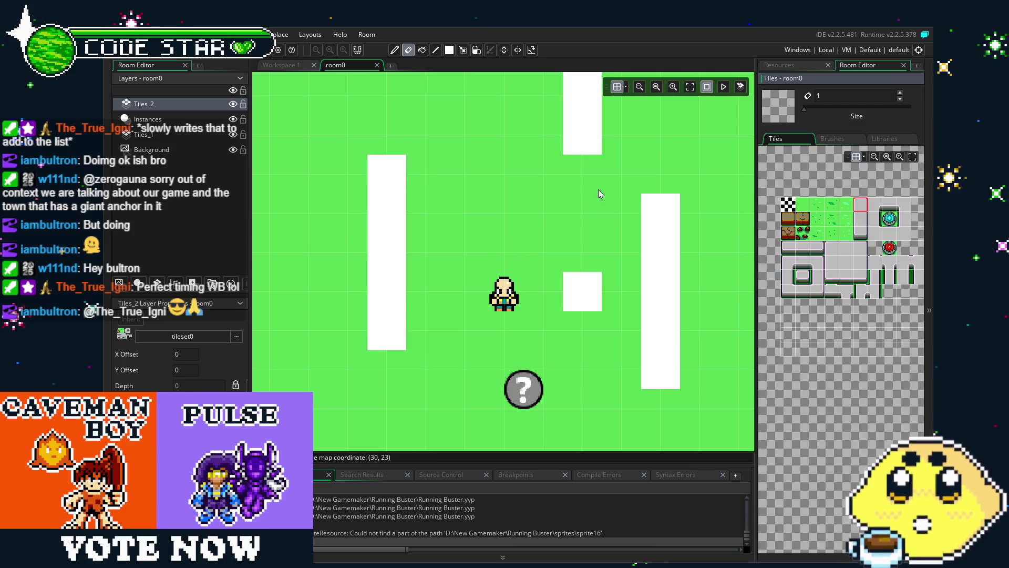
{"action": "left_click", "coordinate": [796, 64]}
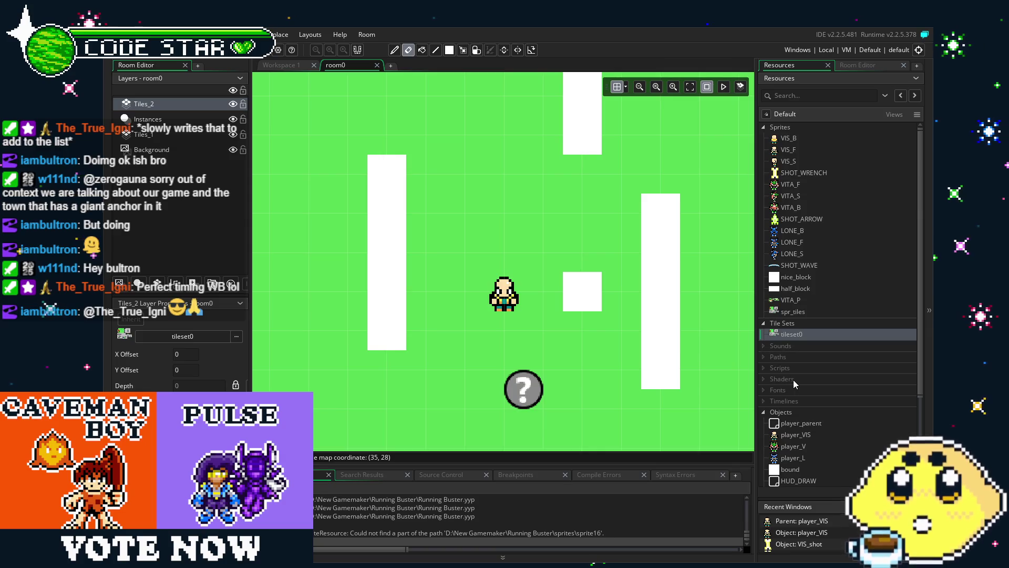
Select the bound object and move the left and middle white wall blocks to new cells
{"action": "scroll", "coordinate": [794, 383], "scroll_direction": "down", "scroll_amount": 3}
{"action": "scroll", "coordinate": [793, 380], "scroll_direction": "up", "scroll_amount": 3}
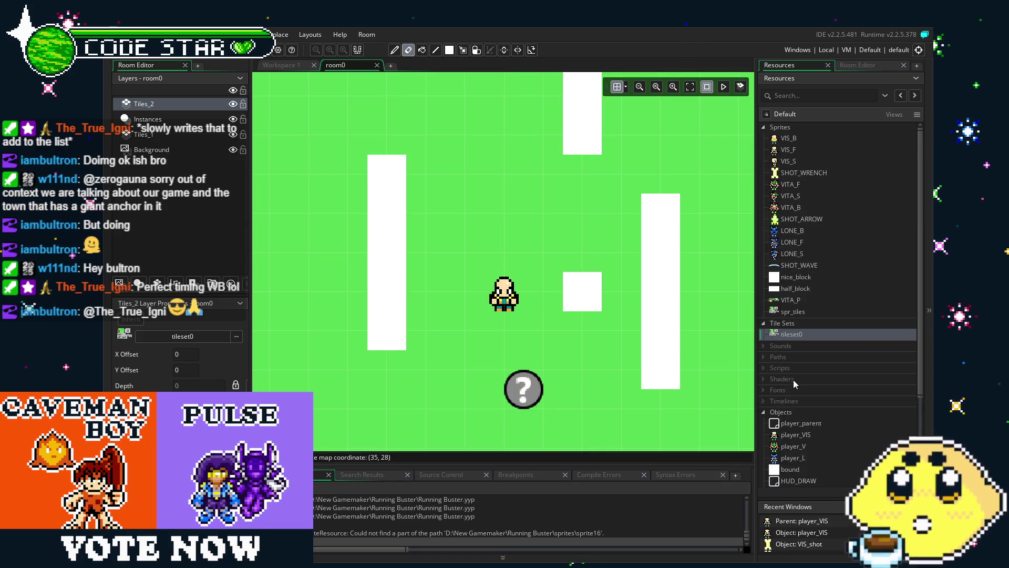
{"action": "scroll", "coordinate": [808, 424], "scroll_direction": "down", "scroll_amount": 1}
{"action": "left_click", "coordinate": [808, 425]}
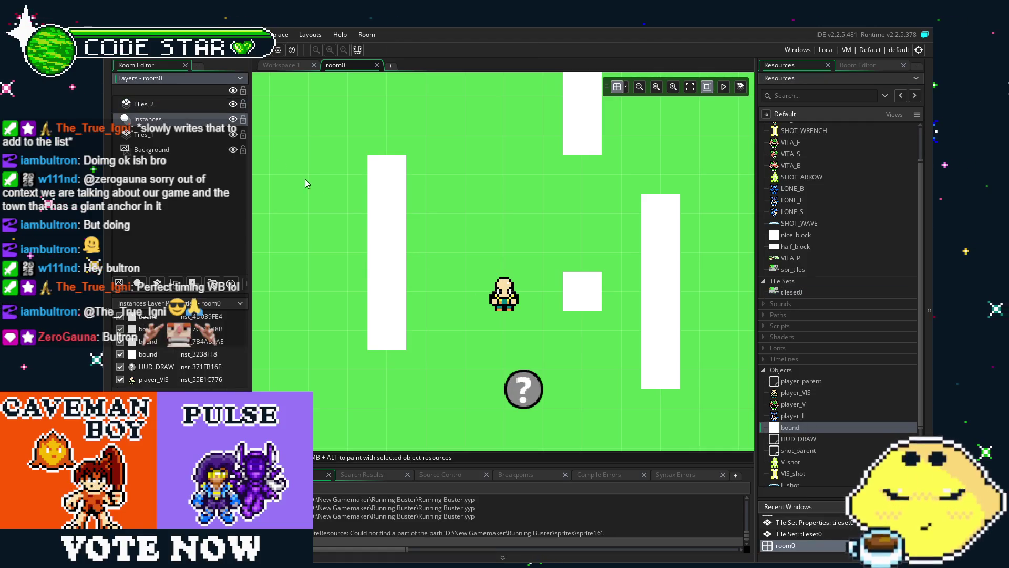
{"action": "mouse_move", "coordinate": [380, 226]}
{"action": "left_mouse_down"}
{"action": "mouse_move", "coordinate": [420, 226]}
{"action": "mouse_move", "coordinate": [332, 231]}
{"action": "mouse_move", "coordinate": [387, 232]}
{"action": "mouse_move", "coordinate": [378, 234]}
{"action": "mouse_move", "coordinate": [387, 247]}
{"action": "mouse_move", "coordinate": [374, 239]}
{"action": "left_mouse_up"}
{"action": "left_click", "coordinate": [455, 224]}
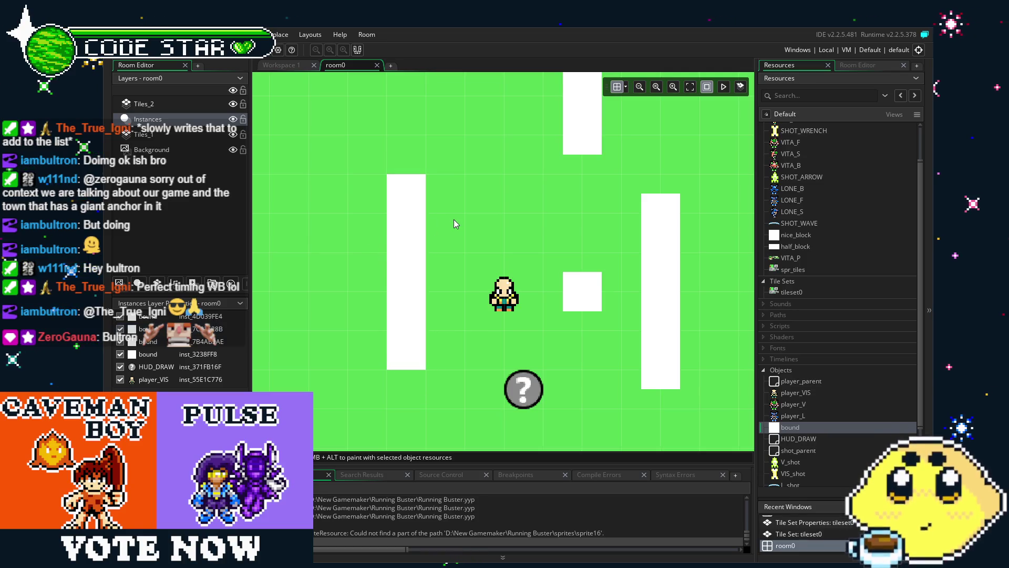
{"action": "mouse_move", "coordinate": [562, 275]}
{"action": "left_mouse_down"}
{"action": "mouse_move", "coordinate": [590, 243]}
{"action": "mouse_move", "coordinate": [564, 273]}
{"action": "mouse_move", "coordinate": [533, 237]}
{"action": "left_mouse_up"}
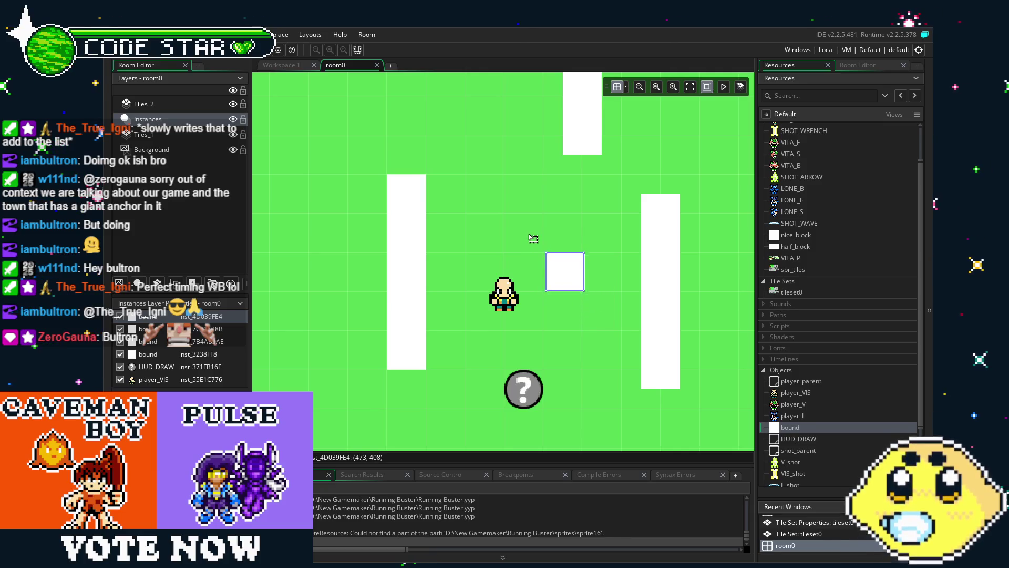
{"action": "mouse_move", "coordinate": [571, 271]}
{"action": "left_mouse_down"}
{"action": "mouse_move", "coordinate": [549, 253]}
{"action": "mouse_move", "coordinate": [587, 275]}
{"action": "mouse_move", "coordinate": [569, 267]}
{"action": "mouse_move", "coordinate": [569, 278]}
{"action": "left_mouse_up"}
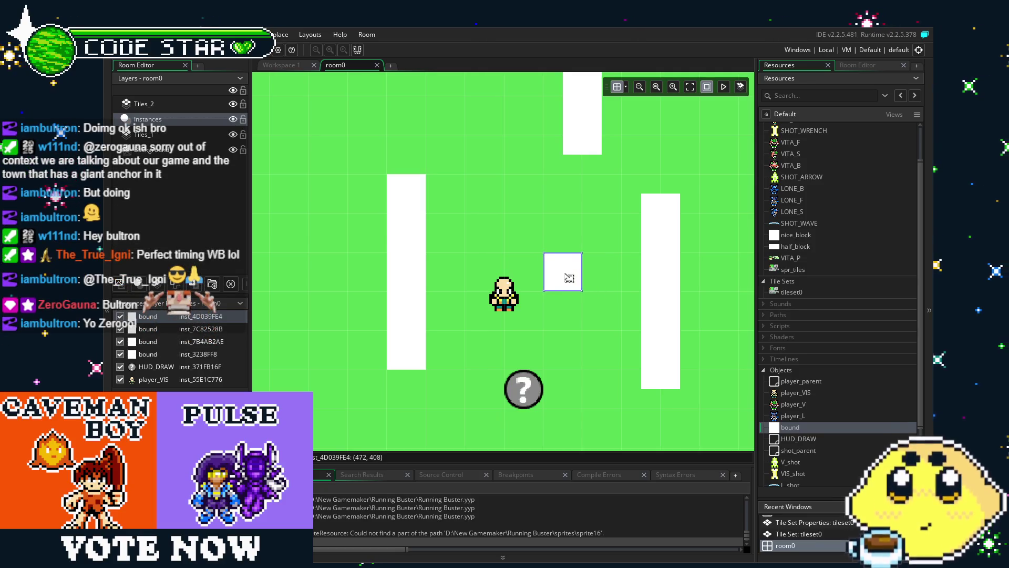
Stretch the top white wall block downward and nudge the right block rightward
{"action": "scroll", "coordinate": [548, 234], "scroll_direction": "up", "scroll_amount": 2}
{"action": "scroll", "coordinate": [548, 235], "scroll_direction": "right", "scroll_amount": 2}
{"action": "mouse_move", "coordinate": [509, 210]}
{"action": "left_mouse_down"}
{"action": "mouse_move", "coordinate": [473, 210]}
{"action": "mouse_move", "coordinate": [473, 194]}
{"action": "mouse_move", "coordinate": [455, 193]}
{"action": "left_mouse_up"}
{"action": "mouse_move", "coordinate": [548, 303]}
{"action": "left_mouse_down"}
{"action": "mouse_move", "coordinate": [579, 283]}
{"action": "mouse_move", "coordinate": [563, 288]}
{"action": "mouse_move", "coordinate": [574, 268]}
{"action": "mouse_move", "coordinate": [536, 273]}
{"action": "left_mouse_up"}
{"action": "left_click", "coordinate": [478, 286]}
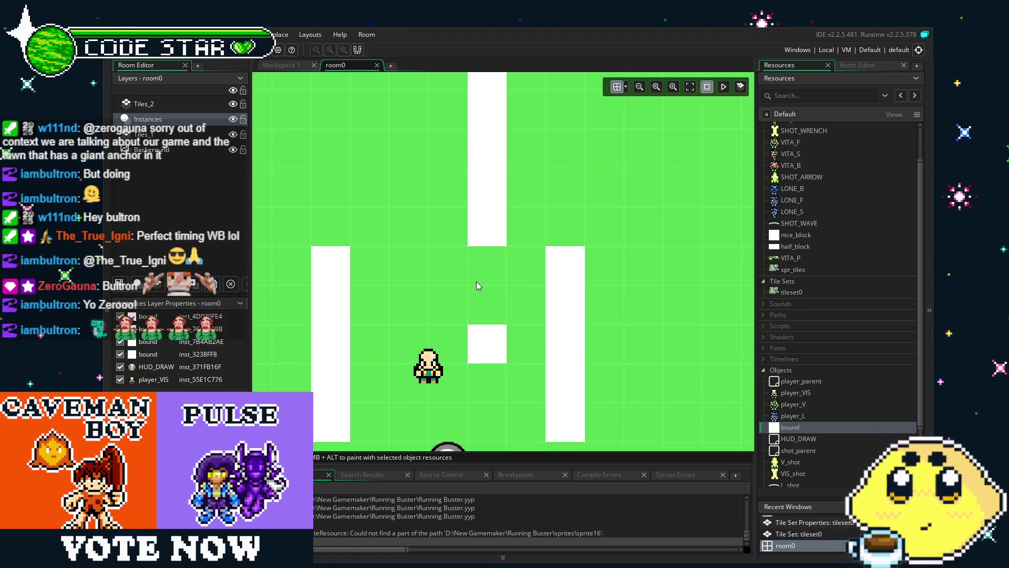
{"action": "scroll", "coordinate": [477, 286], "scroll_direction": "down", "scroll_amount": 3}
{"action": "scroll", "coordinate": [486, 252], "scroll_direction": "down", "scroll_amount": 1}
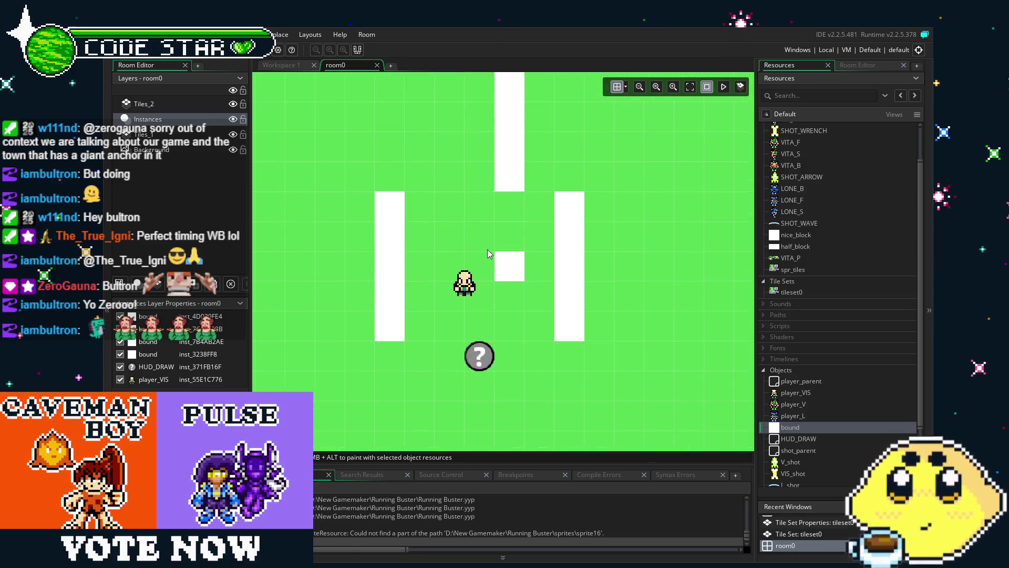
{"action": "left_click_drag", "start_coordinate": [488, 254], "coordinate": [506, 270]}
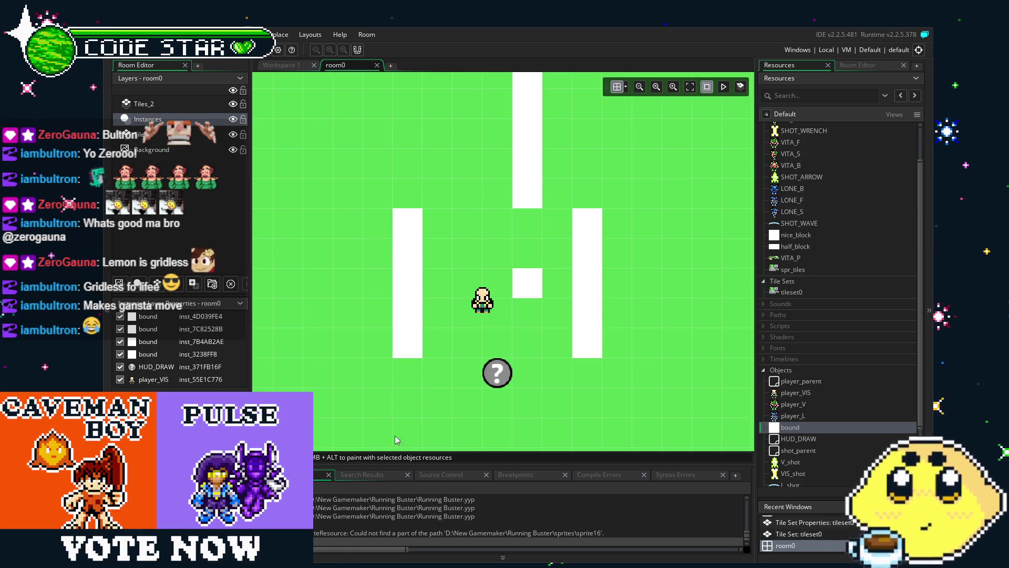
Zoom in on the player and walls, then switch the right dock back to room0's Room Editor
{"action": "mouse_move", "coordinate": [454, 297]}
{"action": "left_mouse_down"}
{"action": "mouse_move", "coordinate": [401, 298]}
{"action": "mouse_move", "coordinate": [428, 304]}
{"action": "left_mouse_up"}
{"action": "scroll", "coordinate": [396, 348], "scroll_direction": "up", "scroll_amount": 3}
{"action": "scroll", "coordinate": [395, 348], "scroll_direction": "up", "scroll_amount": 2}
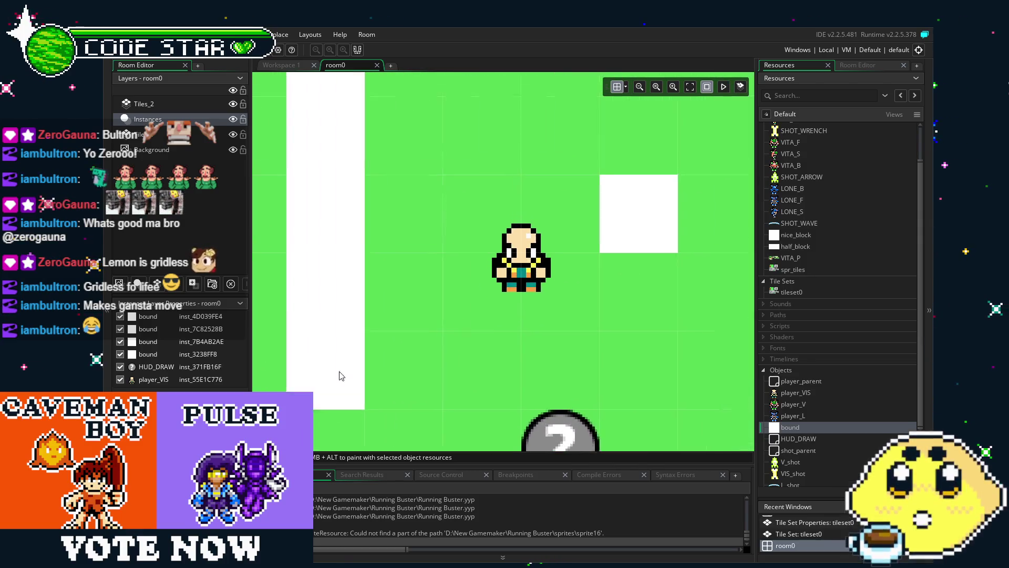
{"action": "left_click", "coordinate": [852, 69]}
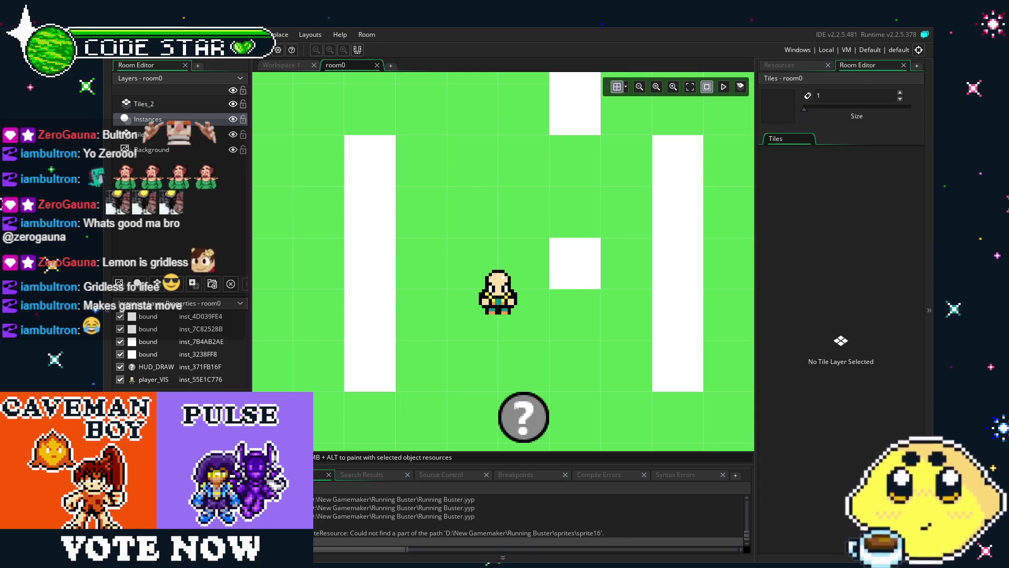
On Tiles_2, paint the left pillar grey with top cap, side and bottom end-cap tiles
{"action": "left_click", "coordinate": [167, 104]}
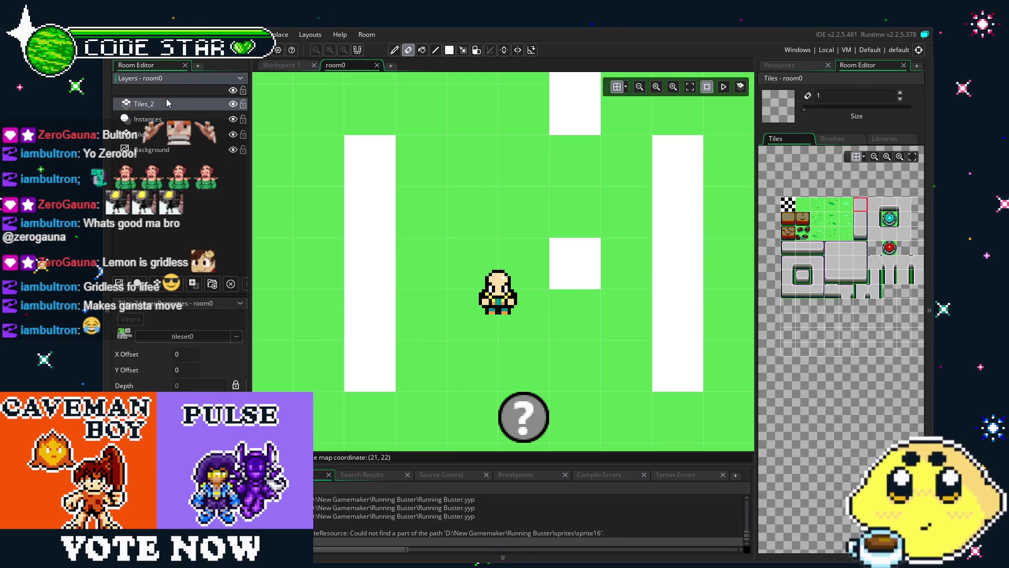
{"action": "left_click", "coordinate": [808, 254]}
{"action": "left_click", "coordinate": [352, 153]}
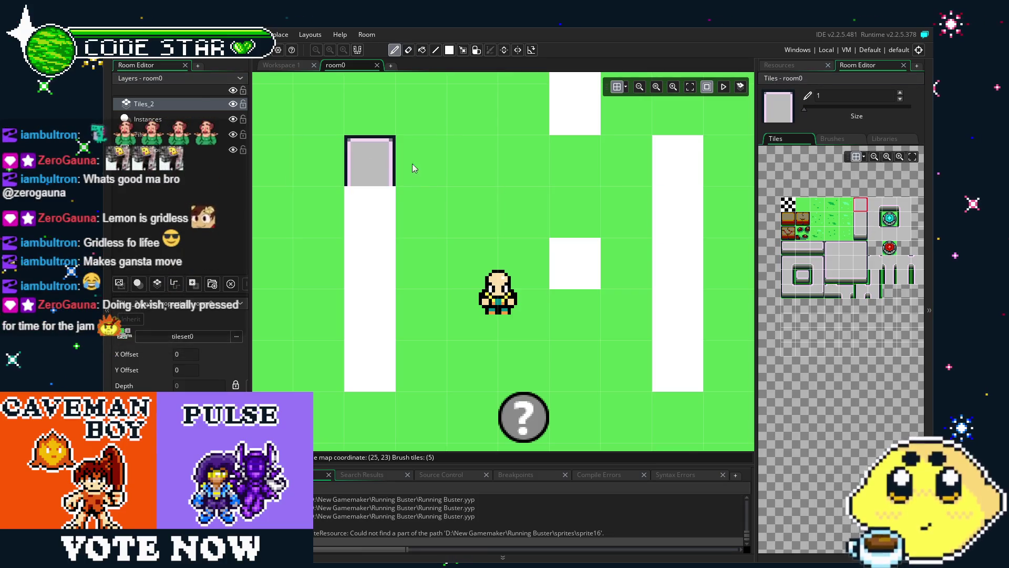
{"action": "left_click", "coordinate": [862, 218]}
{"action": "left_click_drag", "start_coordinate": [370, 212], "coordinate": [373, 301]}
{"action": "left_click", "coordinate": [861, 233]}
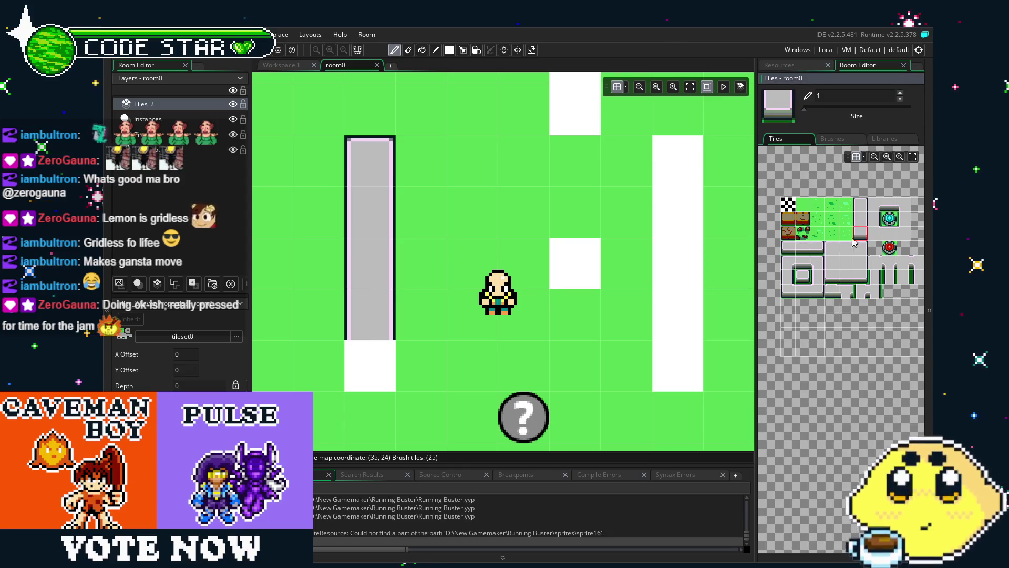
{"action": "left_click", "coordinate": [371, 365]}
Paint the right pillar with vertical grey wall tiles and a top cap
{"action": "left_click_drag", "start_coordinate": [515, 418], "coordinate": [445, 412]}
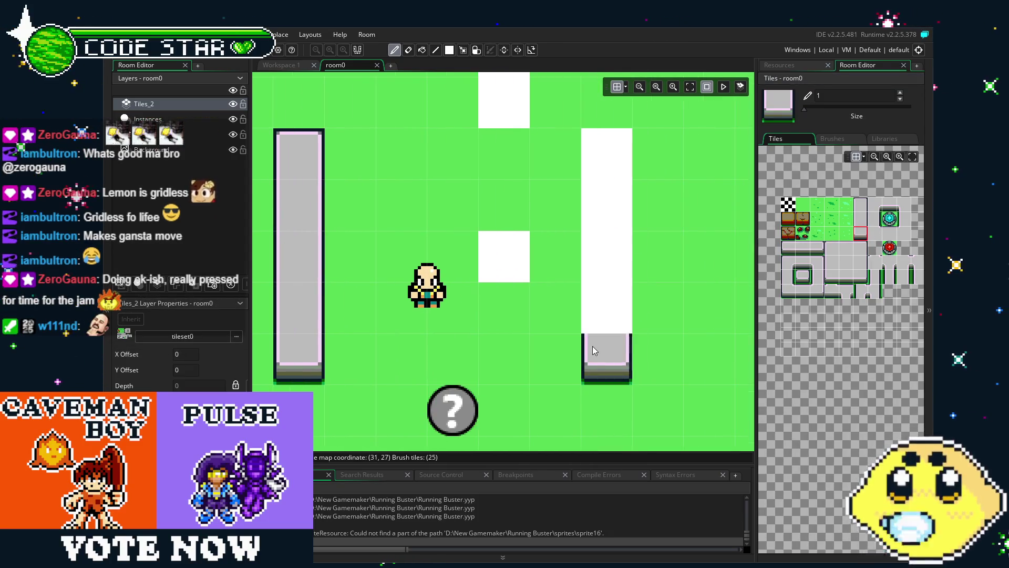
{"action": "left_click", "coordinate": [861, 218]}
{"action": "left_click_drag", "start_coordinate": [610, 320], "coordinate": [607, 181]}
{"action": "left_click", "coordinate": [853, 203]}
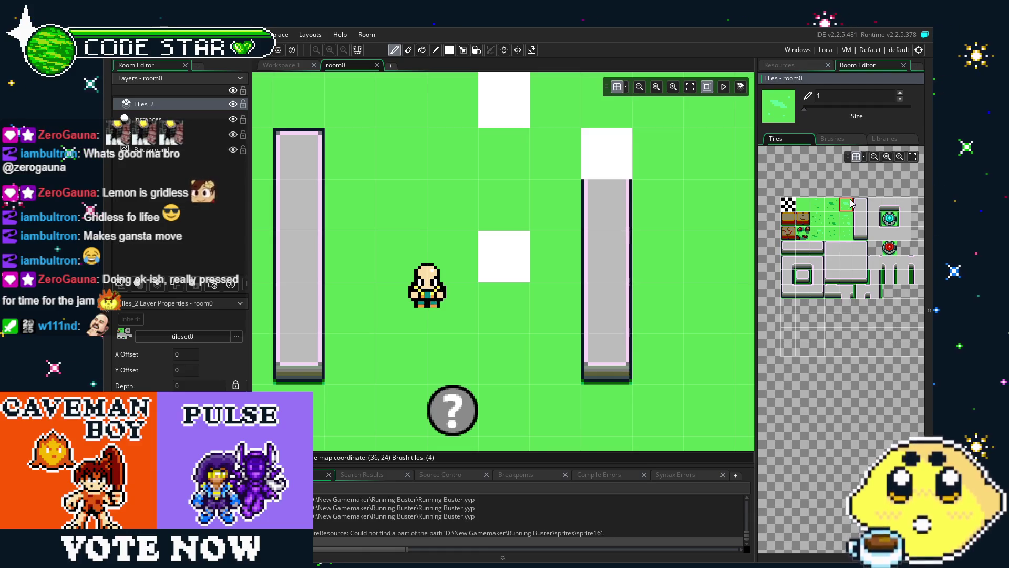
{"action": "left_click", "coordinate": [862, 206]}
{"action": "left_click", "coordinate": [608, 157]}
Cover the top white column with grey cap, middle and bottom end-cap tiles
{"action": "scroll", "coordinate": [550, 320], "scroll_direction": "up", "scroll_amount": 4}
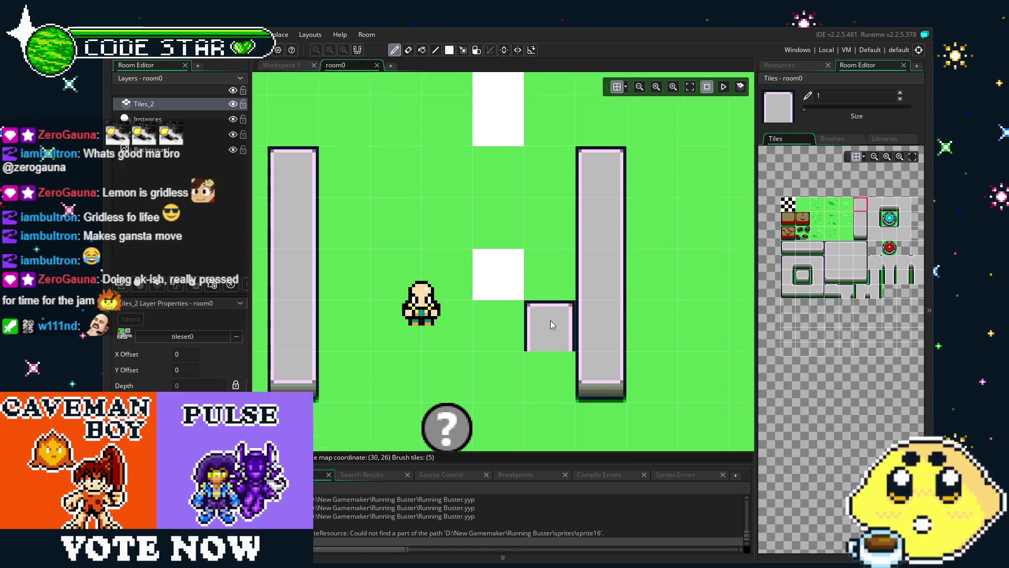
{"action": "scroll", "coordinate": [392, 255], "scroll_direction": "up", "scroll_amount": 4}
{"action": "left_click", "coordinate": [477, 205]}
{"action": "scroll", "coordinate": [478, 204], "scroll_direction": "down", "scroll_amount": 4}
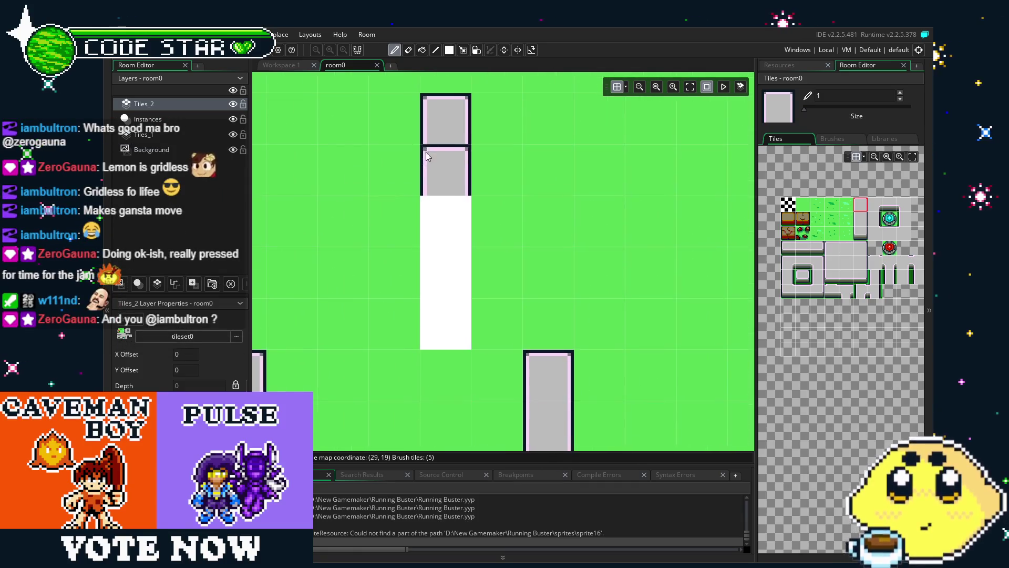
{"action": "left_click", "coordinate": [861, 232]}
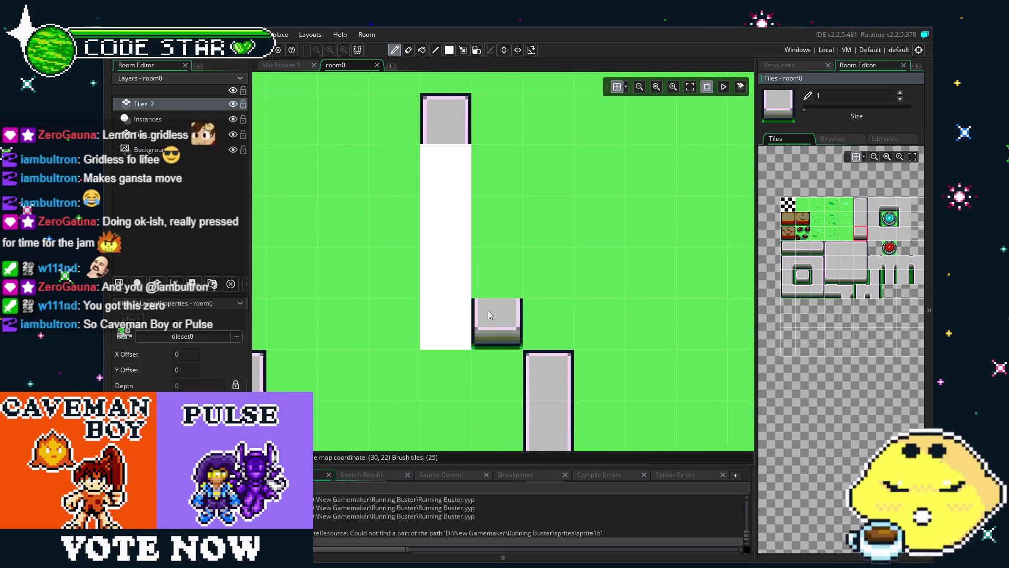
{"action": "left_click", "coordinate": [457, 328]}
{"action": "left_click", "coordinate": [863, 218]}
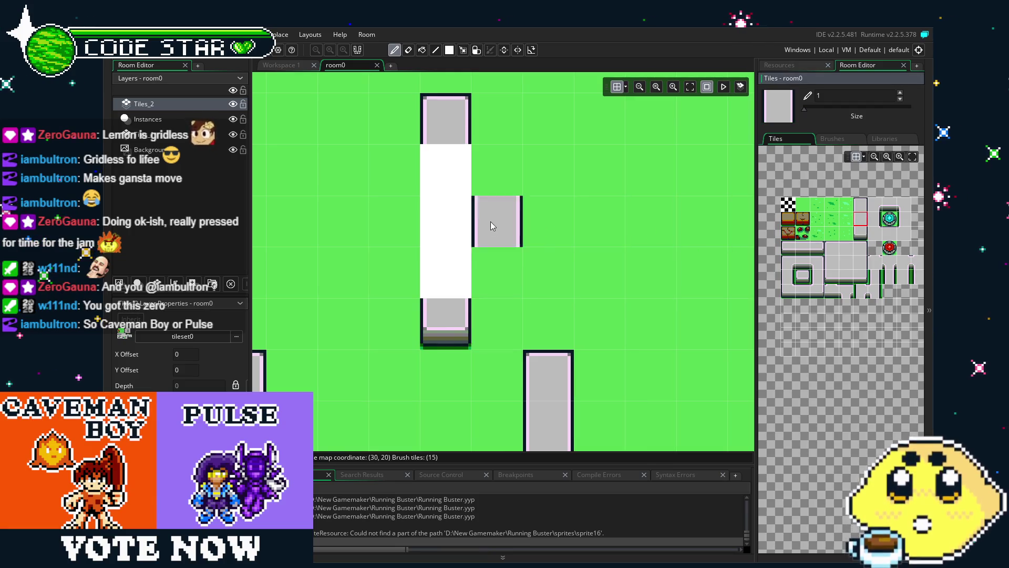
{"action": "mouse_move", "coordinate": [446, 158]}
{"action": "left_mouse_down"}
{"action": "mouse_move", "coordinate": [431, 181]}
{"action": "mouse_move", "coordinate": [430, 273]}
{"action": "left_mouse_up"}
Place a grey wall block tile beside the player, then switch to the eraser
{"action": "scroll", "coordinate": [453, 237], "scroll_direction": "down", "scroll_amount": 5}
{"action": "scroll", "coordinate": [538, 389], "scroll_direction": "down", "scroll_amount": 2}
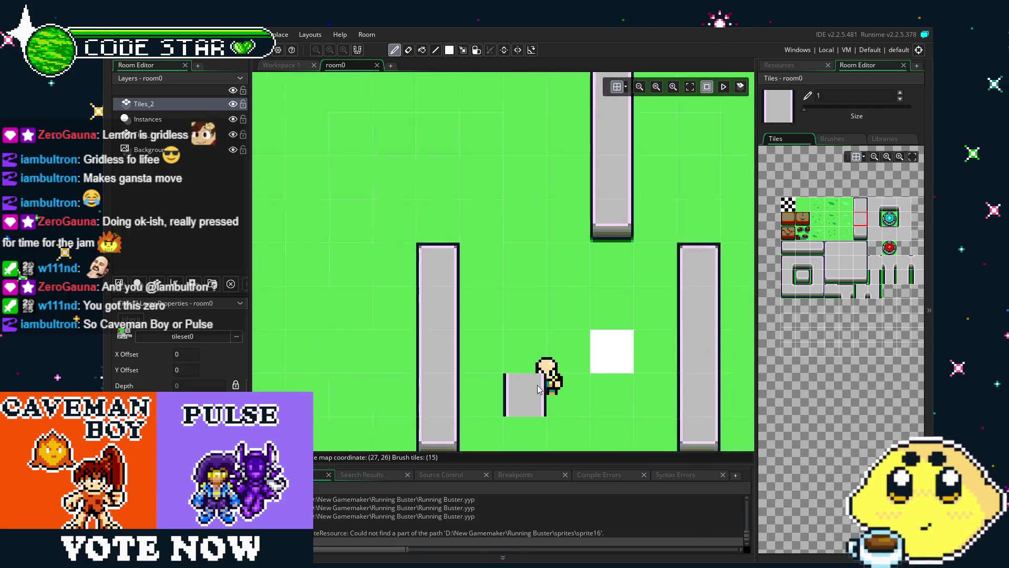
{"action": "scroll", "coordinate": [537, 389], "scroll_direction": "down", "scroll_amount": 2}
{"action": "scroll", "coordinate": [790, 297], "scroll_direction": "right", "scroll_amount": 1}
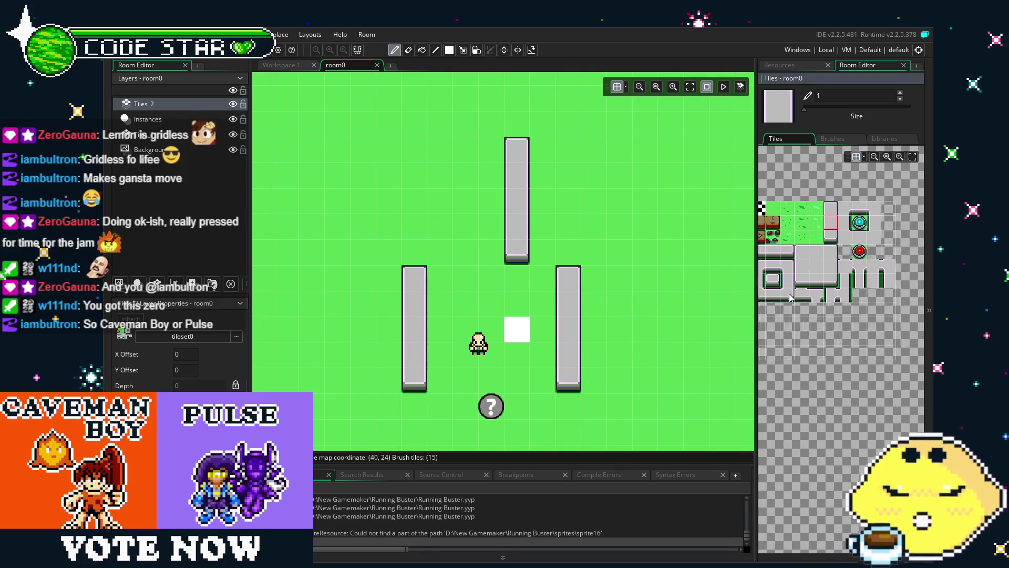
{"action": "scroll", "coordinate": [791, 297], "scroll_direction": "up", "scroll_amount": 1}
{"action": "left_click", "coordinate": [780, 288]}
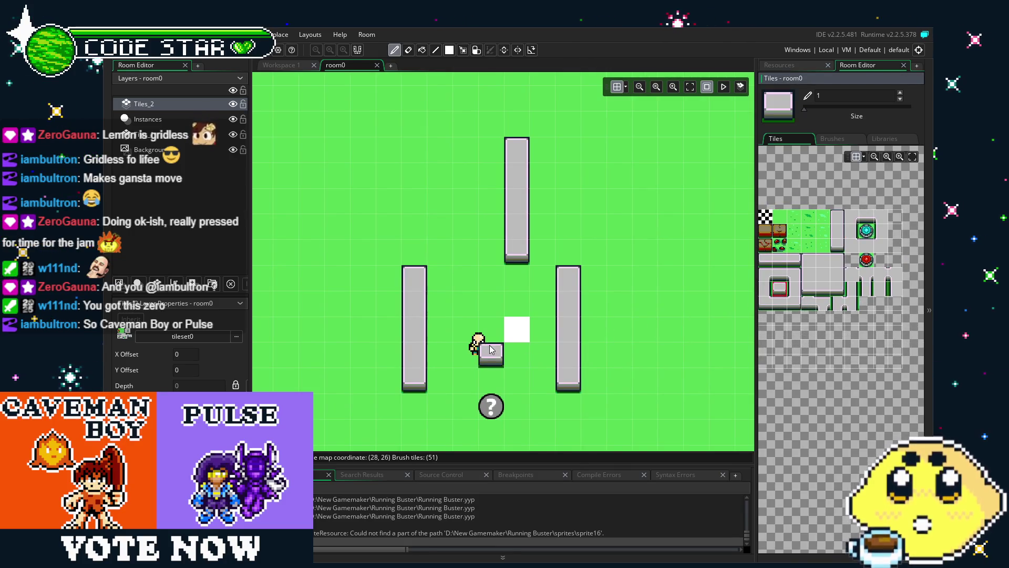
{"action": "left_click", "coordinate": [510, 335]}
{"action": "key", "text": "e"}
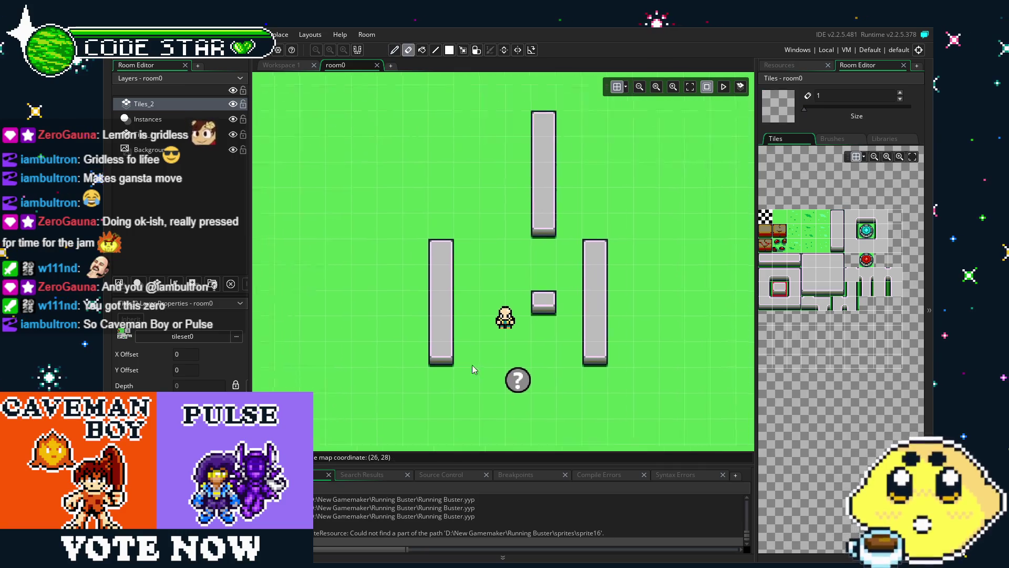
{"action": "scroll", "coordinate": [473, 370], "scroll_direction": "up", "scroll_amount": 5}
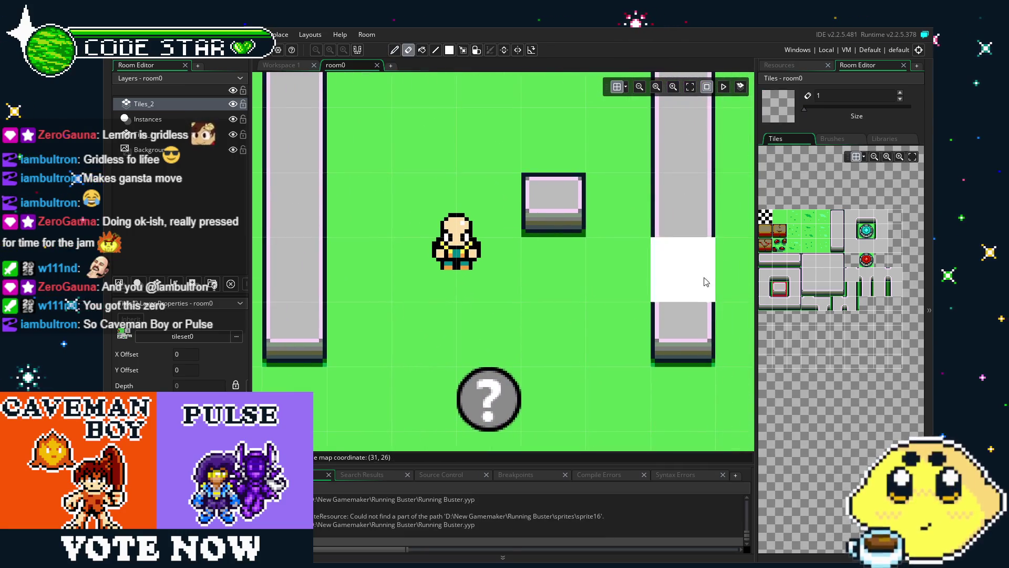
{"action": "left_click", "coordinate": [793, 217]}
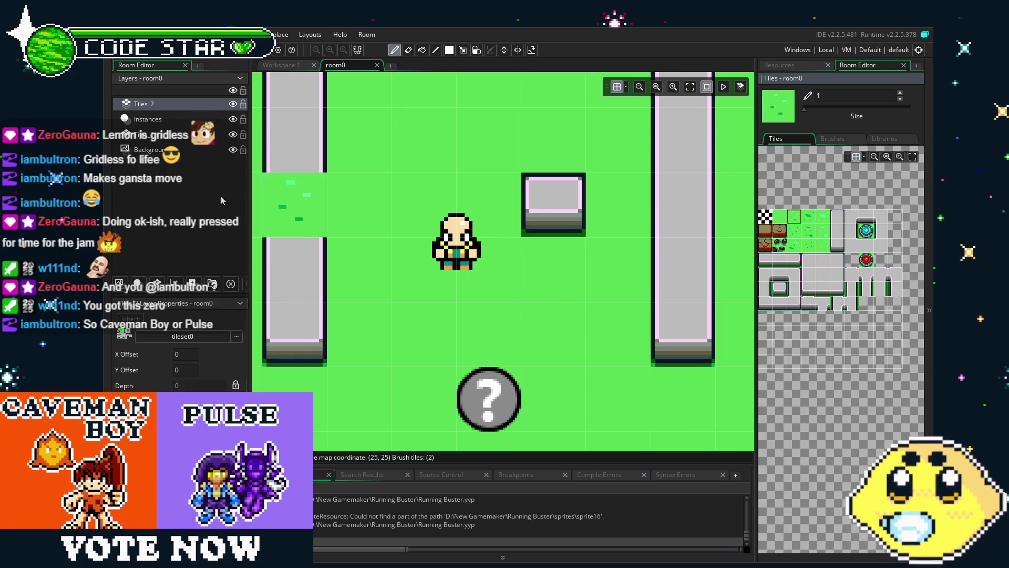
Switch to the Tiles_1 layer and paint three grass tufts around the floor
{"action": "left_click", "coordinate": [157, 135]}
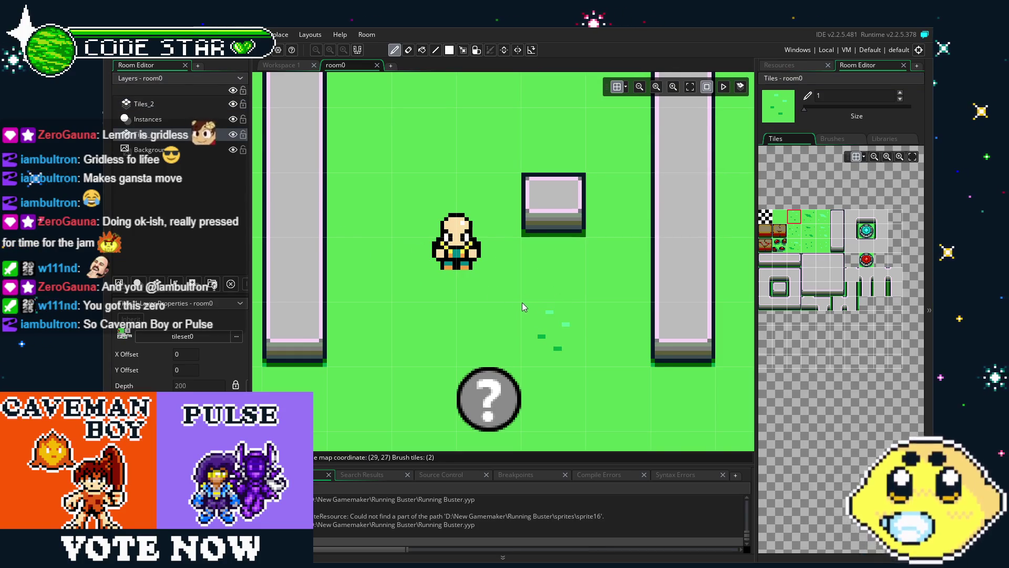
{"action": "scroll", "coordinate": [473, 247], "scroll_direction": "up", "scroll_amount": 1}
{"action": "scroll", "coordinate": [357, 125], "scroll_direction": "down", "scroll_amount": 1}
{"action": "scroll", "coordinate": [359, 131], "scroll_direction": "down", "scroll_amount": 2}
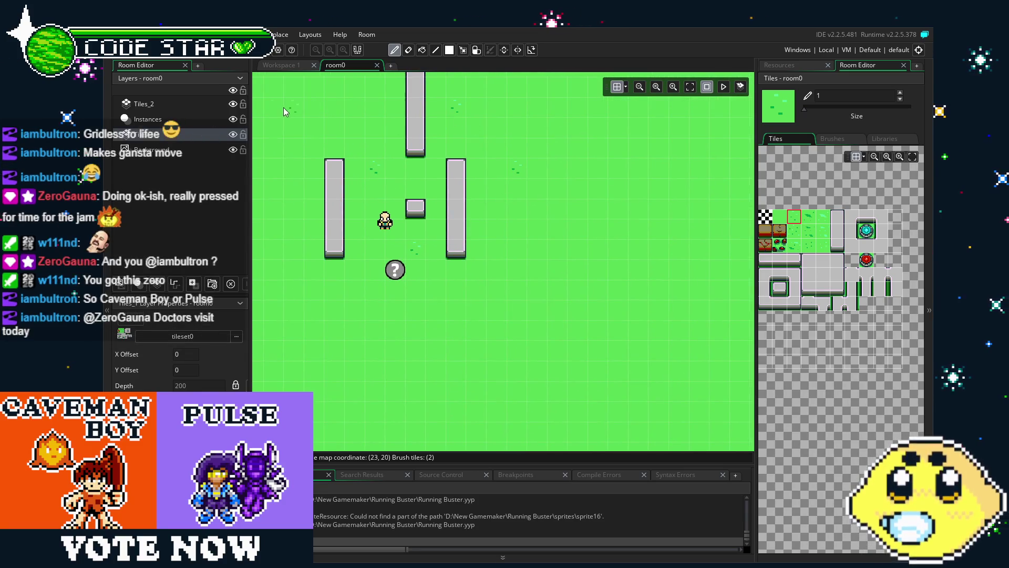
{"action": "left_click", "coordinate": [796, 236]}
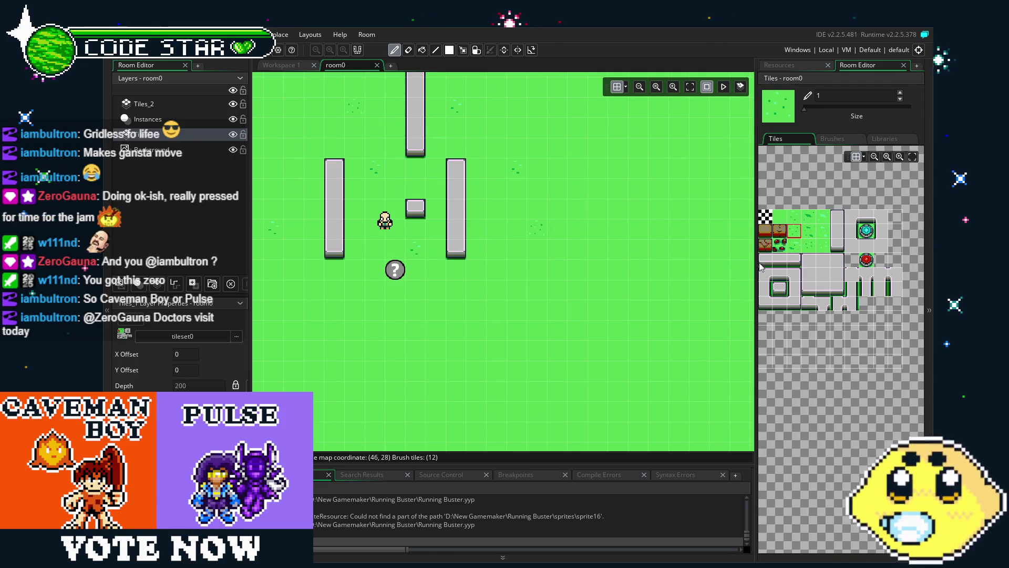
{"action": "left_click", "coordinate": [813, 234]}
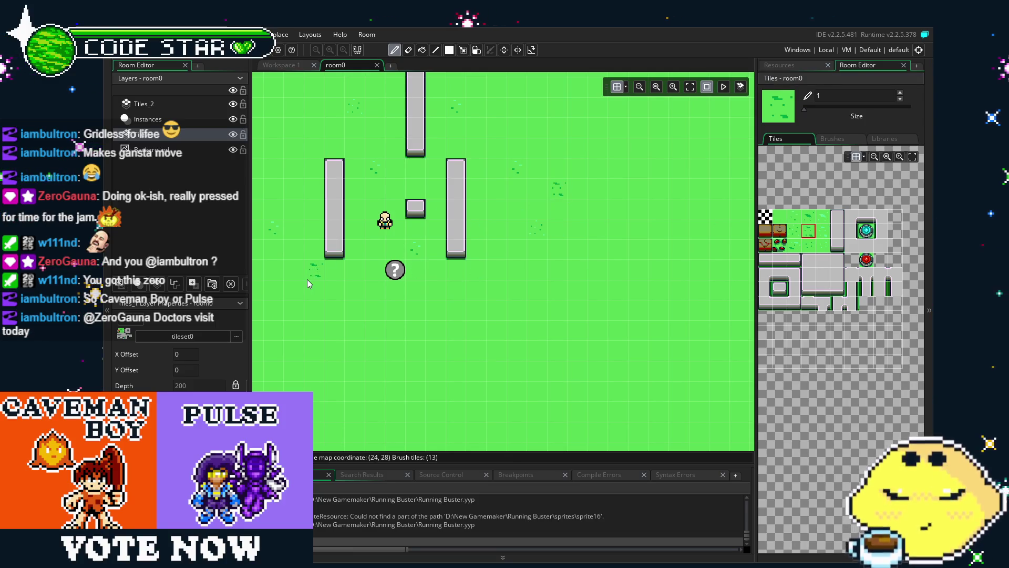
{"action": "left_click", "coordinate": [809, 216]}
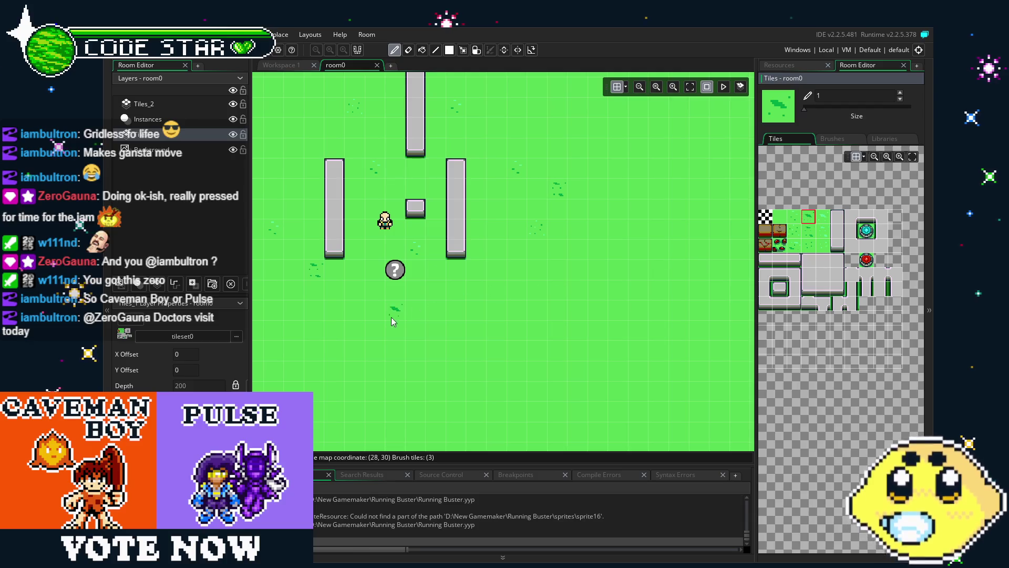
{"action": "left_click", "coordinate": [374, 329]}
{"action": "left_click", "coordinate": [477, 208]}
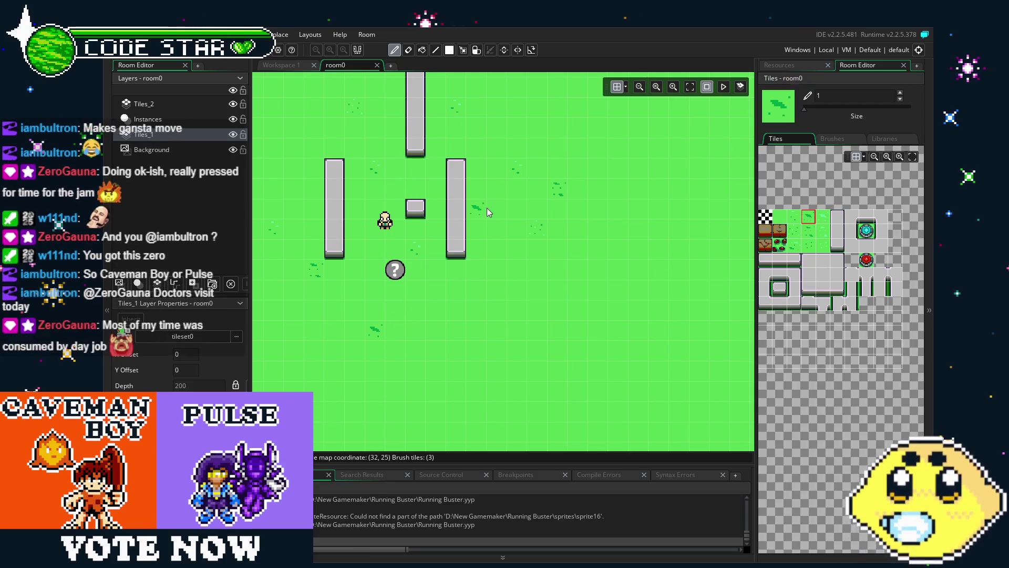
{"action": "left_click", "coordinate": [279, 106]}
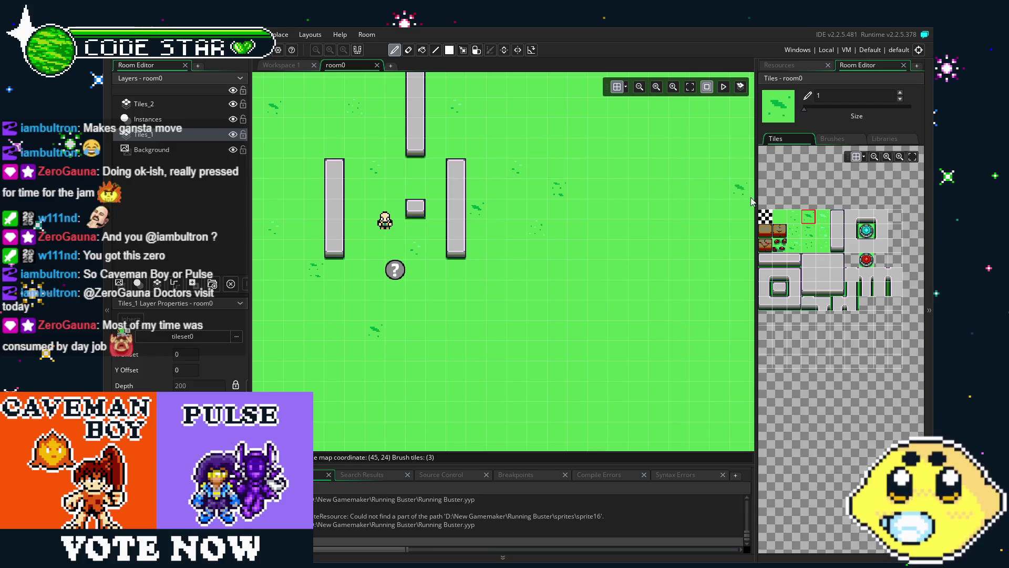
Scatter grass dot and detail tiles across the floor, including below the ? block
{"action": "left_click", "coordinate": [808, 234]}
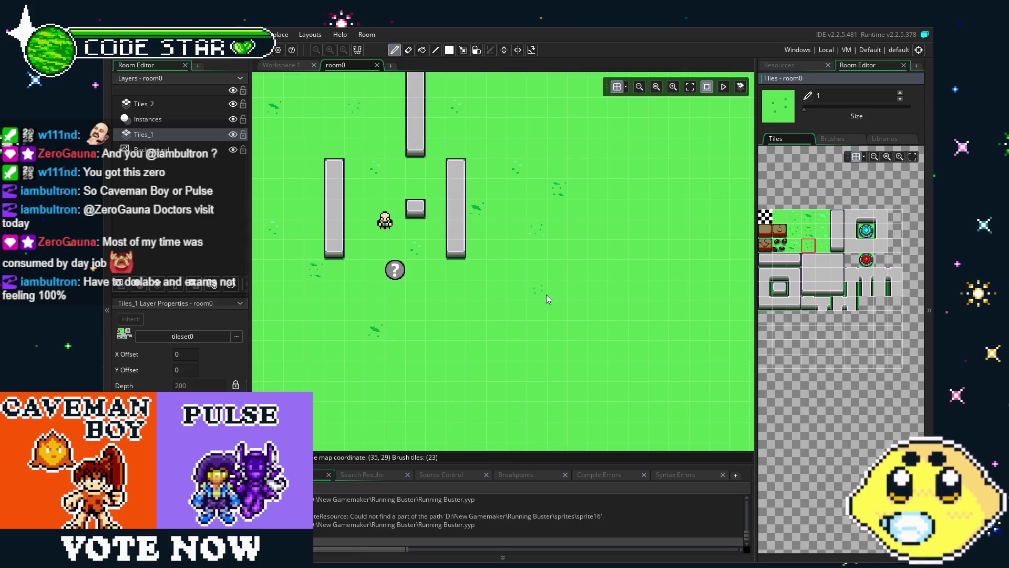
{"action": "left_click", "coordinate": [276, 169]}
{"action": "left_click", "coordinate": [539, 124]}
{"action": "left_click", "coordinate": [496, 268]}
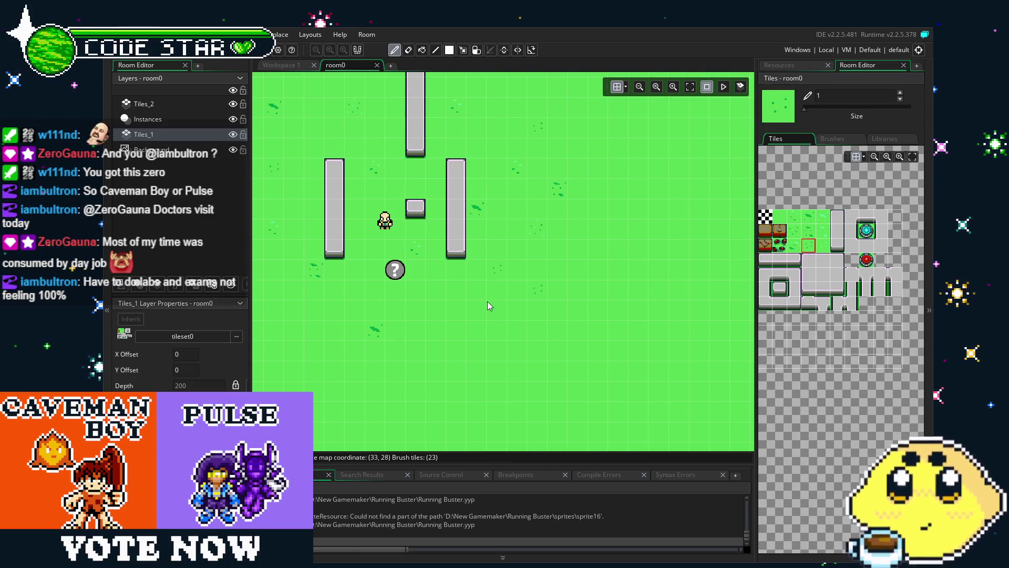
{"action": "left_click_drag", "start_coordinate": [487, 307], "coordinate": [572, 324]}
{"action": "left_click", "coordinate": [823, 246]}
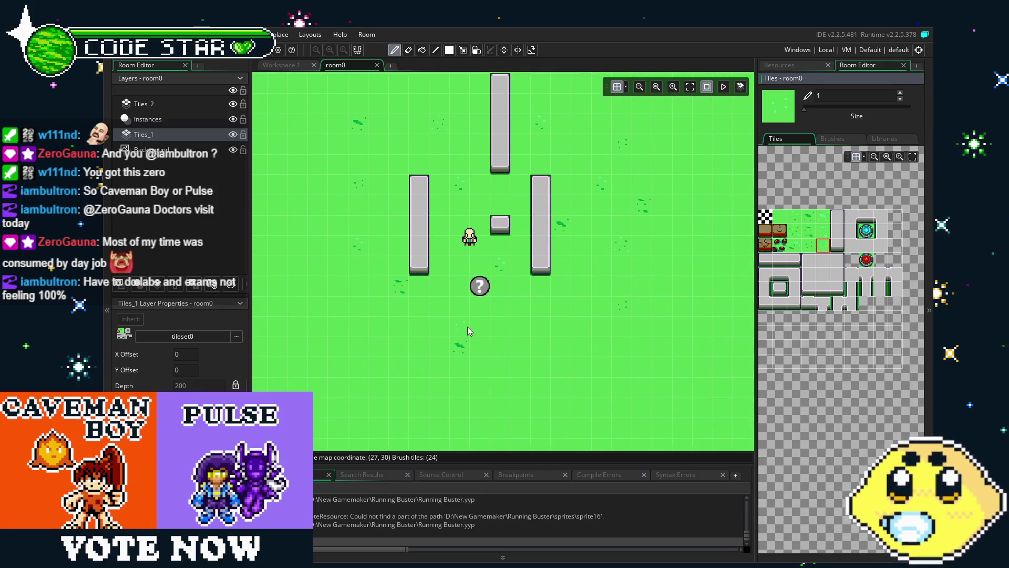
{"action": "left_click", "coordinate": [519, 326]}
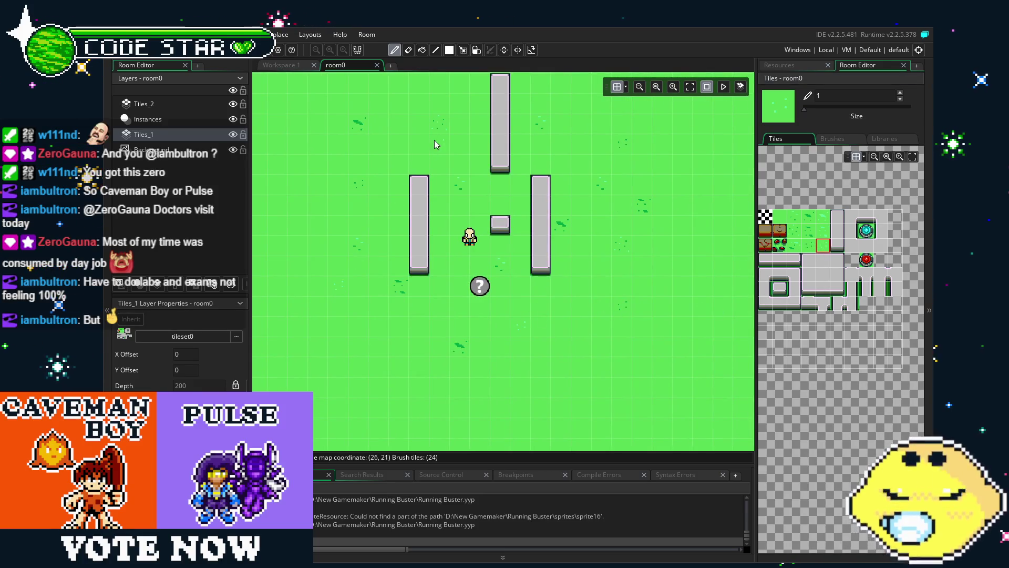
{"action": "left_click", "coordinate": [826, 216]}
{"action": "left_click", "coordinate": [625, 159]}
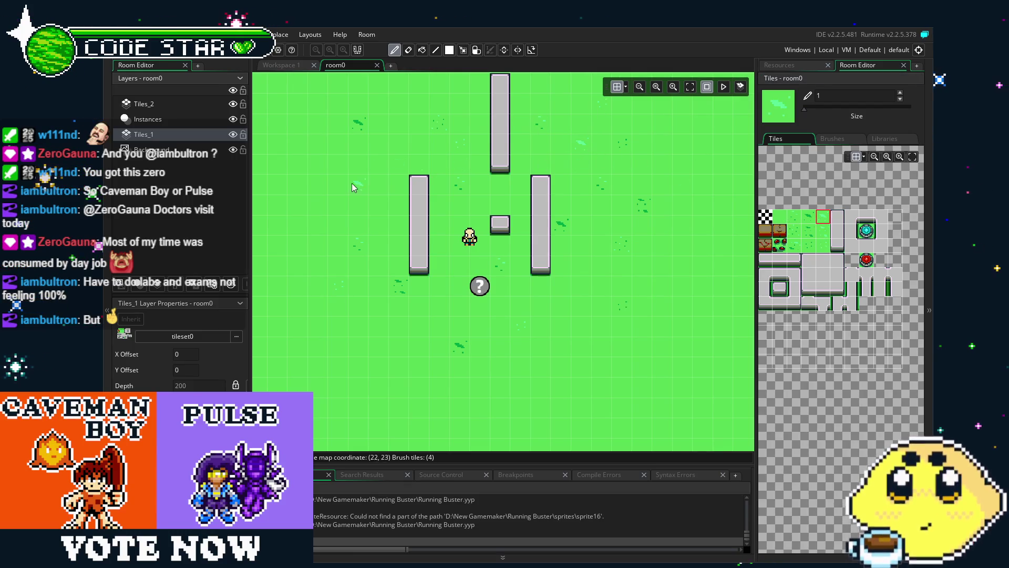
{"action": "left_click", "coordinate": [446, 232]}
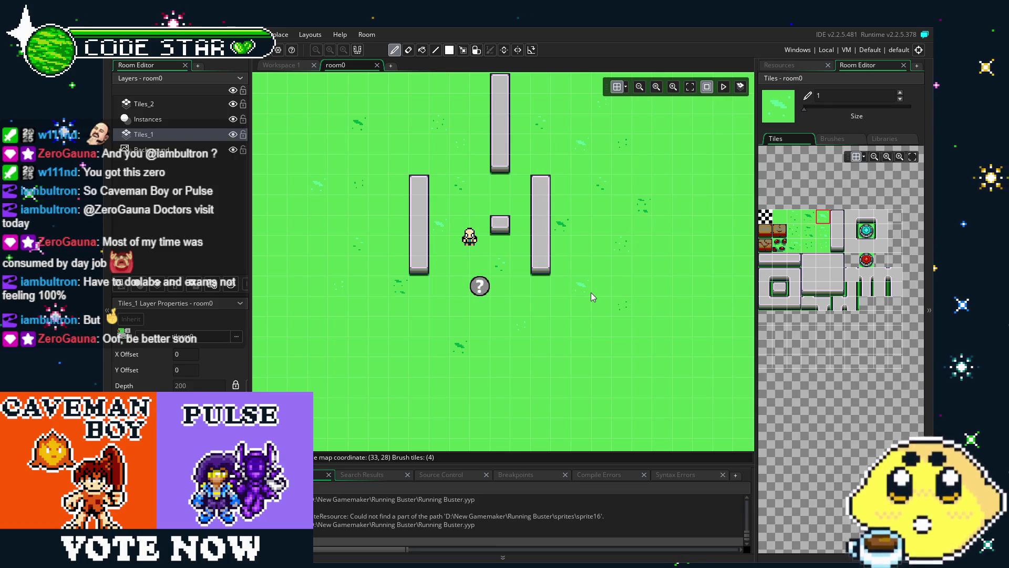
Erase the stray brown floor tile and return to the pencil tool
{"action": "scroll", "coordinate": [615, 408], "scroll_direction": "right", "scroll_amount": 1}
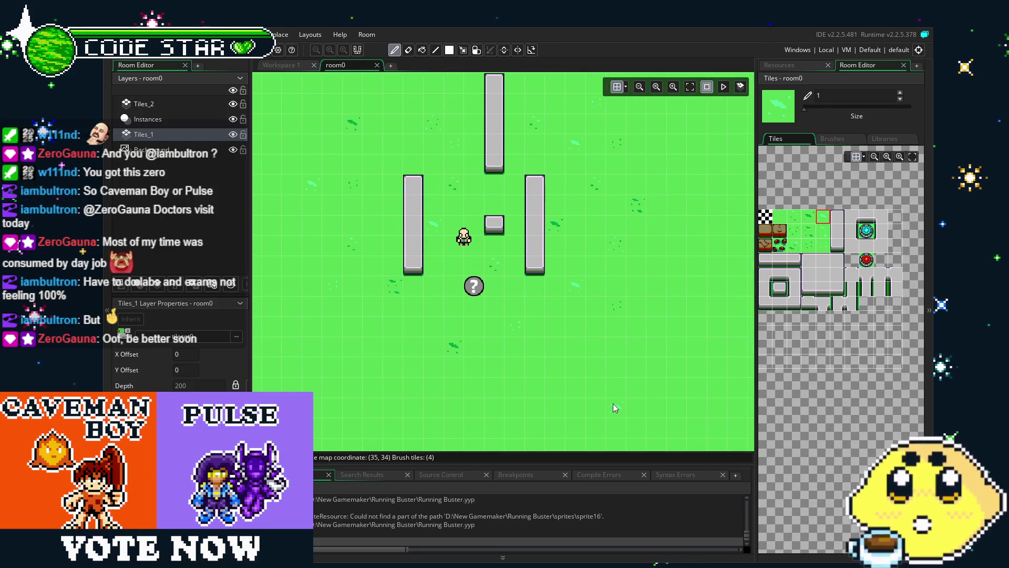
{"action": "left_click", "coordinate": [823, 233]}
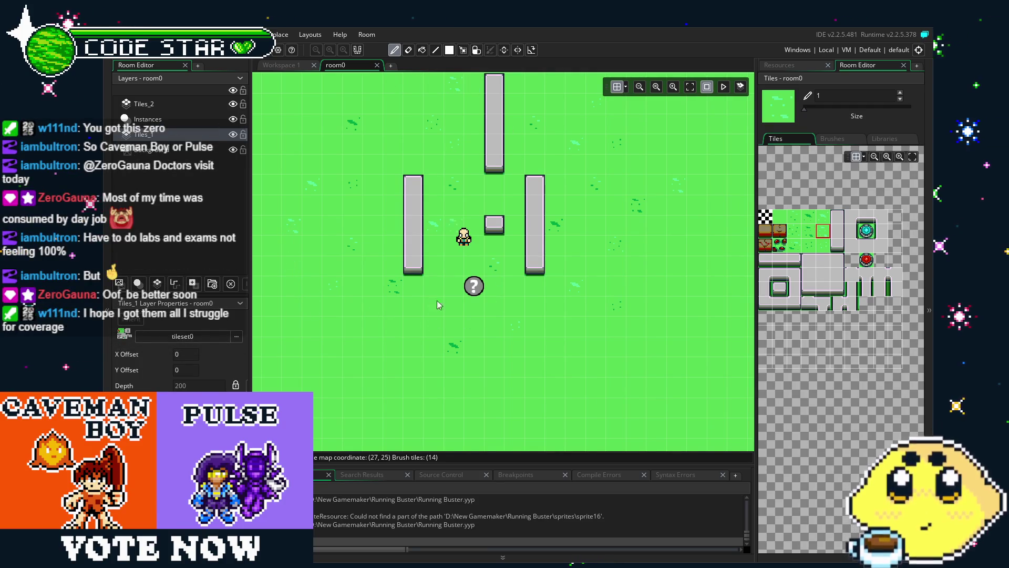
{"action": "mouse_move", "coordinate": [436, 300]}
{"action": "left_mouse_down"}
{"action": "mouse_move", "coordinate": [398, 335]}
{"action": "mouse_move", "coordinate": [417, 362]}
{"action": "left_mouse_up"}
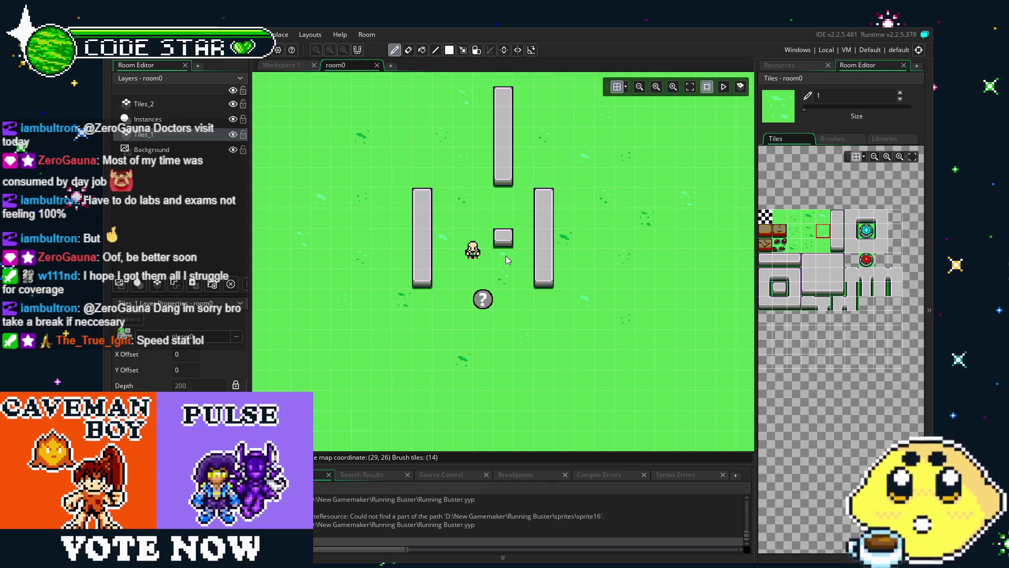
{"action": "key", "text": "e"}
{"action": "scroll", "coordinate": [506, 256], "scroll_direction": "up", "scroll_amount": 3}
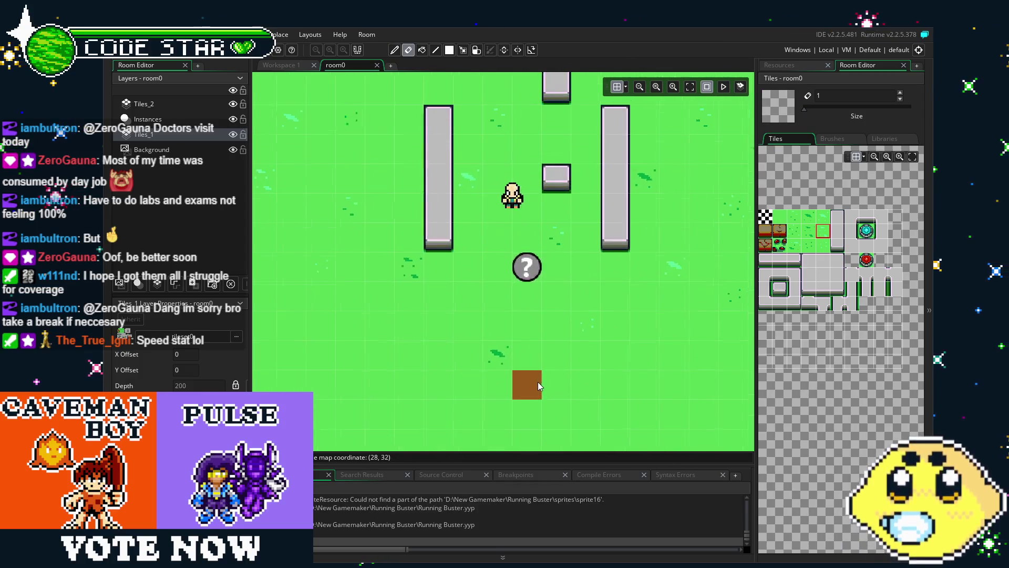
{"action": "left_click", "coordinate": [499, 331]}
{"action": "key", "text": "p"}
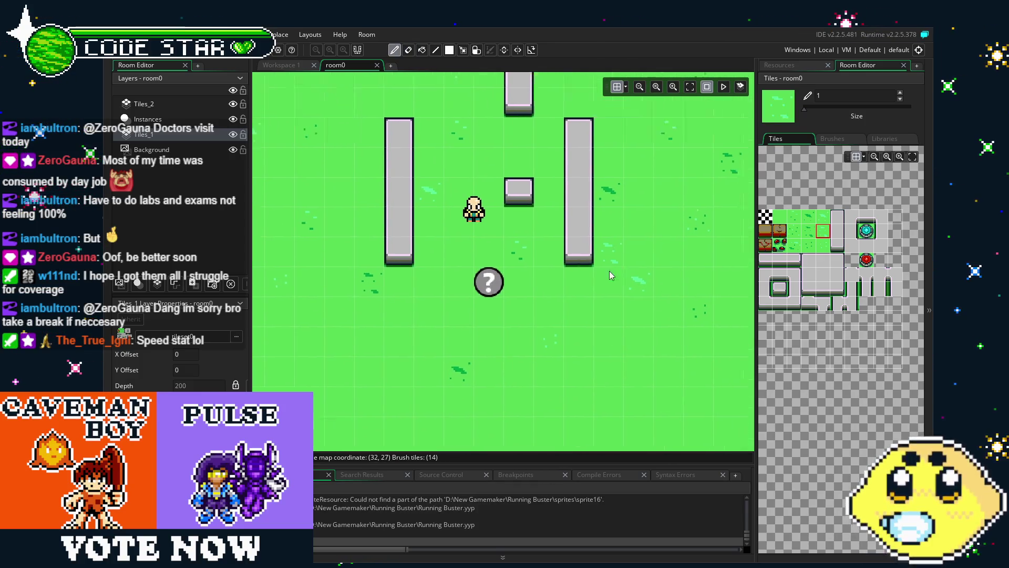
{"action": "mouse_move", "coordinate": [610, 270]}
{"action": "left_mouse_down"}
{"action": "mouse_move", "coordinate": [593, 278]}
{"action": "mouse_move", "coordinate": [592, 329]}
{"action": "mouse_move", "coordinate": [545, 340]}
{"action": "left_mouse_up"}
{"action": "scroll", "coordinate": [592, 330], "scroll_direction": "down", "scroll_amount": 1}
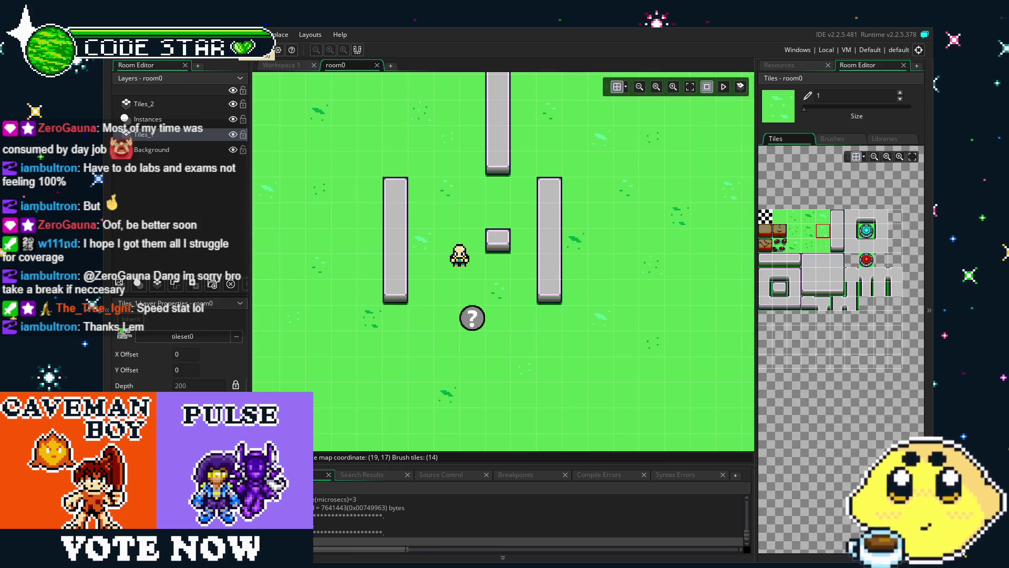
Run the player left, right, up and down throwing bones each way, then quit with Escape
{"action": "key", "text": "Left"}
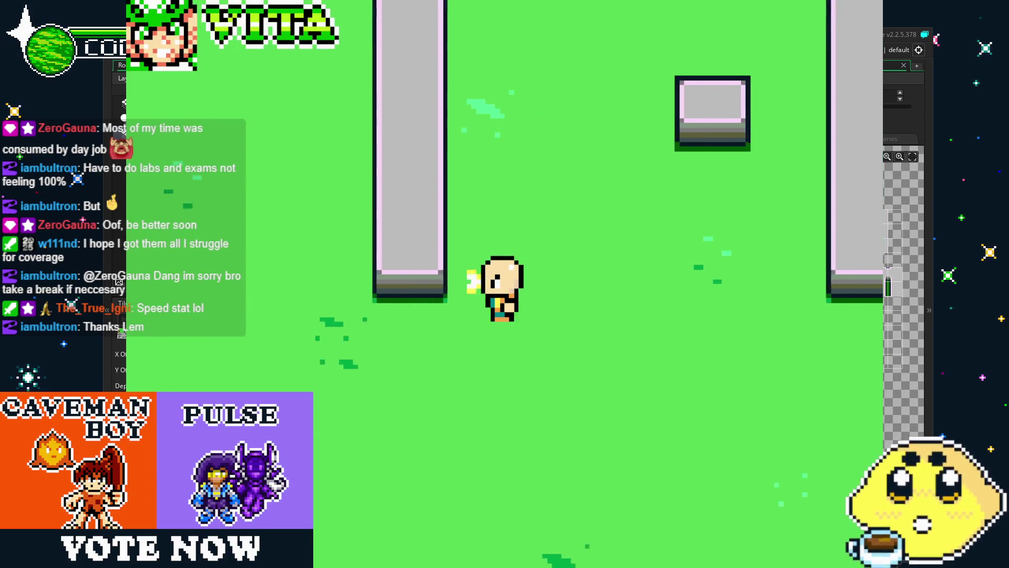
{"action": "key", "text": "Right"}
{"action": "key", "text": "Up"}
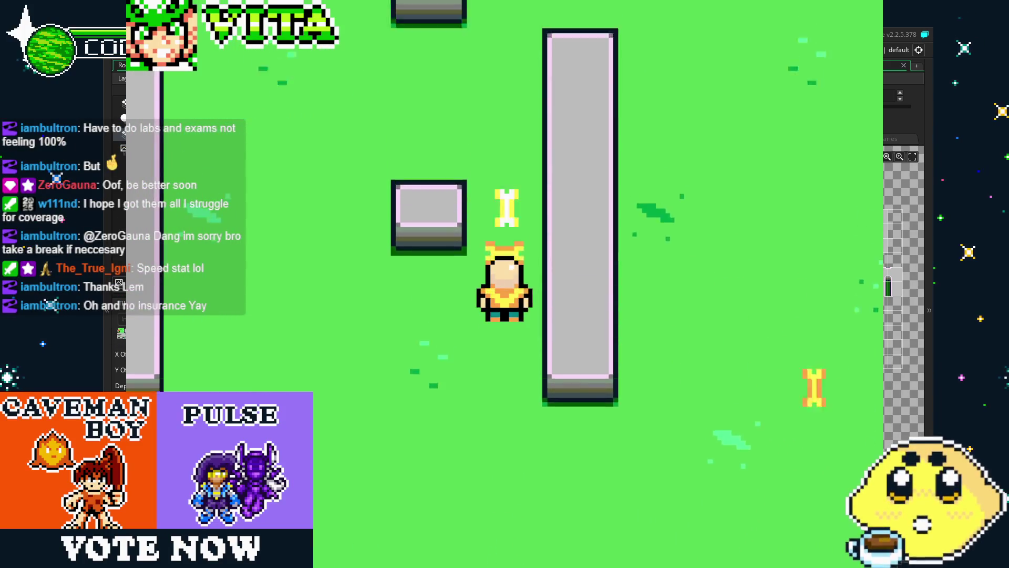
{"action": "key", "text": "Left"}
{"action": "key", "text": "Up"}
{"action": "key", "text": "Left"}
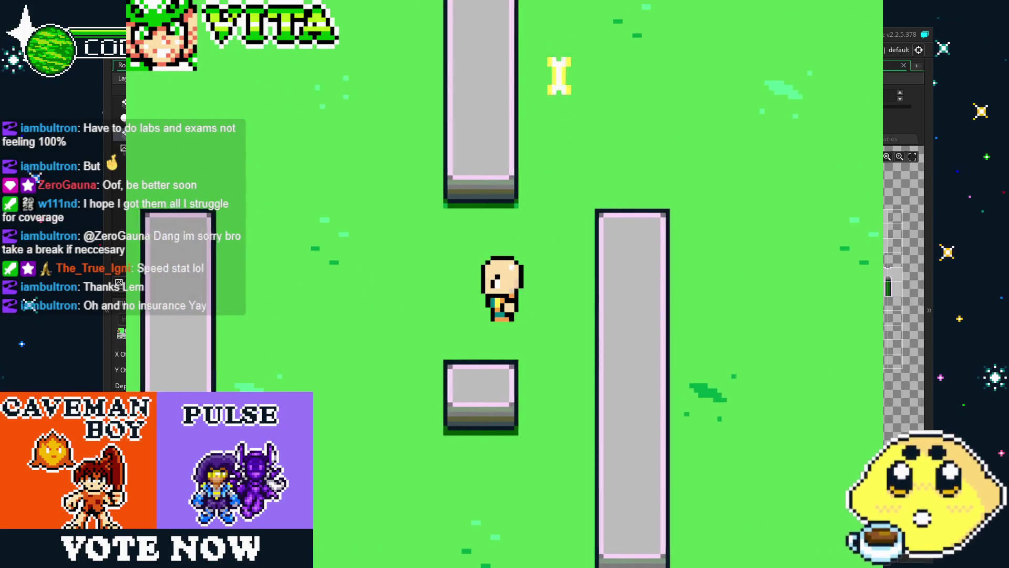
{"action": "key", "text": "Down"}
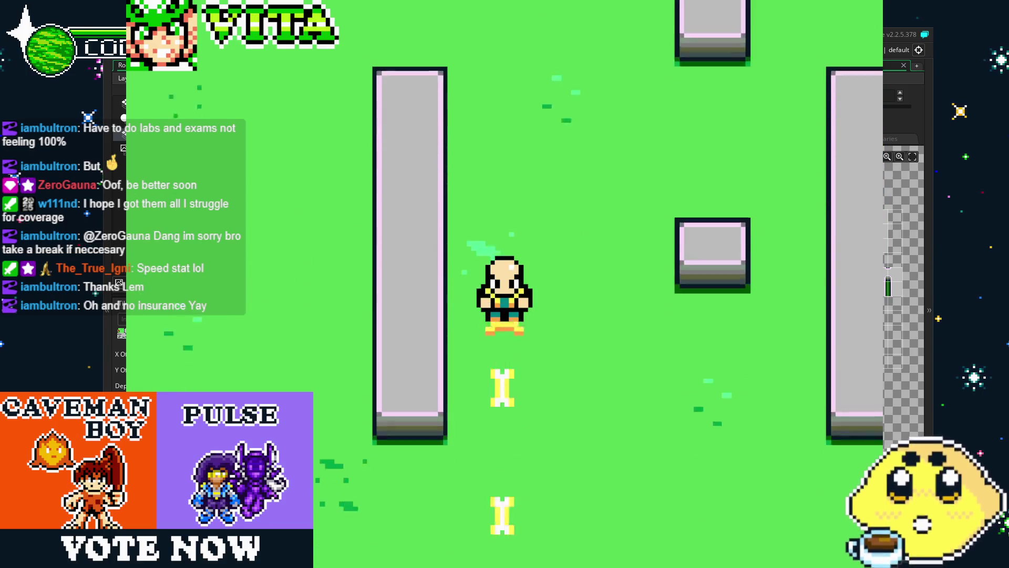
{"action": "key", "text": "Right"}
{"action": "key", "text": "Up"}
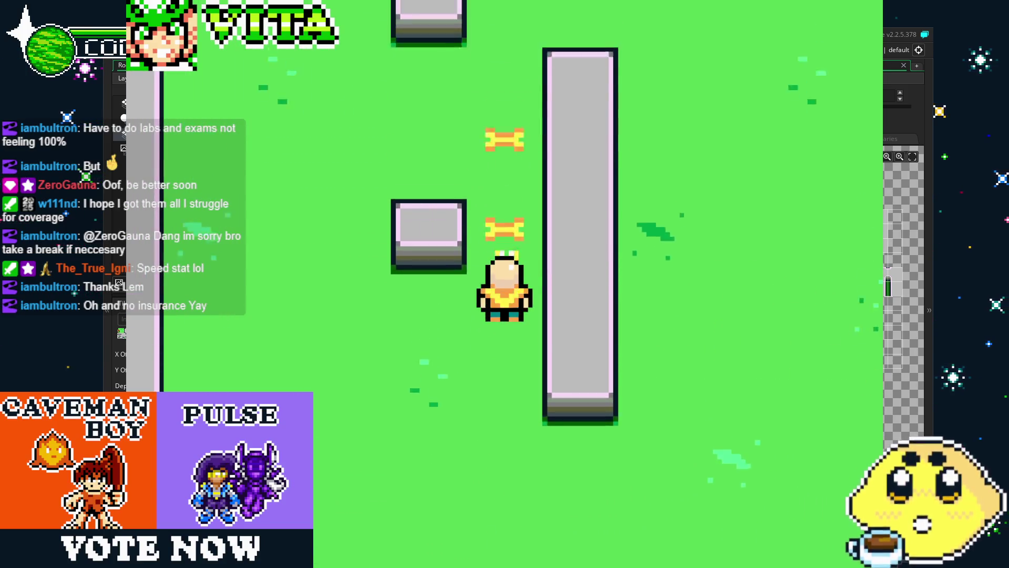
{"action": "key", "text": "Left"}
{"action": "key", "text": "Down"}
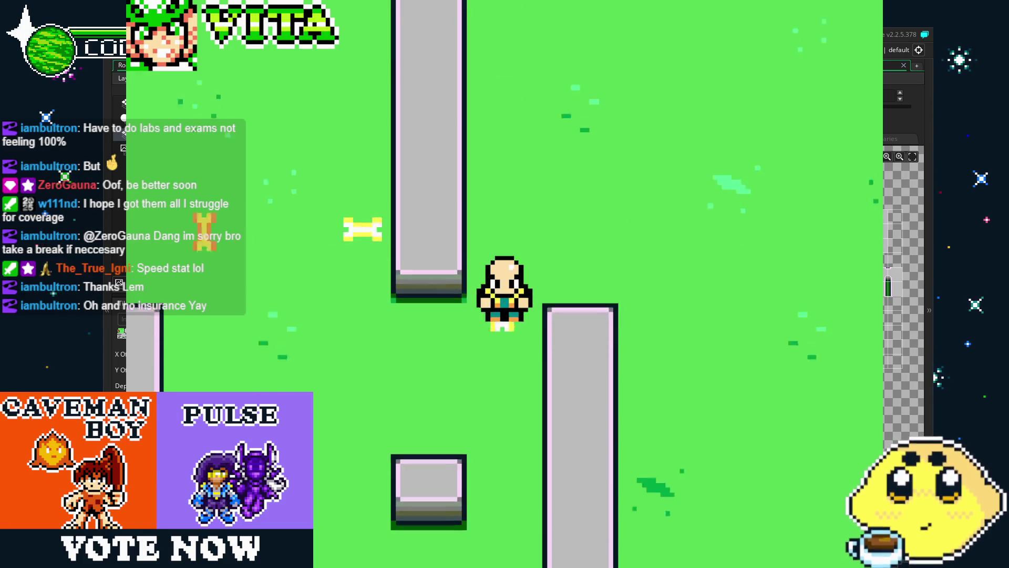
{"action": "key", "text": "Left"}
{"action": "key", "text": "Up"}
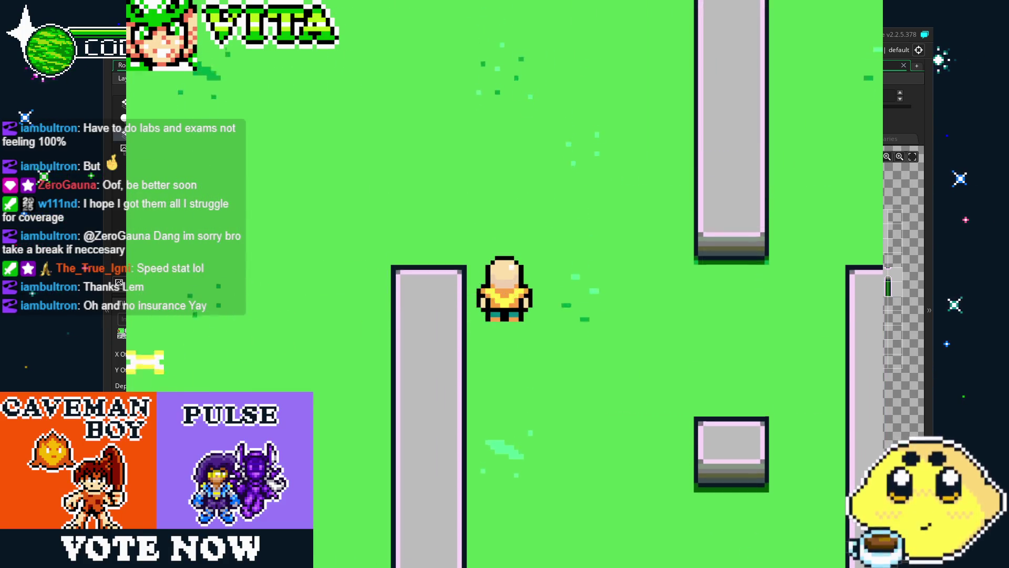
{"action": "key", "text": "Right"}
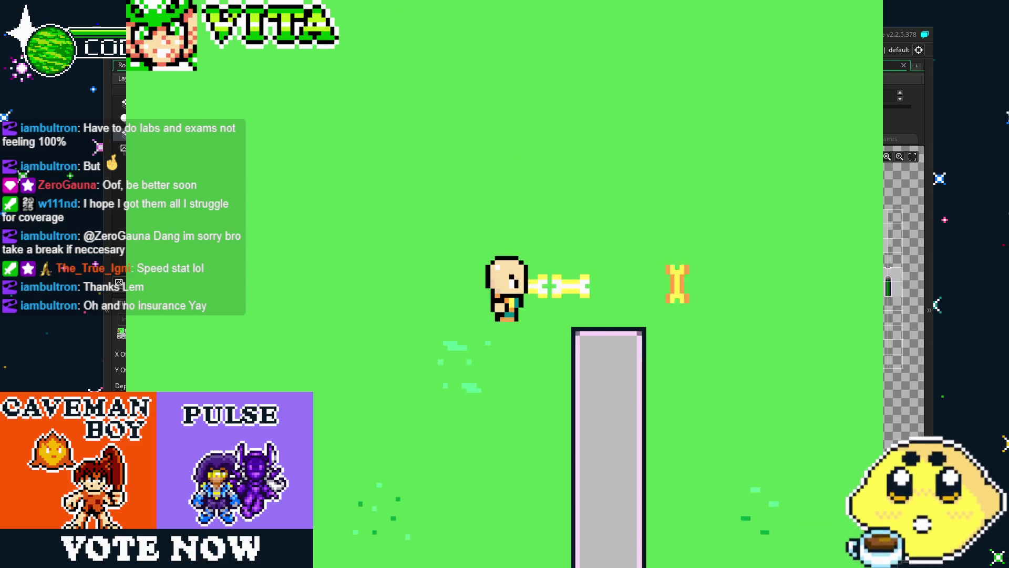
{"action": "key", "text": "Down"}
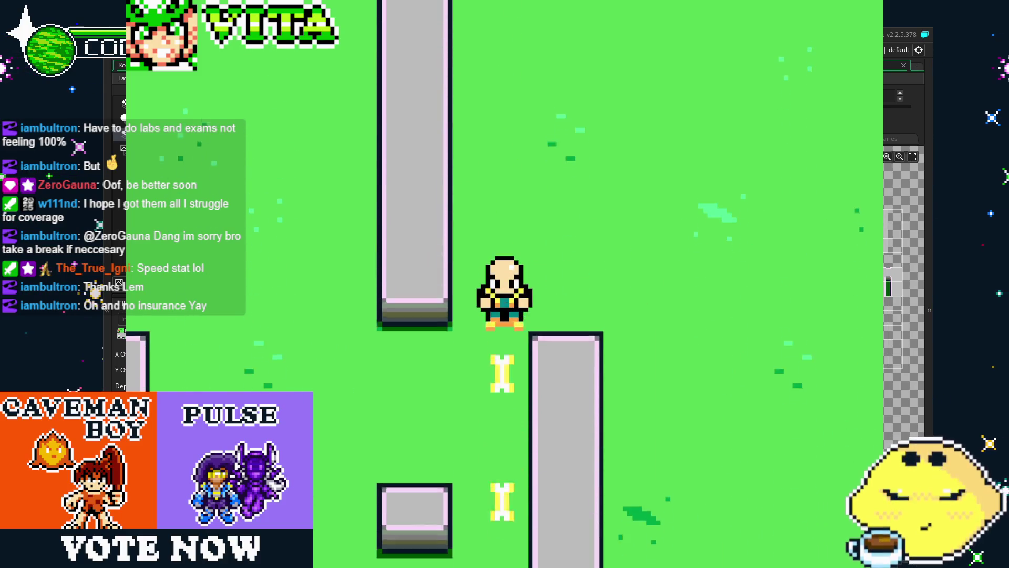
{"action": "key", "text": "Left"}
{"action": "key", "text": "Down"}
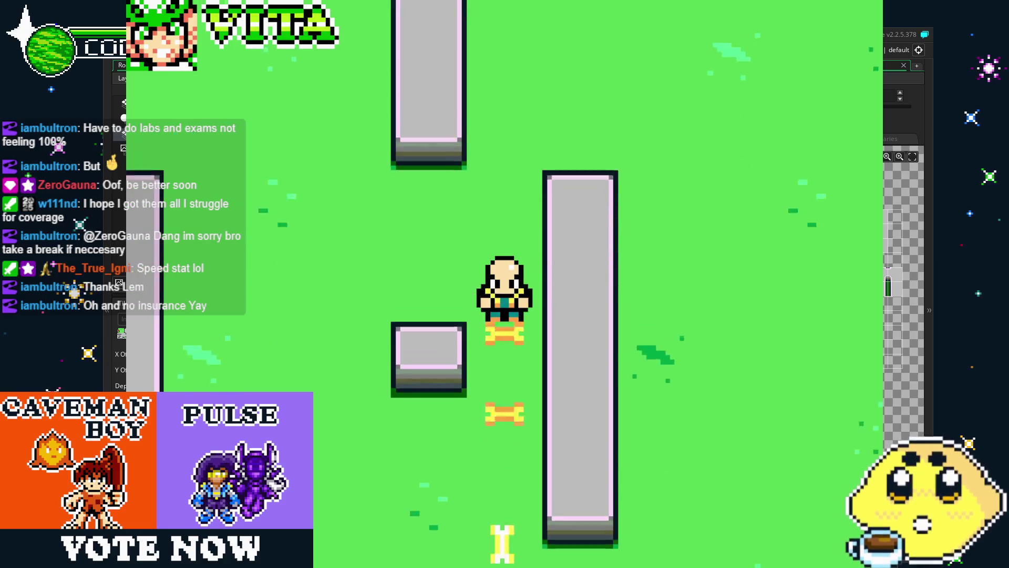
{"action": "key", "text": "Left"}
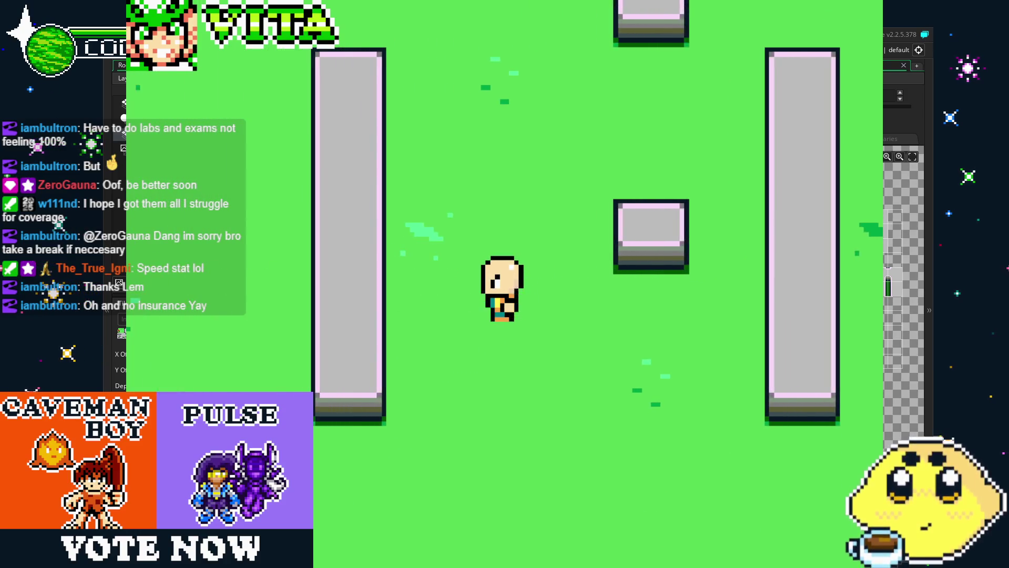
{"action": "key", "text": "Escape"}
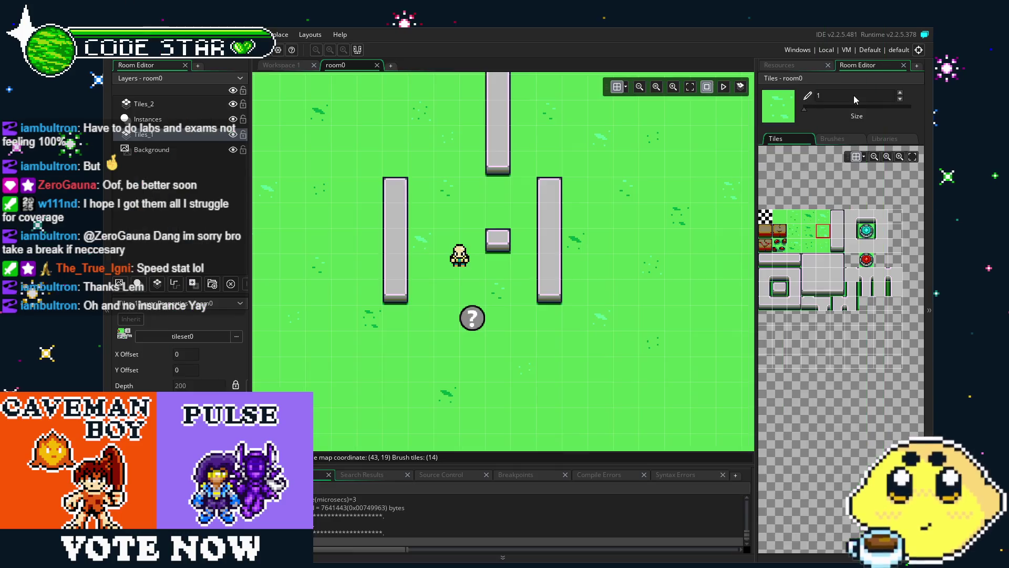
Recentre the room view on the walls and show the Resources list
{"action": "left_click_drag", "start_coordinate": [415, 169], "coordinate": [478, 189]}
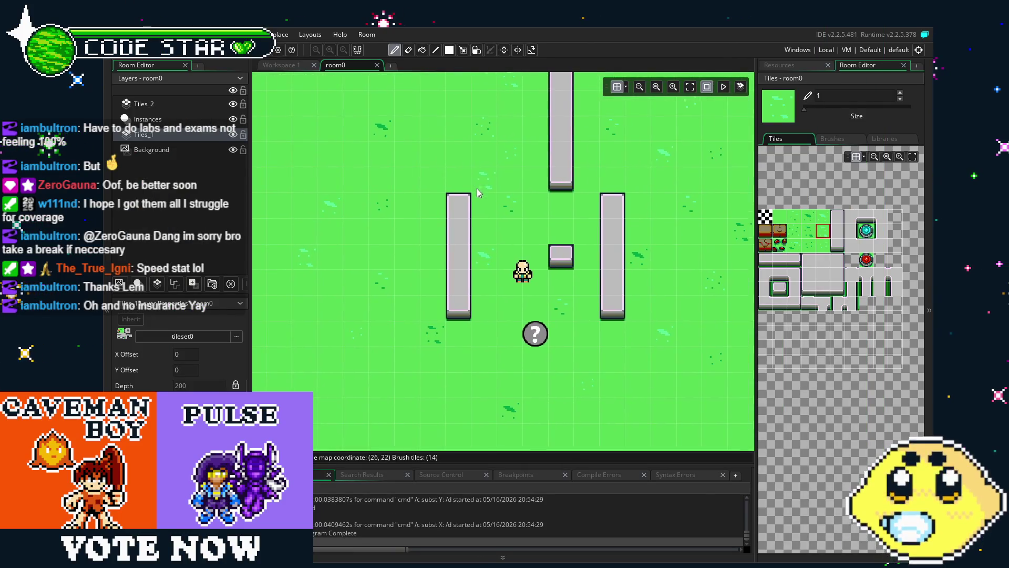
{"action": "left_click_drag", "start_coordinate": [504, 305], "coordinate": [527, 305]}
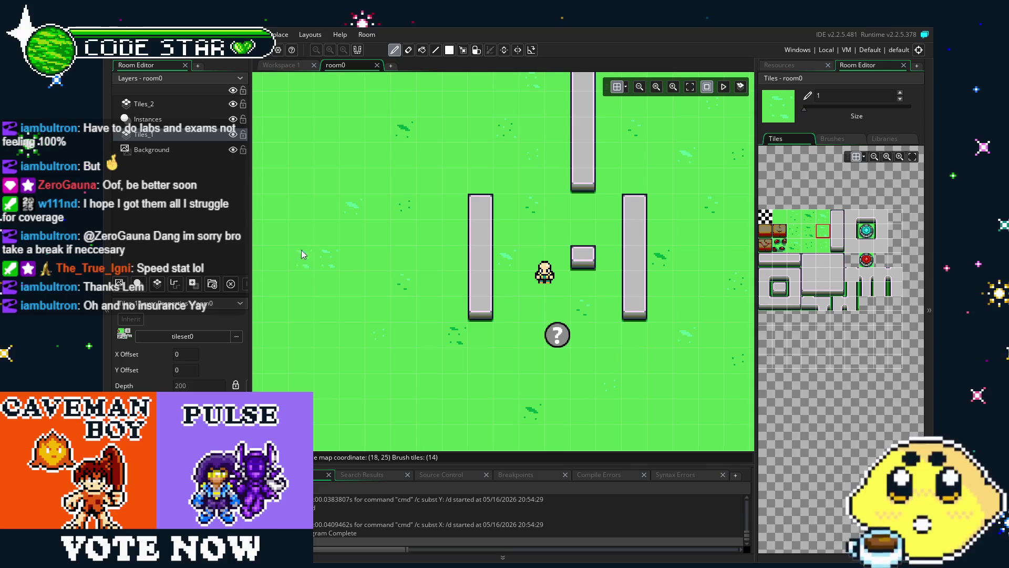
{"action": "left_click", "coordinate": [779, 64]}
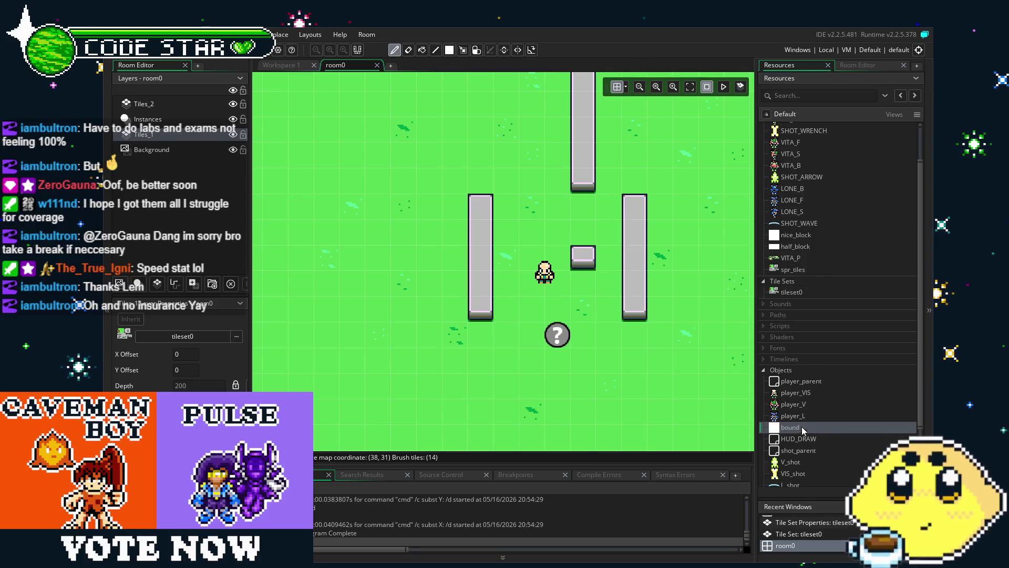
Compare the Tiles_2 and Tiles_1 layer depths, then select VIS_shot among the Objects
{"action": "left_click", "coordinate": [159, 104]}
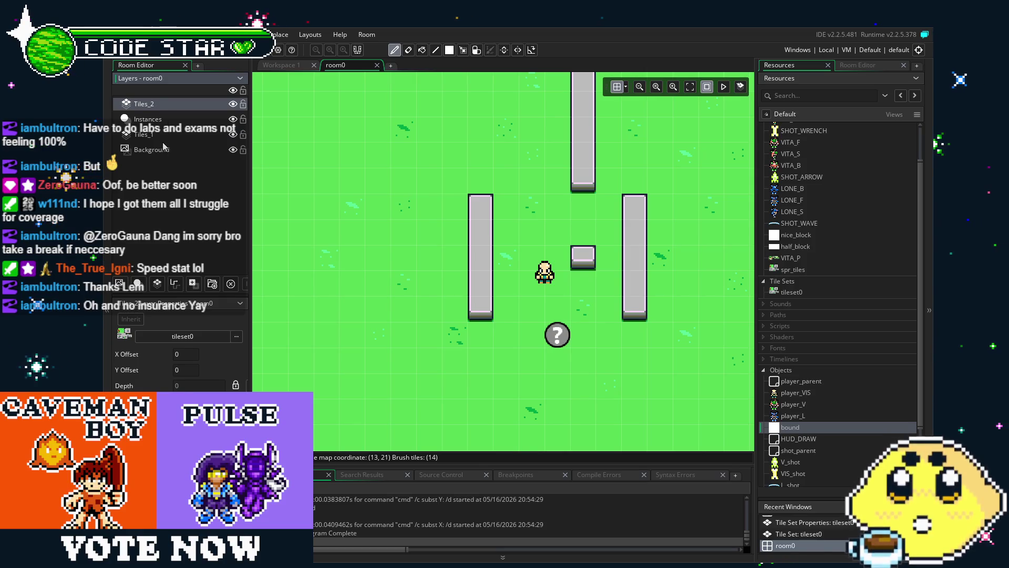
{"action": "left_click", "coordinate": [158, 139]}
{"action": "left_click", "coordinate": [158, 104]}
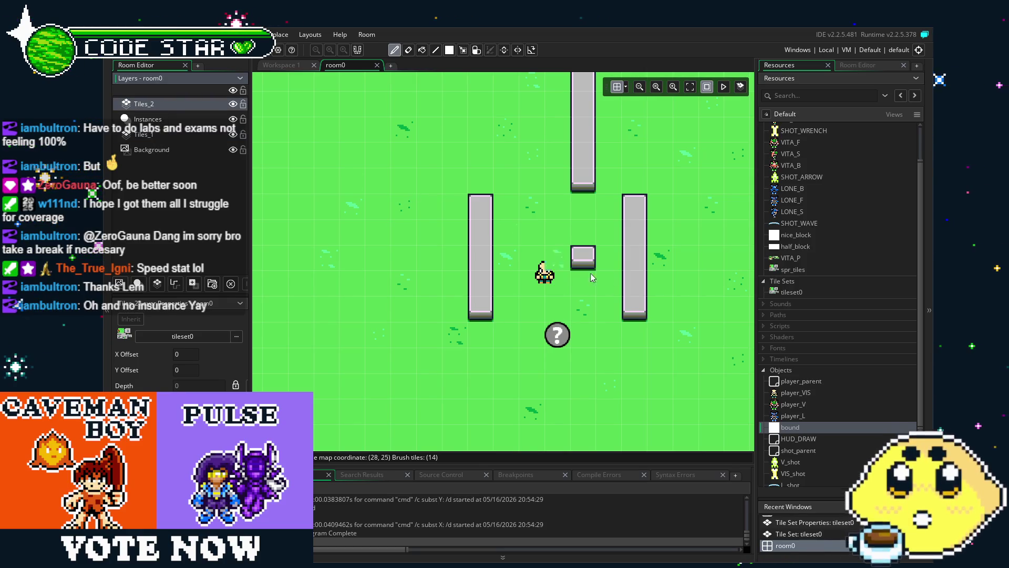
{"action": "scroll", "coordinate": [819, 396], "scroll_direction": "down", "scroll_amount": 3}
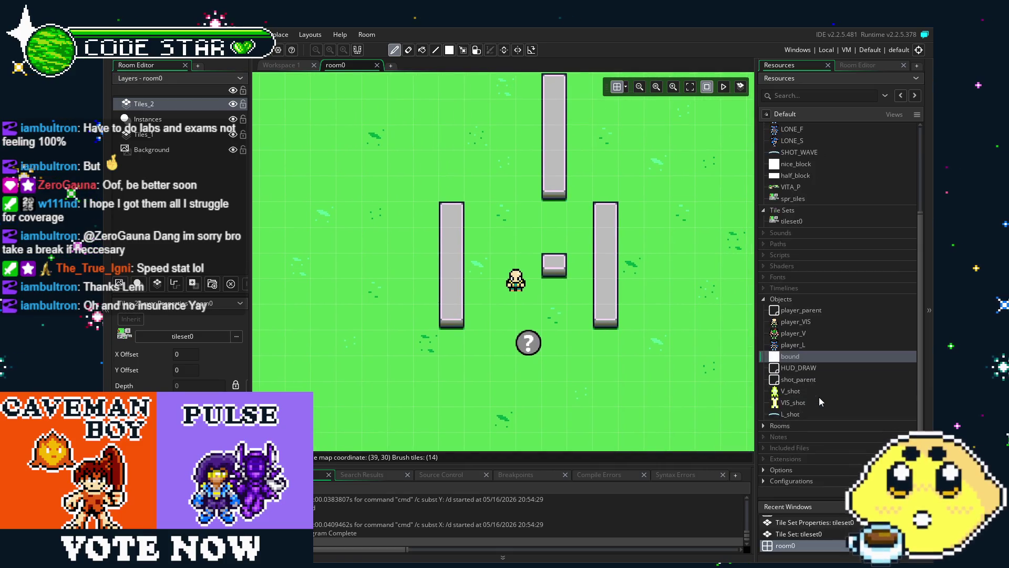
{"action": "left_click", "coordinate": [818, 398]}
Review the VIS_shot and player_VIS Create code, then show player_VIS's Key Down - X event
{"action": "double_click", "coordinate": [818, 398]}
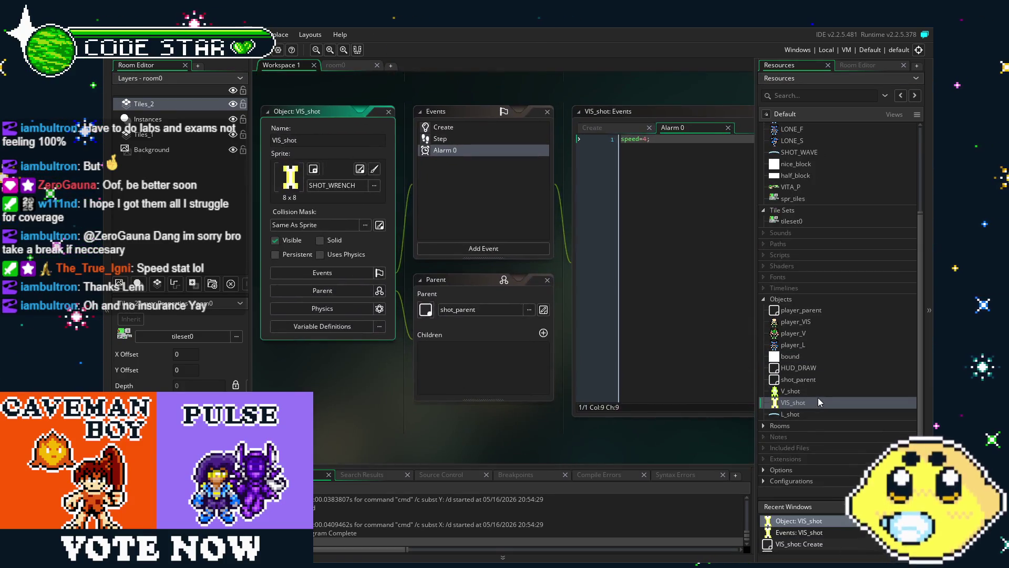
{"action": "left_click", "coordinate": [430, 130]}
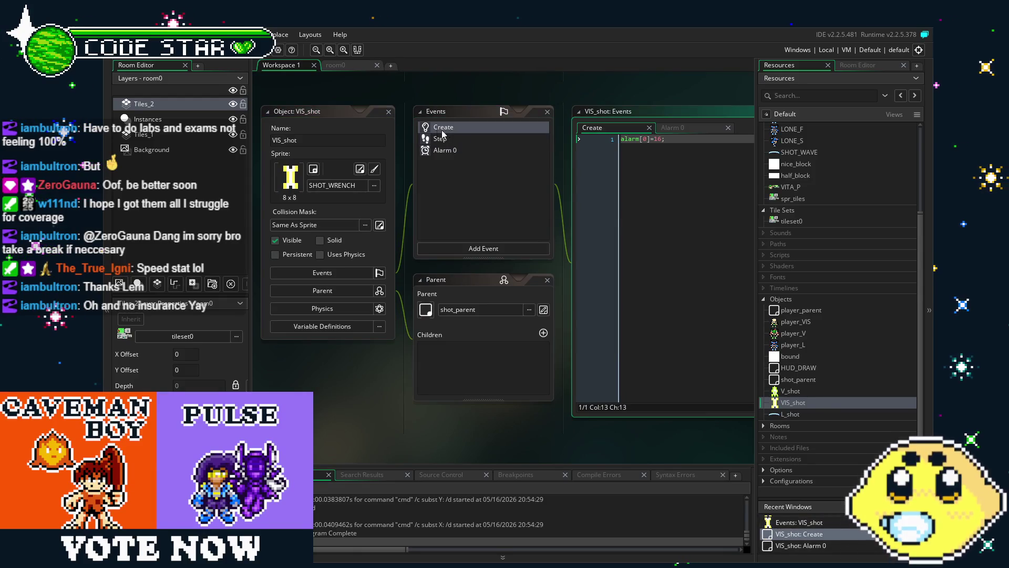
{"action": "double_click", "coordinate": [794, 323]}
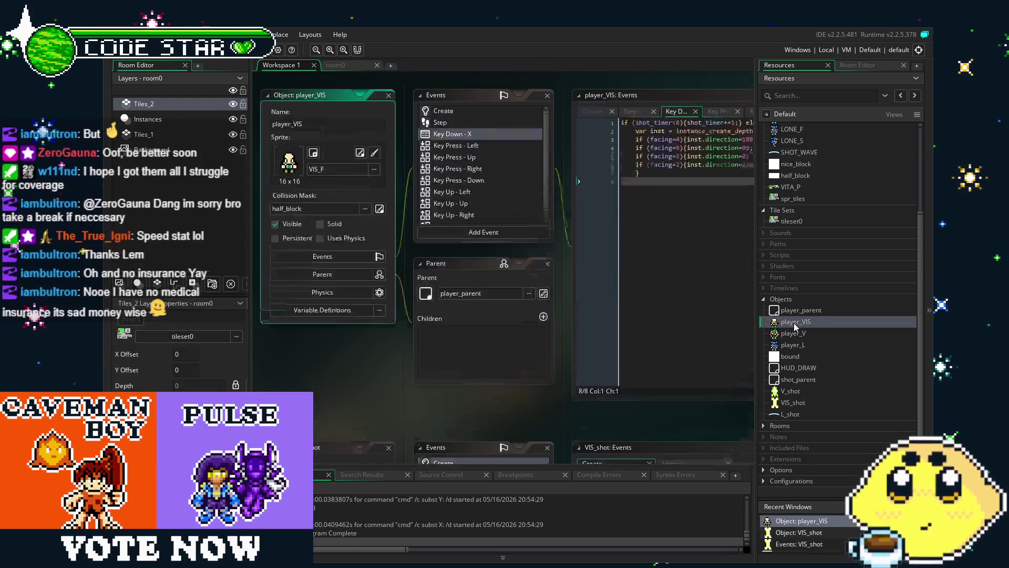
{"action": "left_click", "coordinate": [450, 130]}
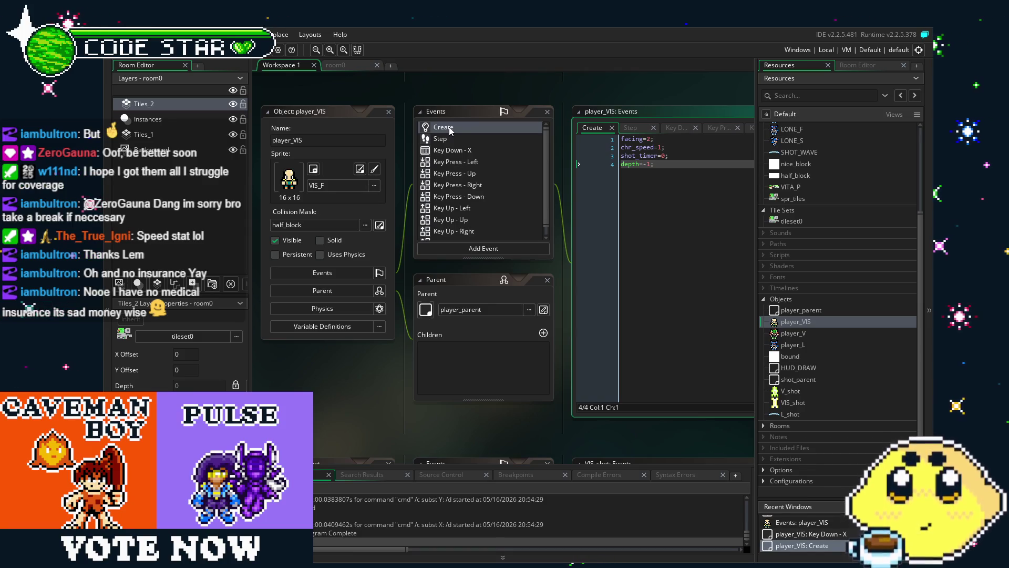
{"action": "left_click", "coordinate": [643, 164]}
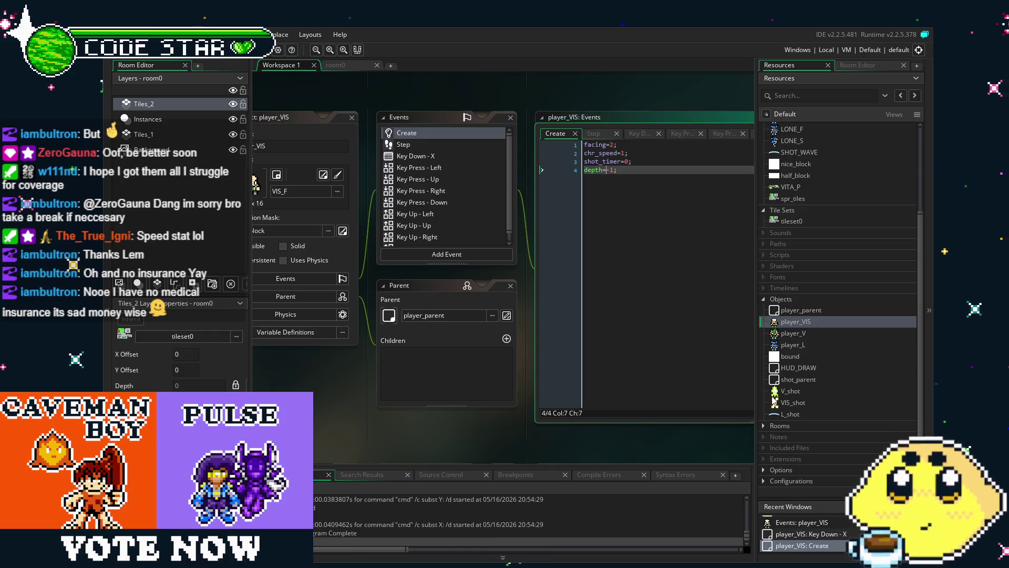
{"action": "left_click", "coordinate": [447, 156]}
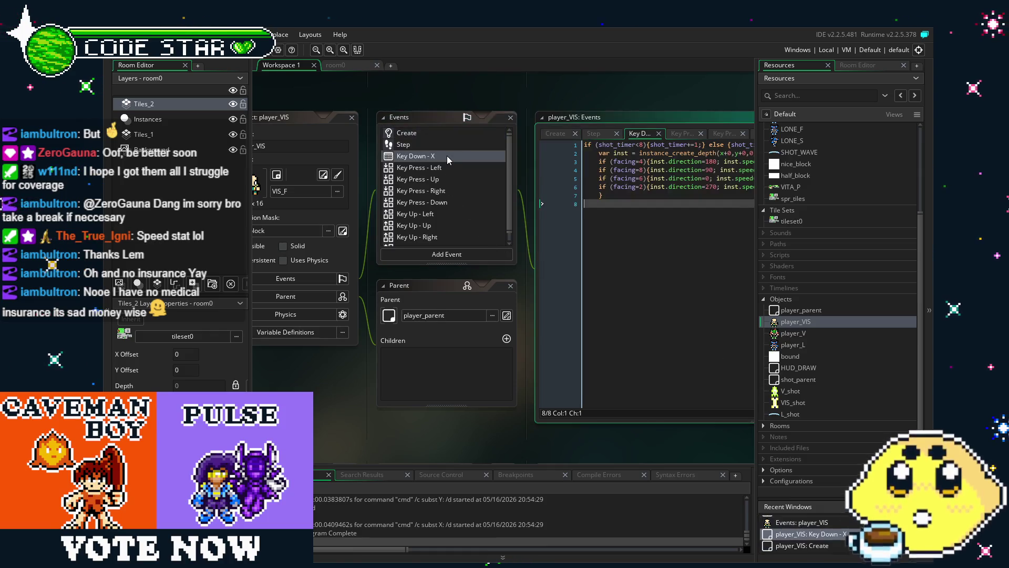
Review the player_VIS Key Down - X shot code and delete its empty last line
{"action": "left_click_drag", "start_coordinate": [608, 244], "coordinate": [501, 246]}
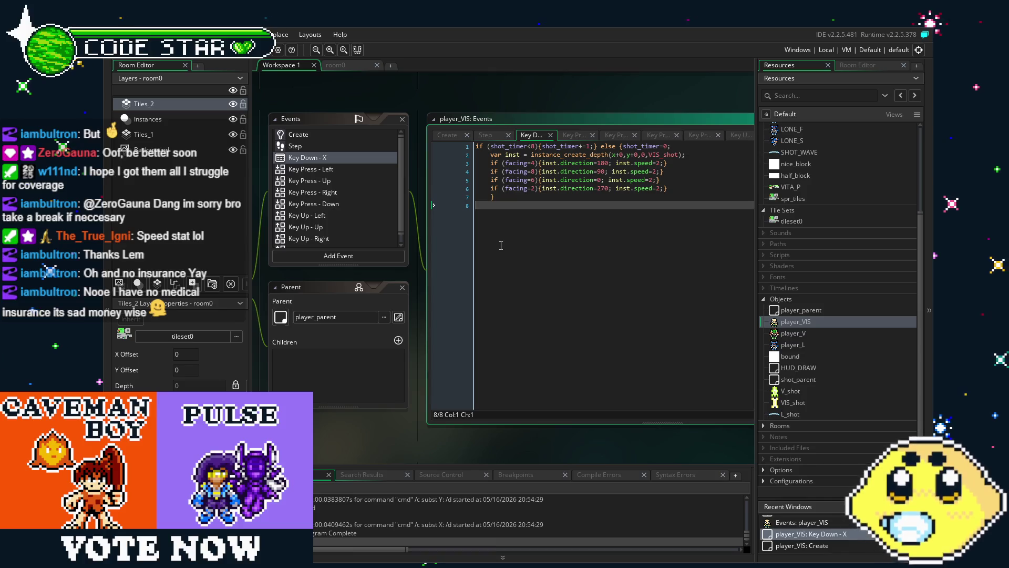
{"action": "left_click", "coordinate": [456, 234]}
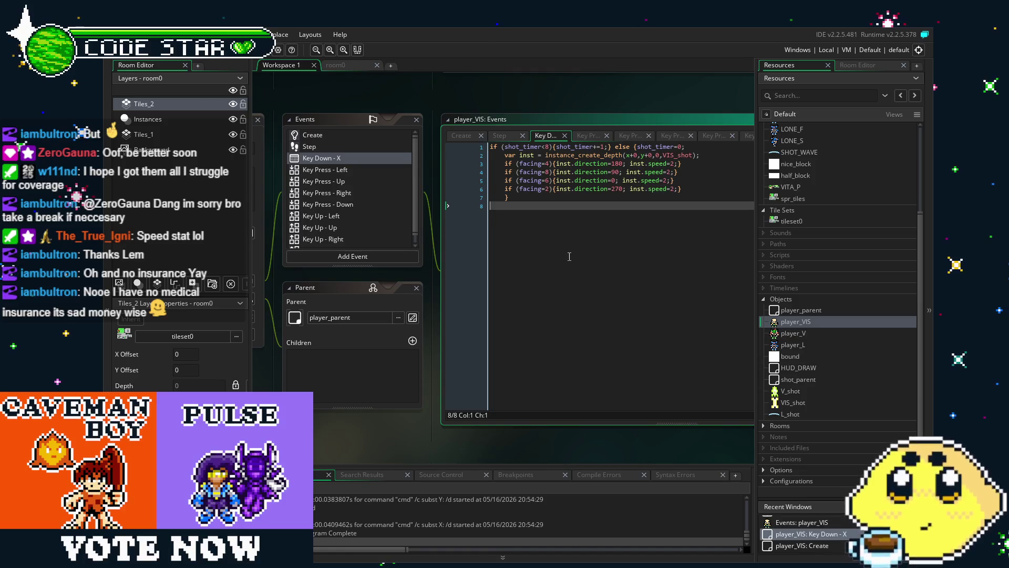
{"action": "left_click_drag", "start_coordinate": [569, 257], "coordinate": [590, 252]}
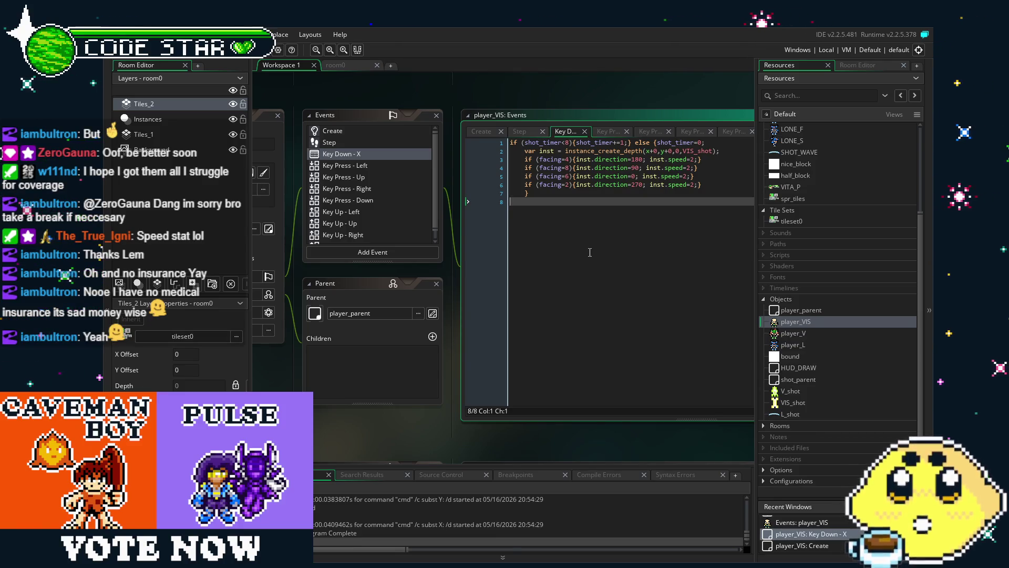
{"action": "left_click_drag", "start_coordinate": [589, 253], "coordinate": [491, 273]}
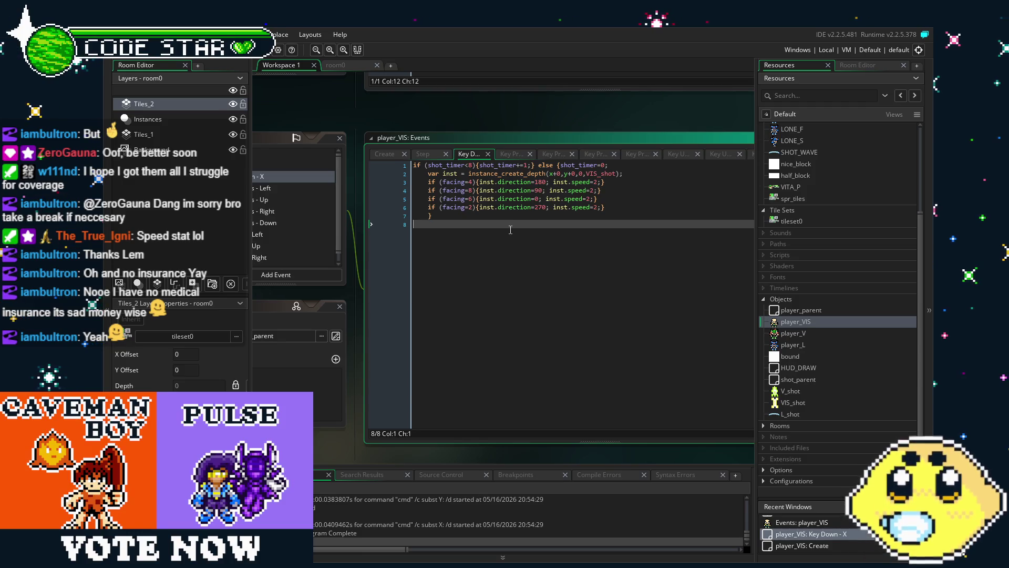
{"action": "left_click", "coordinate": [560, 181]}
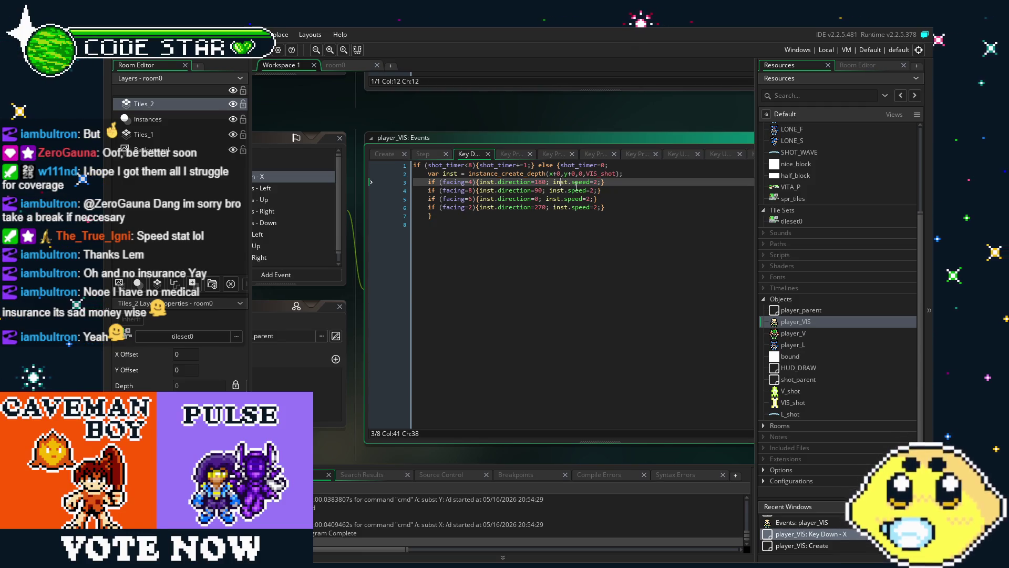
{"action": "left_click", "coordinate": [575, 213]}
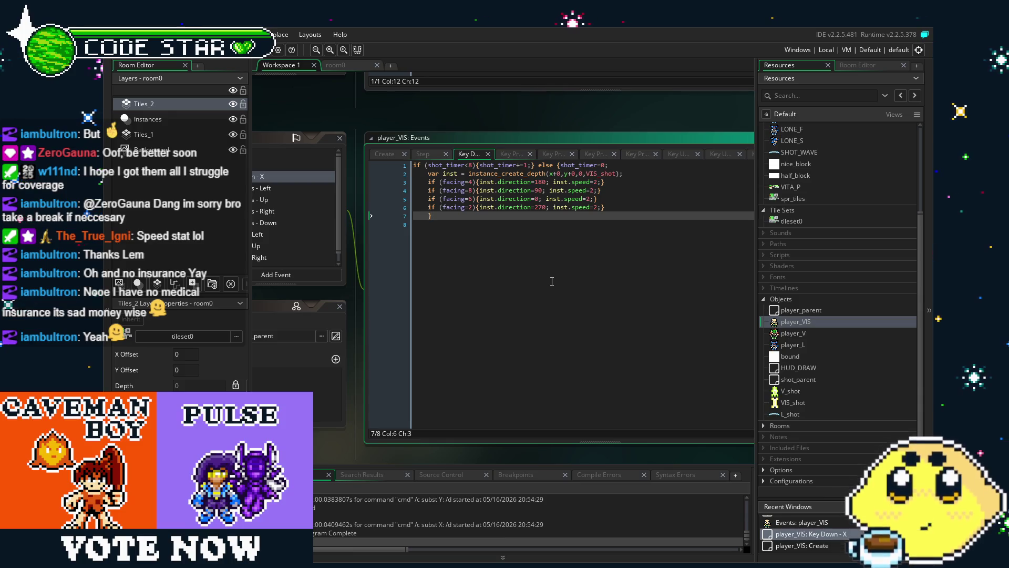
{"action": "left_click", "coordinate": [523, 285]}
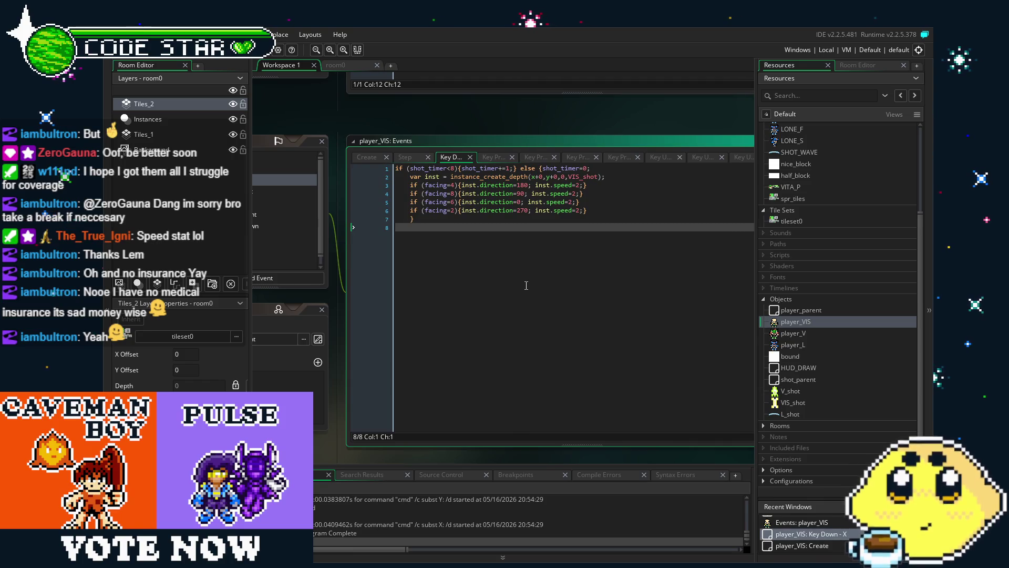
{"action": "key", "text": "BackSpace"}
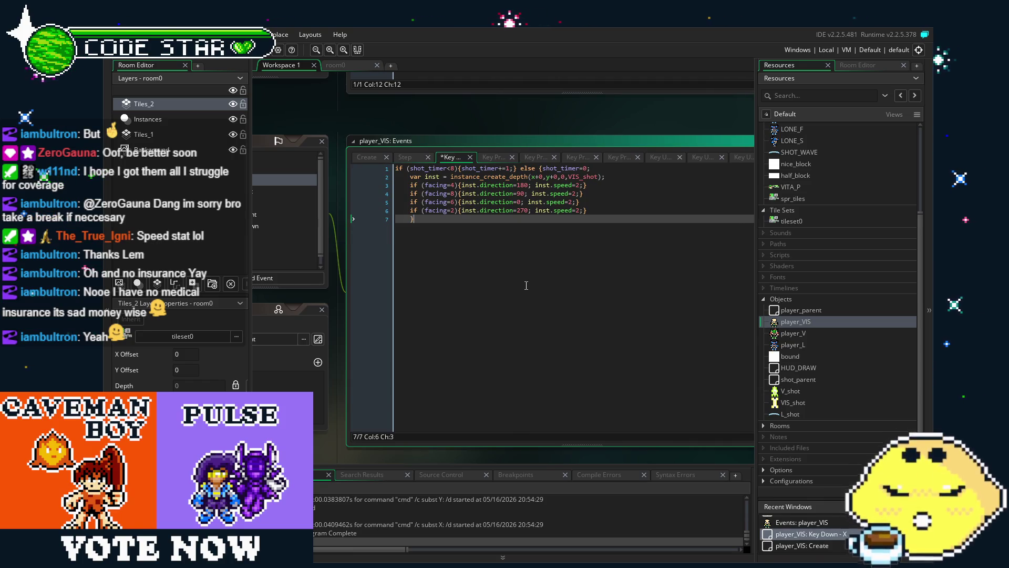
{"action": "mouse_move", "coordinate": [502, 286]}
{"action": "left_mouse_down"}
{"action": "mouse_move", "coordinate": [519, 293]}
{"action": "mouse_move", "coordinate": [511, 280]}
{"action": "left_mouse_up"}
{"action": "scroll", "coordinate": [541, 257], "scroll_direction": "down", "scroll_amount": 2}
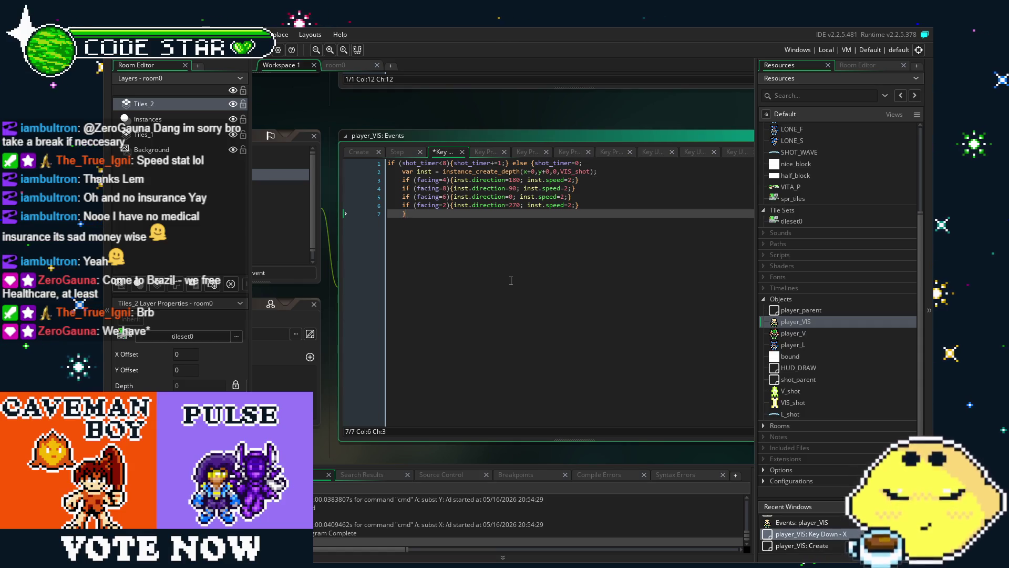
{"action": "scroll", "coordinate": [521, 284], "scroll_direction": "up", "scroll_amount": 1}
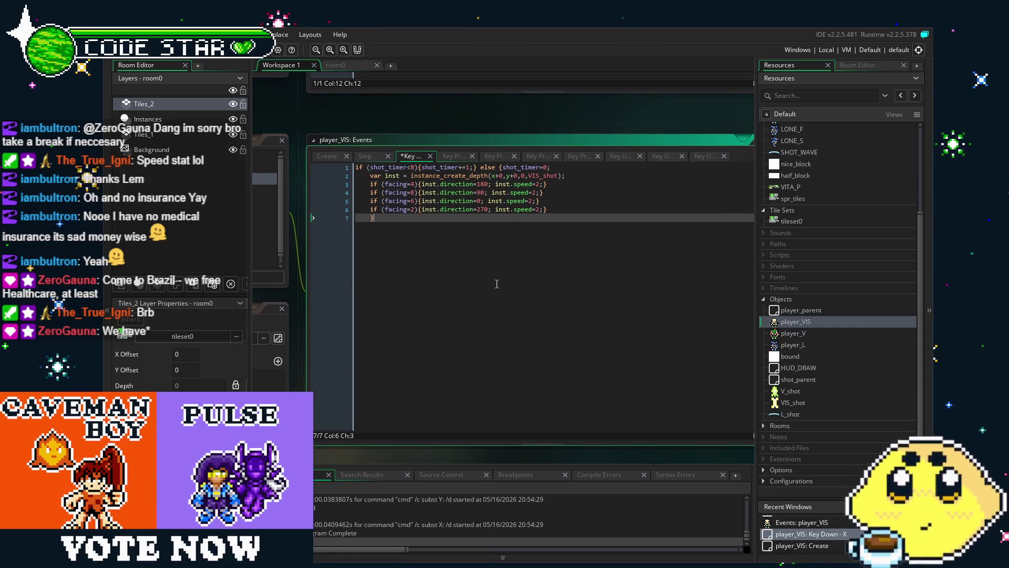
{"action": "left_click_drag", "start_coordinate": [532, 287], "coordinate": [546, 288]}
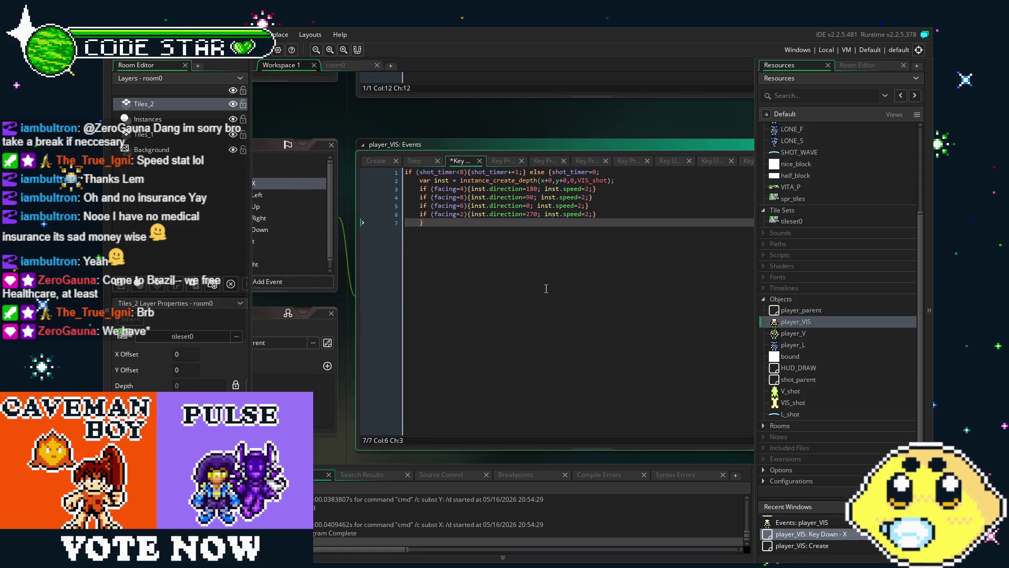
Check the leftward-shot and other per-facing direction and speed lines of the fire code
{"action": "left_click", "coordinate": [573, 173]}
{"action": "left_click", "coordinate": [569, 202]}
{"action": "left_click", "coordinate": [565, 227]}
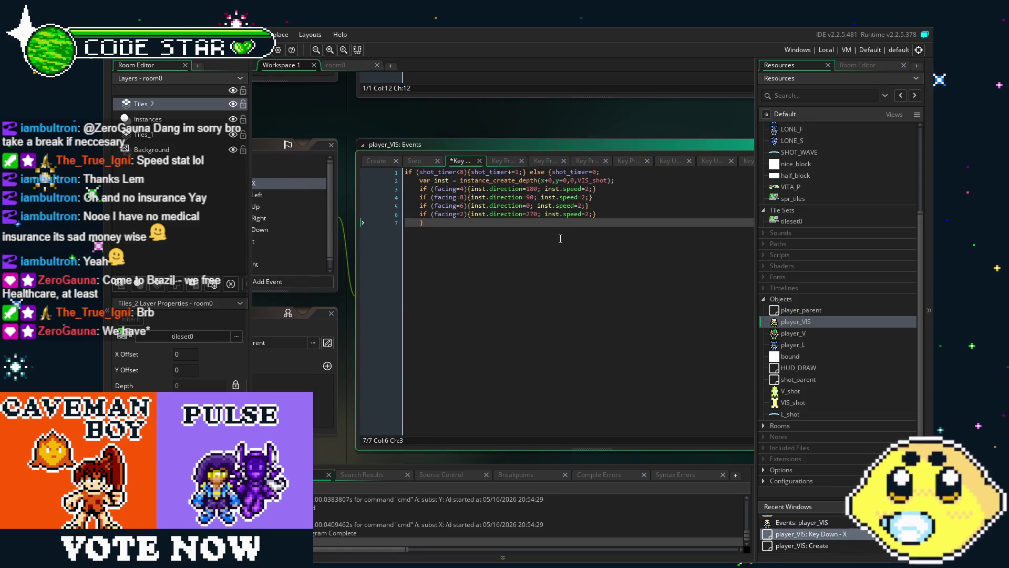
{"action": "scroll", "coordinate": [560, 239], "scroll_direction": "up", "scroll_amount": 2}
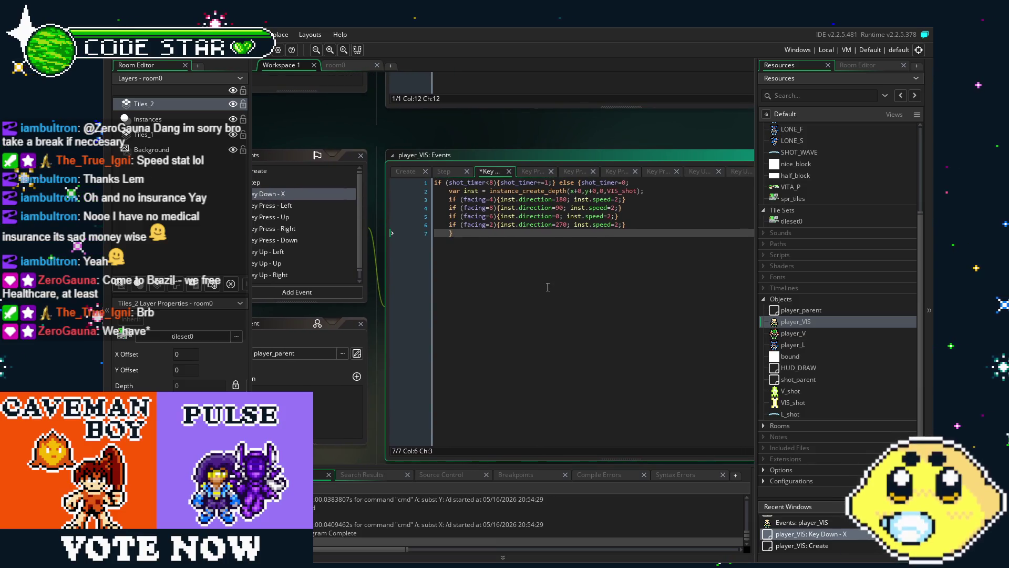
{"action": "left_click", "coordinate": [596, 199]}
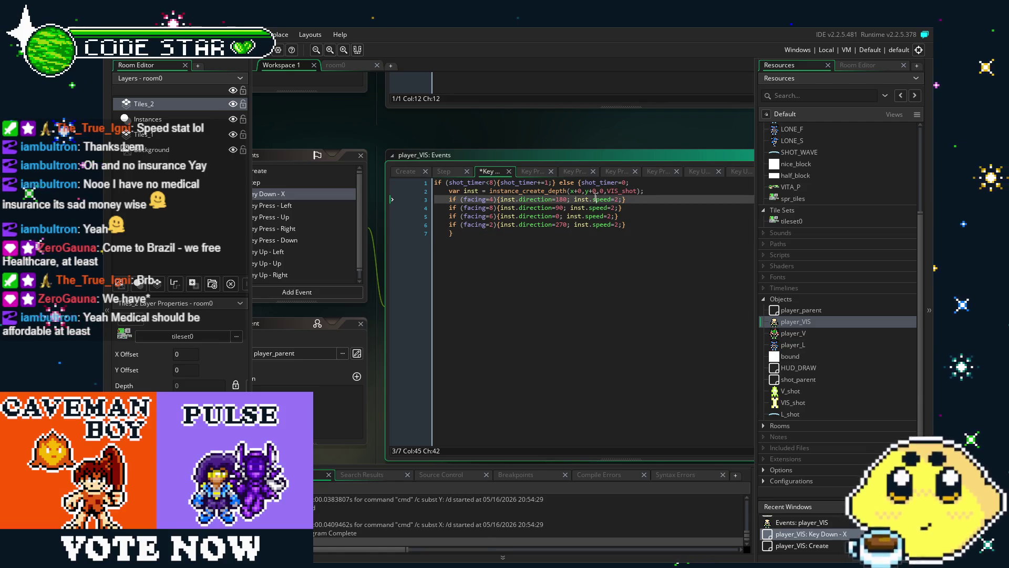
{"action": "left_click", "coordinate": [542, 277]}
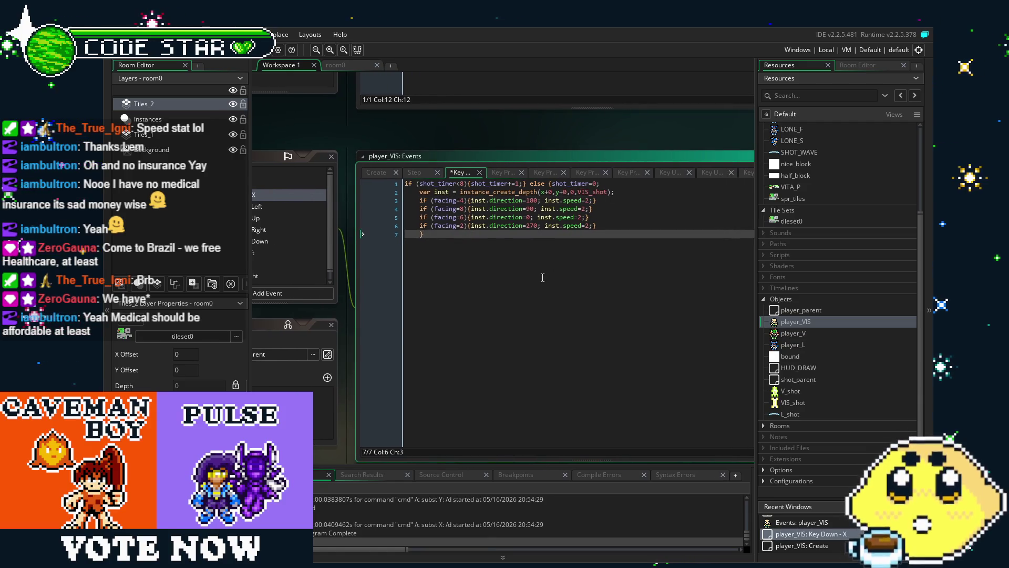
{"action": "left_click_drag", "start_coordinate": [542, 277], "coordinate": [567, 277]}
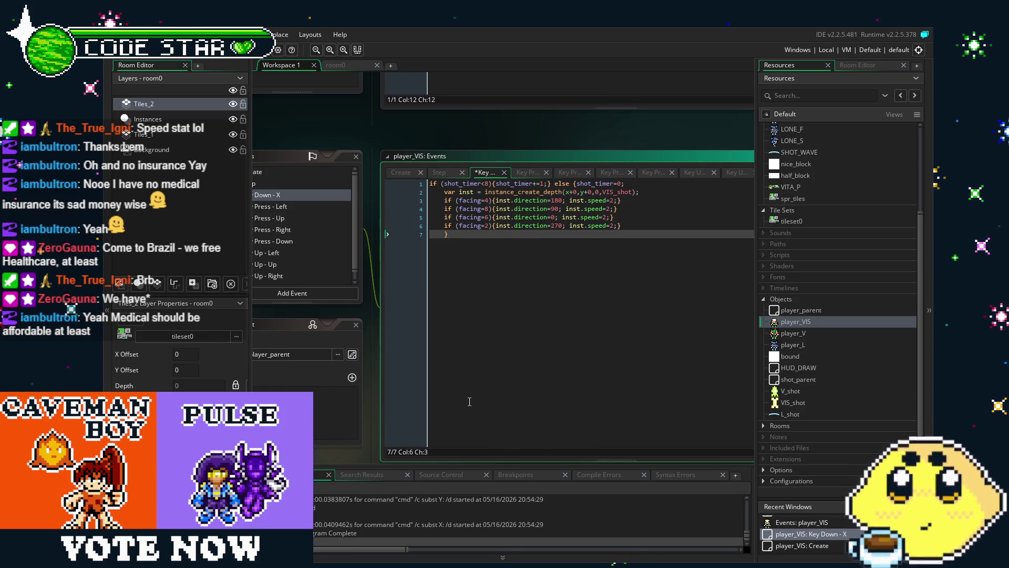
{"action": "left_click_drag", "start_coordinate": [567, 278], "coordinate": [589, 274]}
{"action": "left_click_drag", "start_coordinate": [497, 398], "coordinate": [447, 402]}
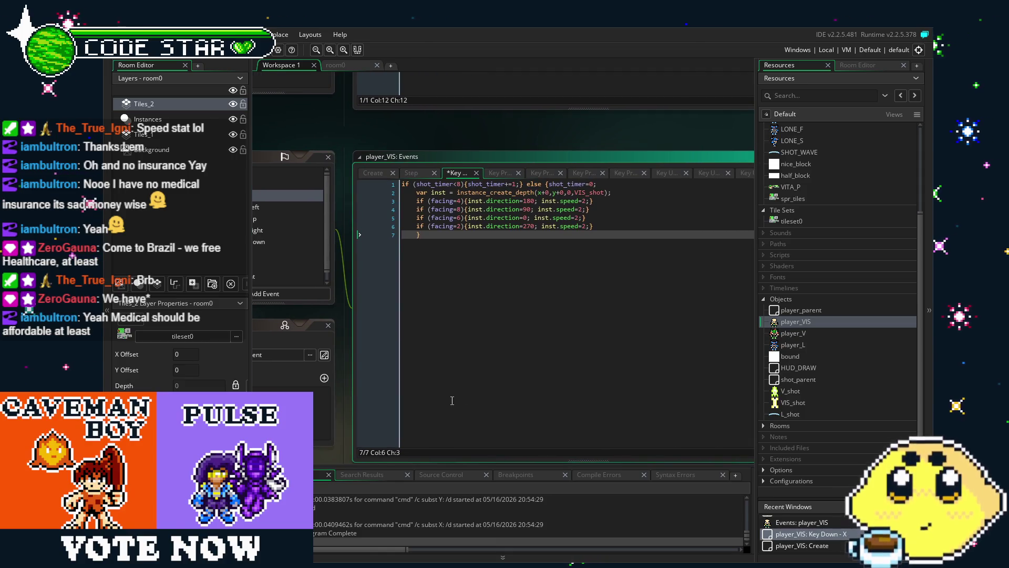
{"action": "left_click_drag", "start_coordinate": [521, 373], "coordinate": [590, 364]}
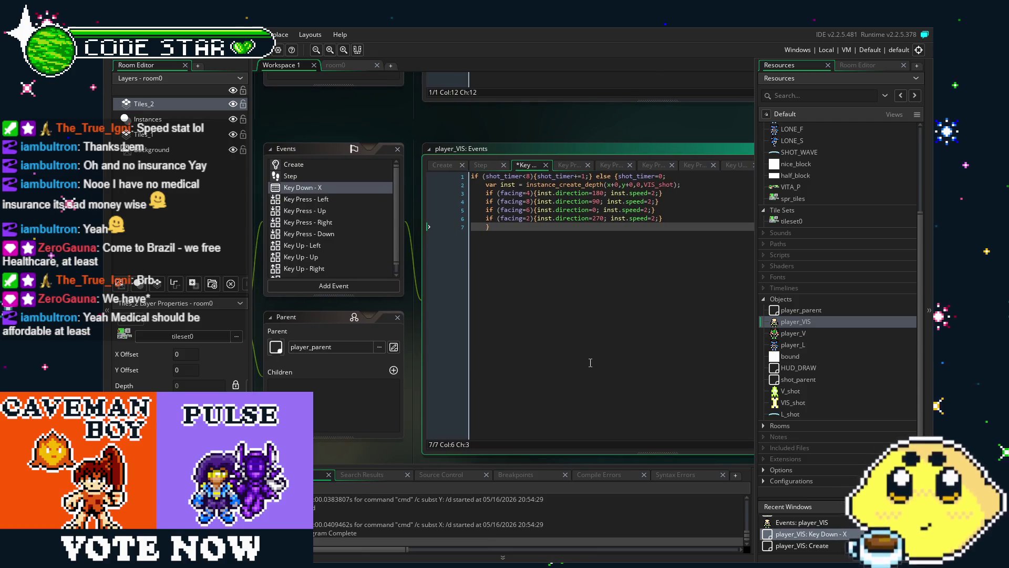
Recheck lines 3 and 7 of the fire code, then bring up the Key Press - Left event
{"action": "left_click", "coordinate": [676, 194]}
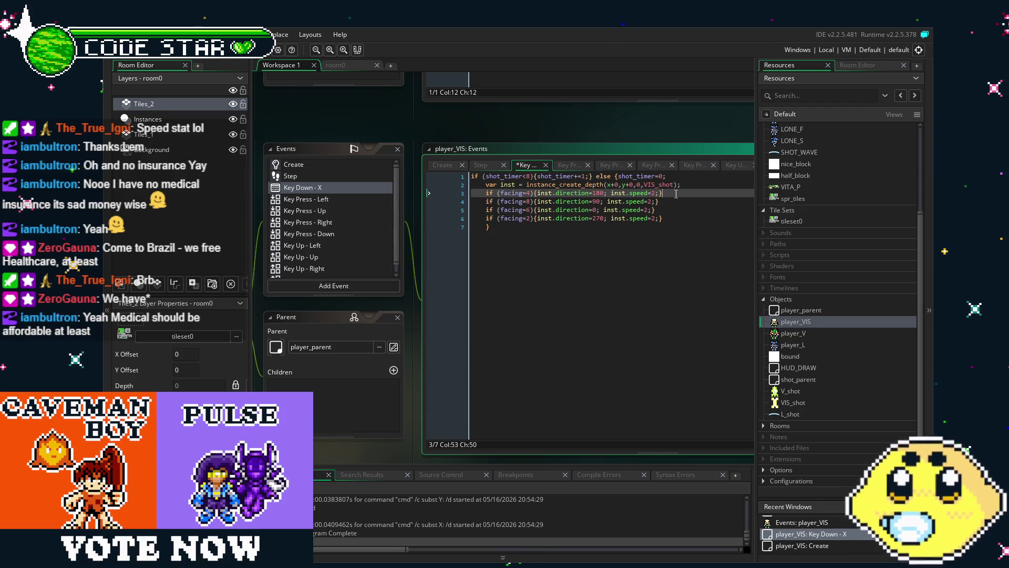
{"action": "left_click_drag", "start_coordinate": [683, 265], "coordinate": [660, 265]}
{"action": "left_click", "coordinate": [661, 265]}
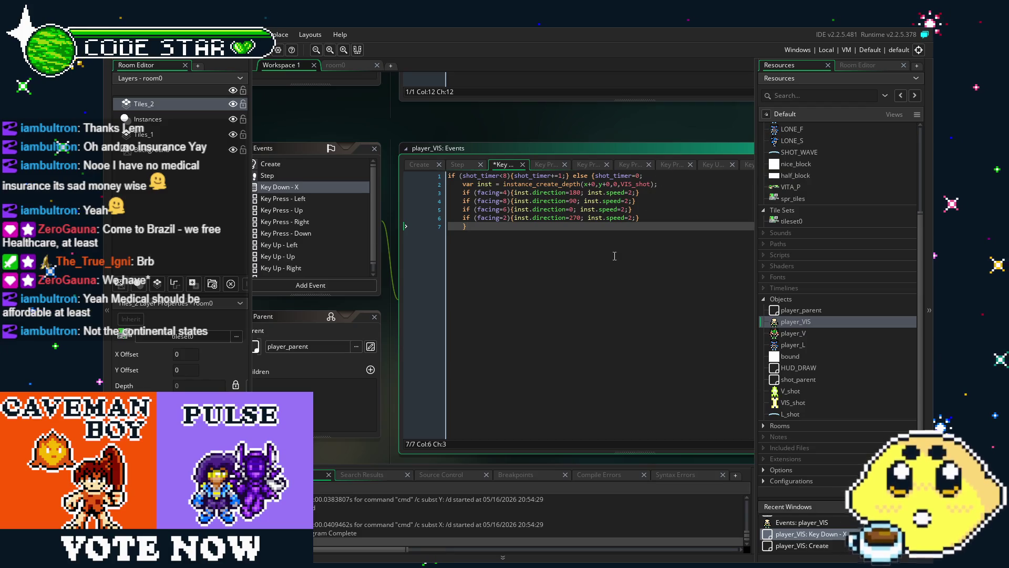
{"action": "left_click_drag", "start_coordinate": [607, 272], "coordinate": [594, 272]}
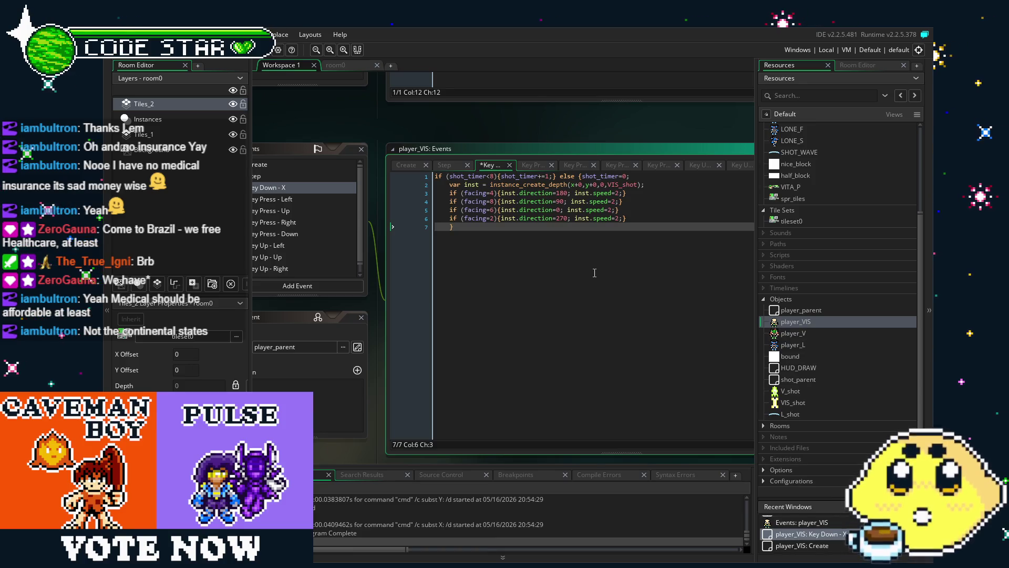
{"action": "scroll", "coordinate": [428, 206], "scroll_direction": "left", "scroll_amount": 2}
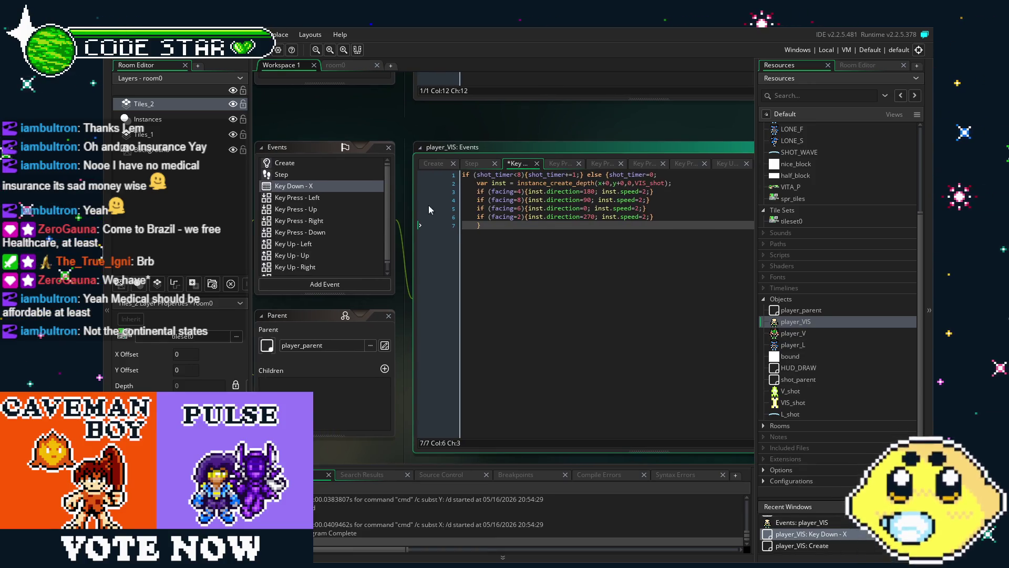
{"action": "left_click", "coordinate": [337, 201]}
{"action": "left_click", "coordinate": [345, 217]}
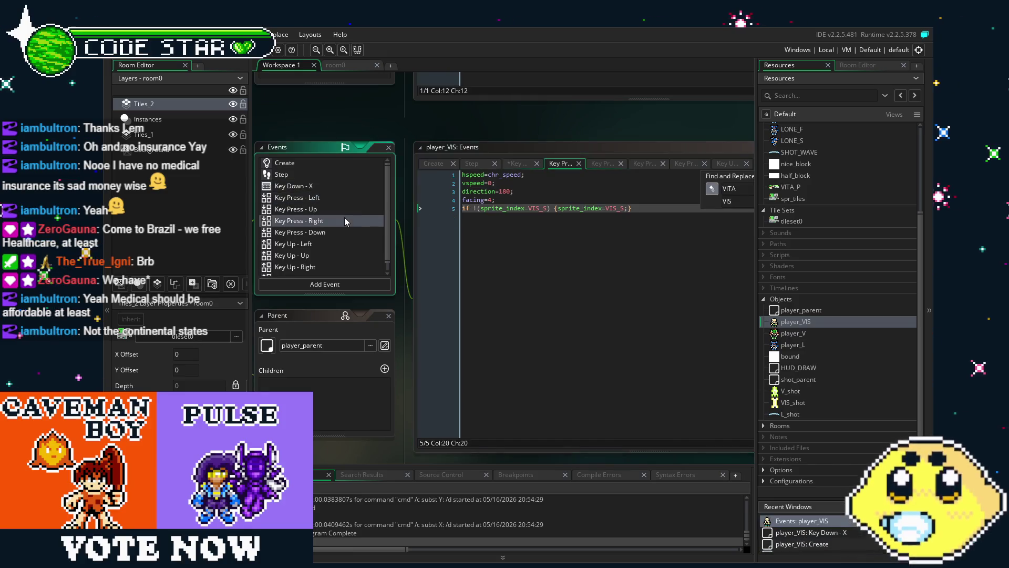
{"action": "left_click", "coordinate": [329, 197]}
{"action": "left_click", "coordinate": [326, 186]}
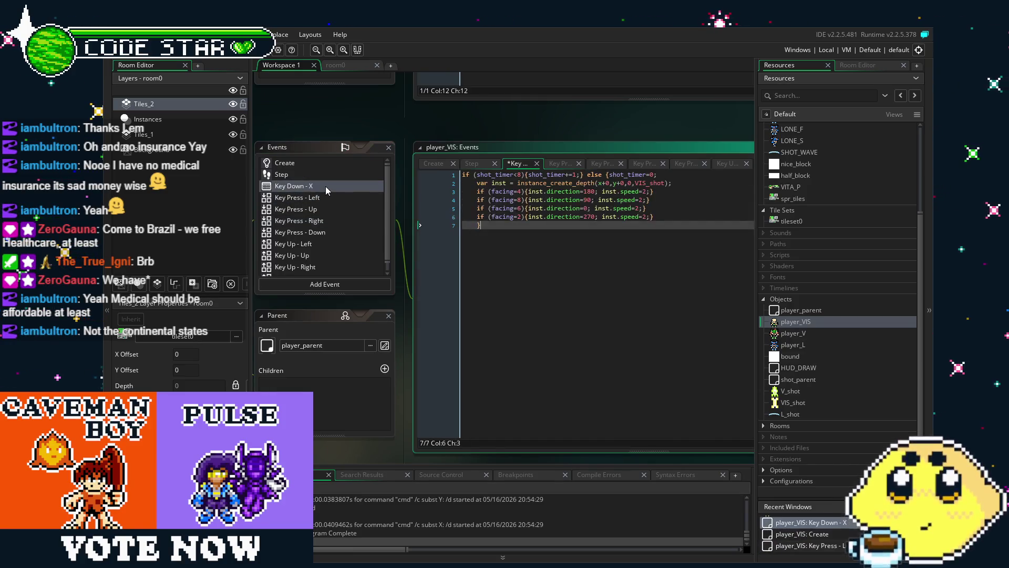
{"action": "left_click", "coordinate": [325, 198]}
{"action": "left_click", "coordinate": [569, 208]}
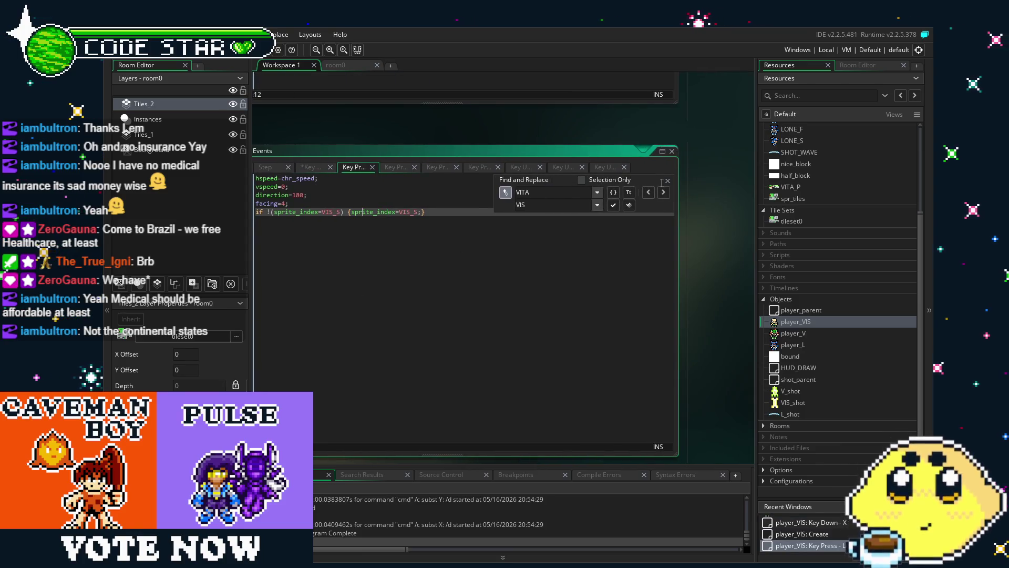
{"action": "scroll", "coordinate": [383, 198], "scroll_direction": "left", "scroll_amount": 5}
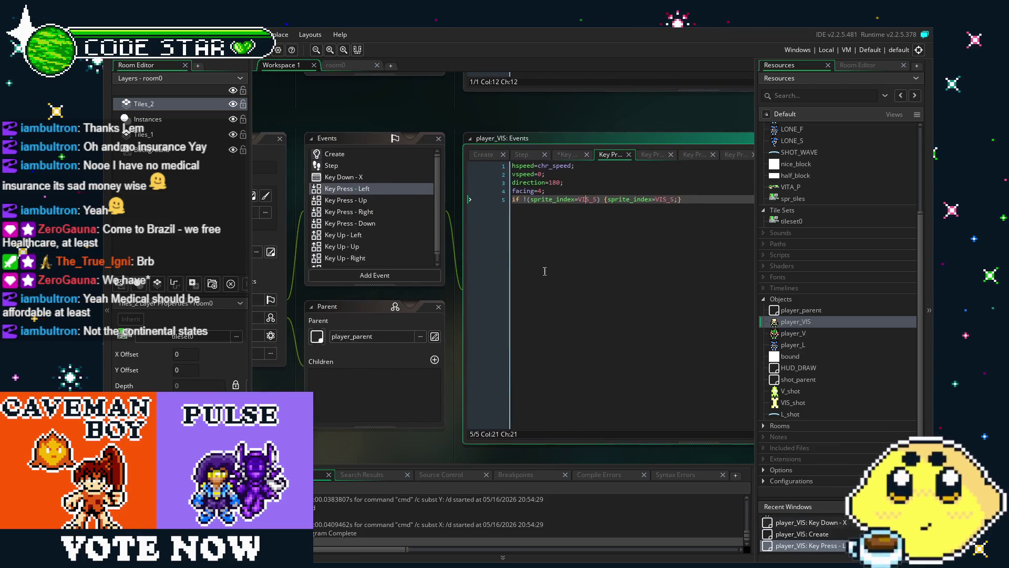
{"action": "left_click", "coordinate": [390, 201]}
{"action": "key", "text": "ctrl+h"}
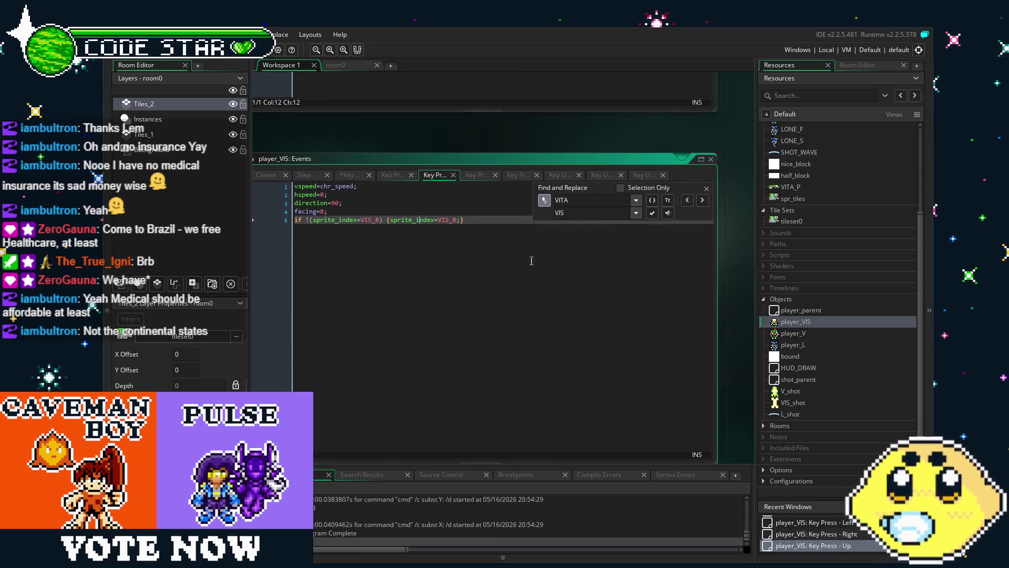
{"action": "key", "text": "Escape"}
{"action": "scroll", "coordinate": [381, 214], "scroll_direction": "left", "scroll_amount": 5}
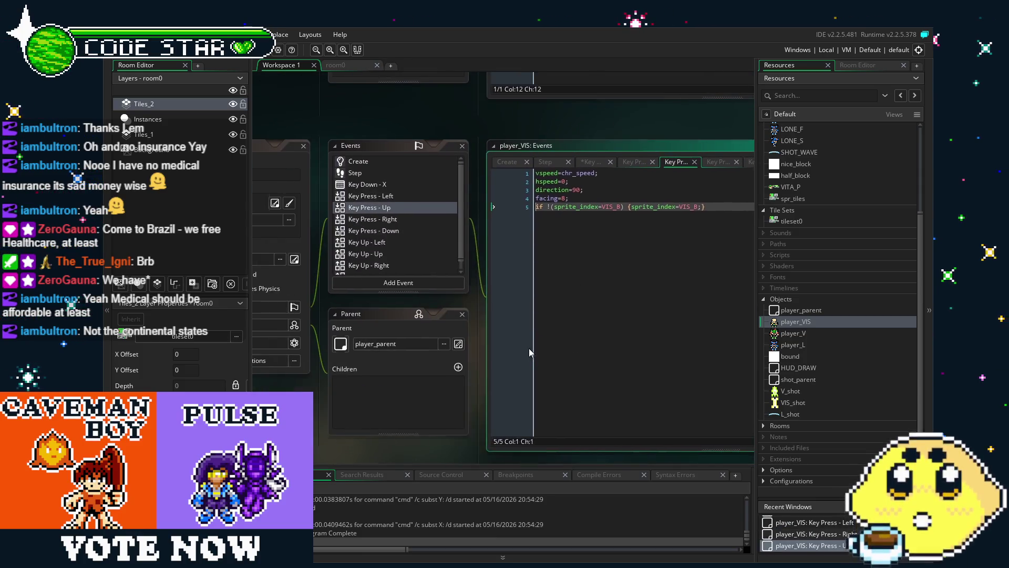
{"action": "left_click", "coordinate": [386, 217]}
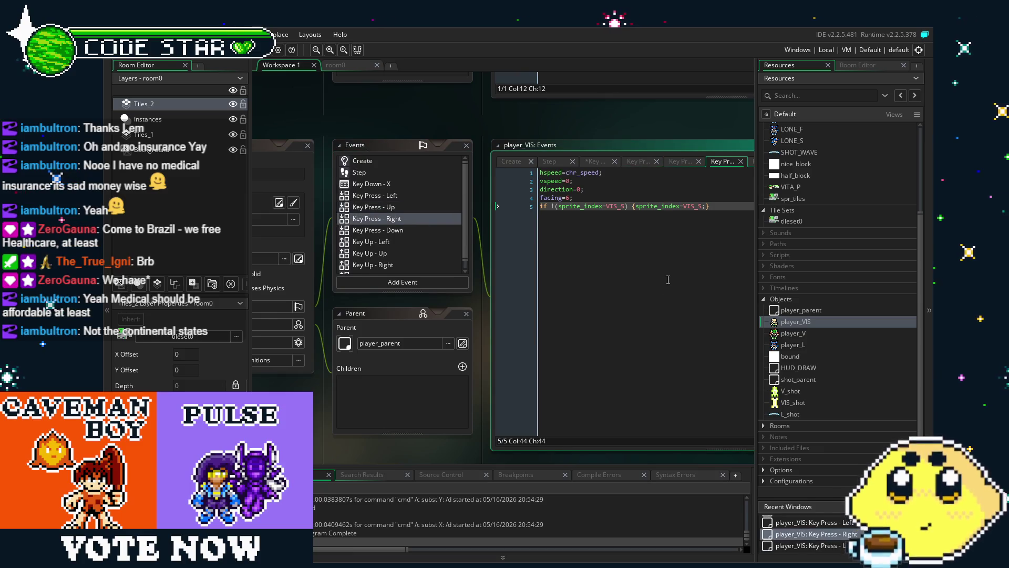
{"action": "key", "text": "ctrl+h"}
{"action": "left_click_drag", "start_coordinate": [668, 279], "coordinate": [411, 310]}
{"action": "key", "text": "Escape"}
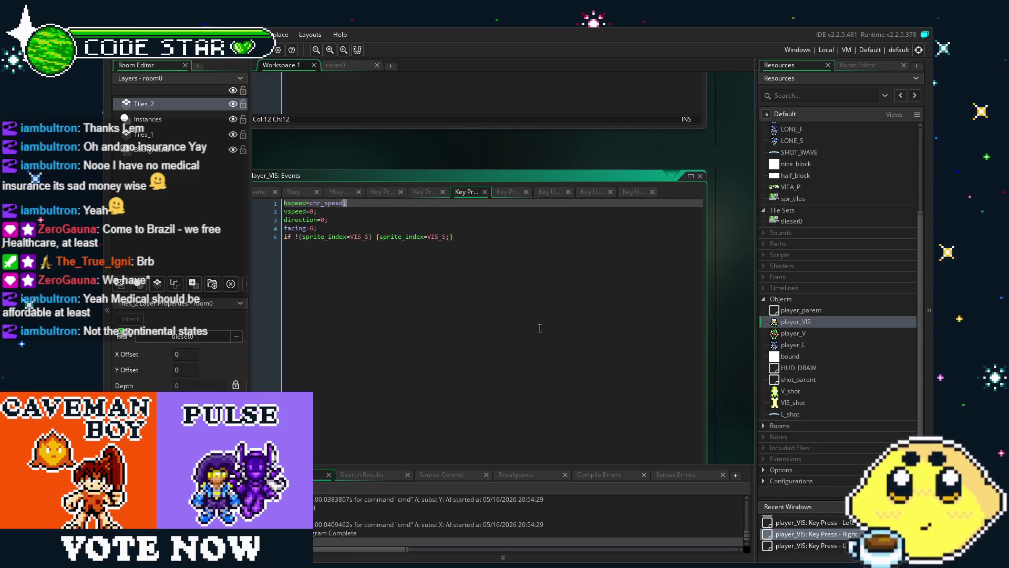
{"action": "left_click_drag", "start_coordinate": [478, 342], "coordinate": [641, 324]}
{"action": "left_click", "coordinate": [302, 242]}
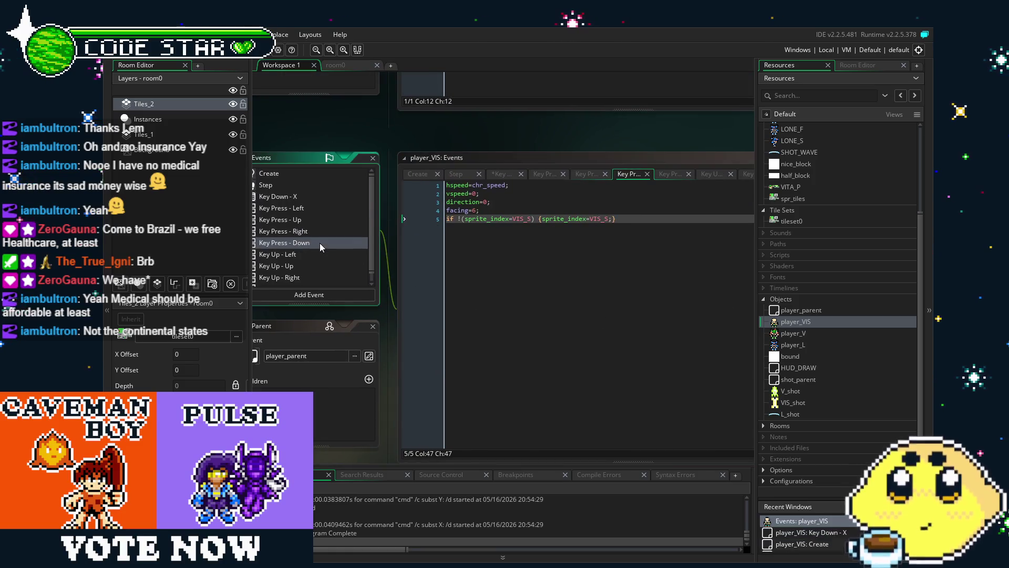
{"action": "key", "text": "ctrl+h"}
{"action": "left_click", "coordinate": [724, 202]}
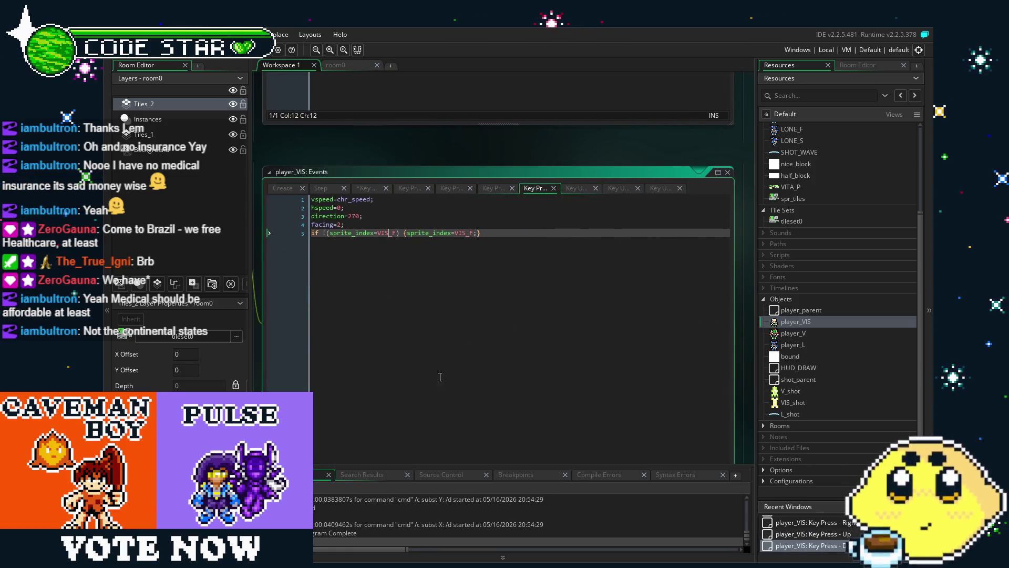
{"action": "left_click_drag", "start_coordinate": [256, 353], "coordinate": [557, 354]}
{"action": "left_click", "coordinate": [481, 270]}
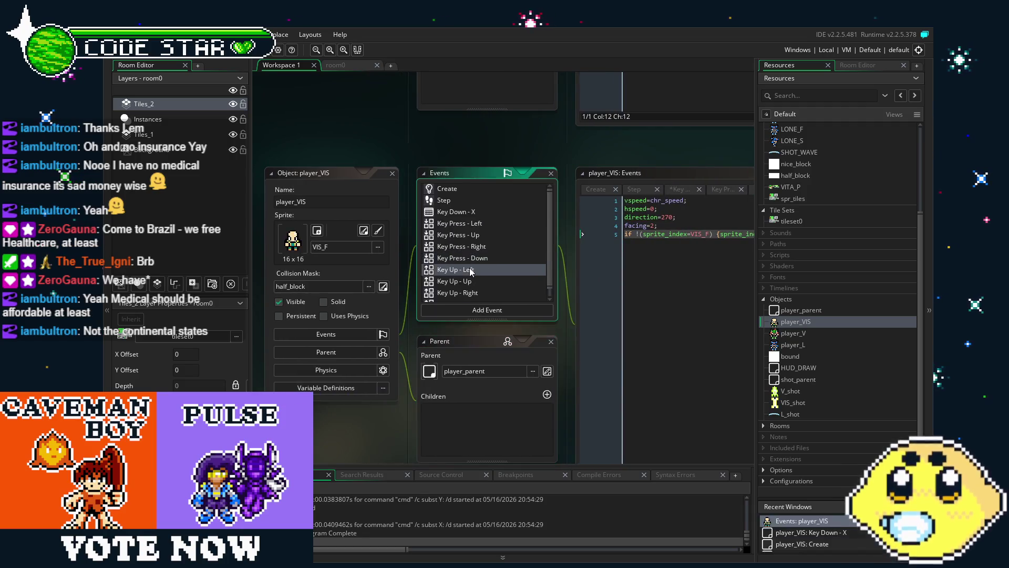
{"action": "left_click", "coordinate": [484, 215]}
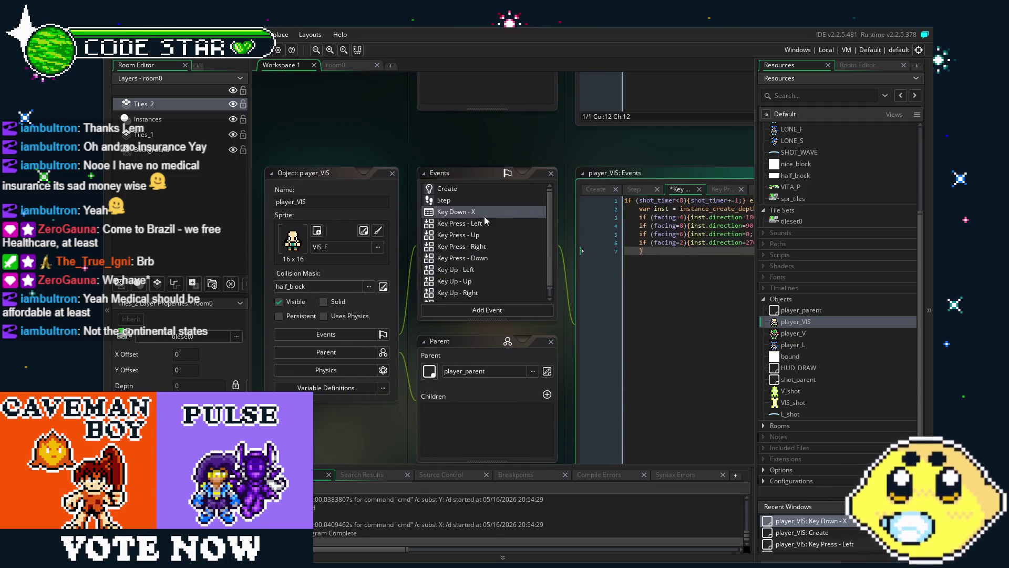
{"action": "left_click_drag", "start_coordinate": [631, 361], "coordinate": [415, 344]}
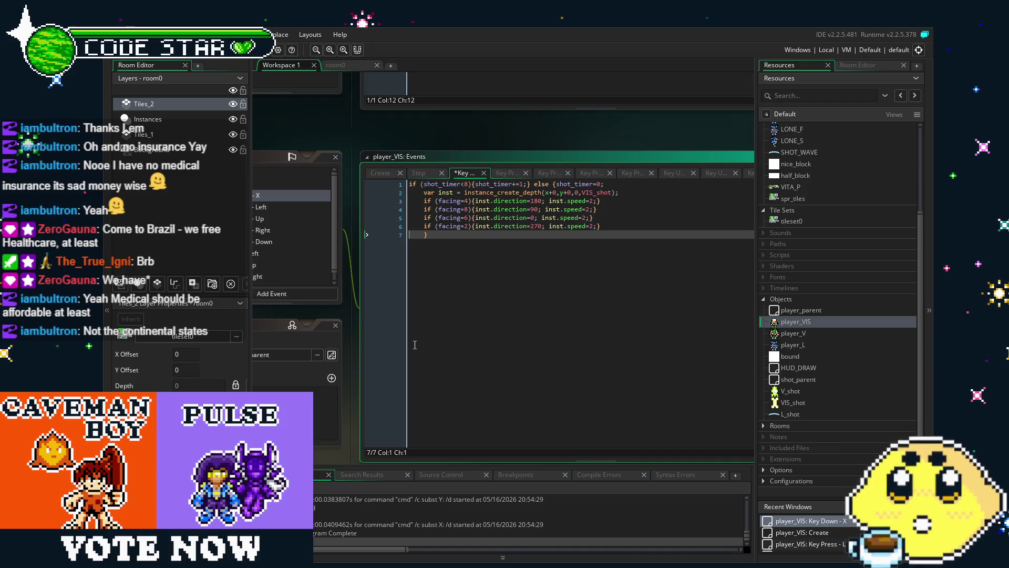
{"action": "left_click", "coordinate": [431, 347]}
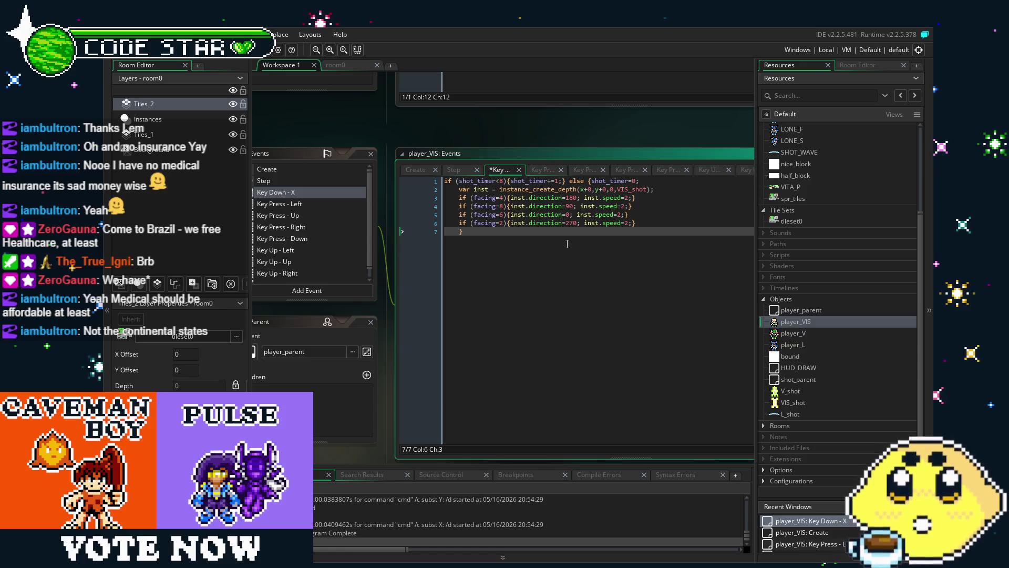
{"action": "left_click", "coordinate": [352, 69]}
Paint a grey stone block in room0, then open player_VIS's Key Down - X code from Resources
{"action": "scroll", "coordinate": [496, 322], "scroll_direction": "up", "scroll_amount": 4}
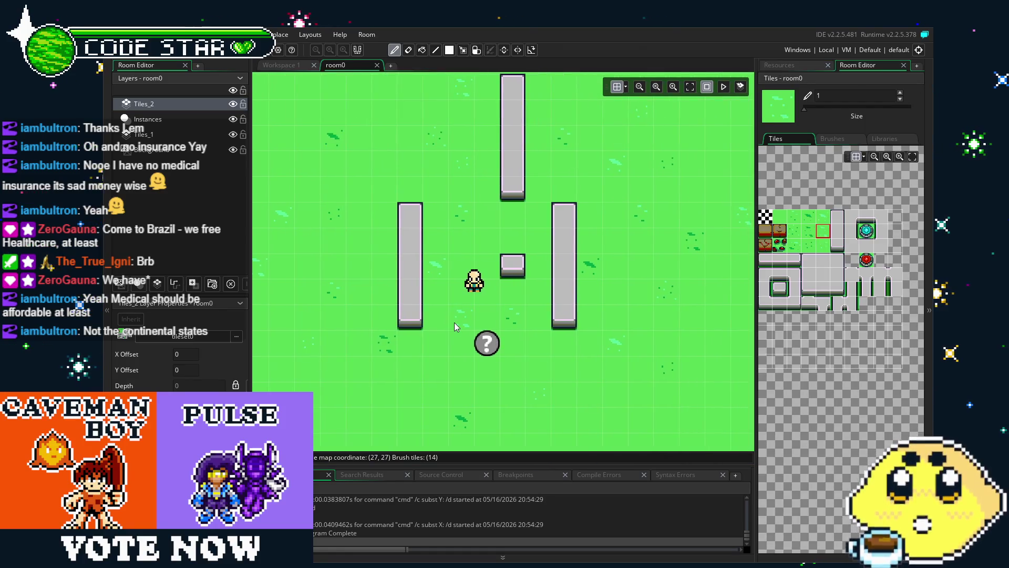
{"action": "left_click", "coordinate": [563, 218]}
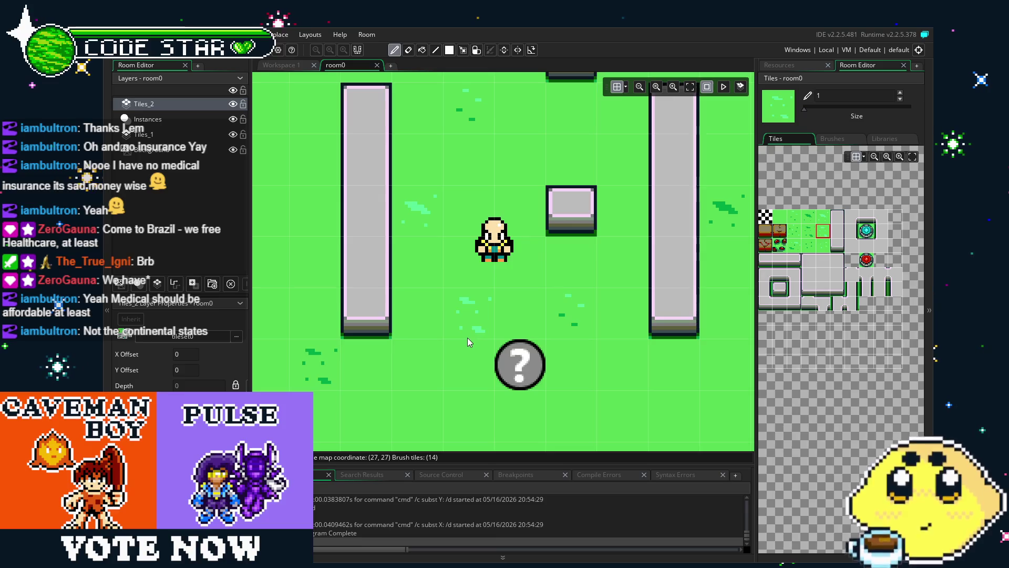
{"action": "key", "text": "e"}
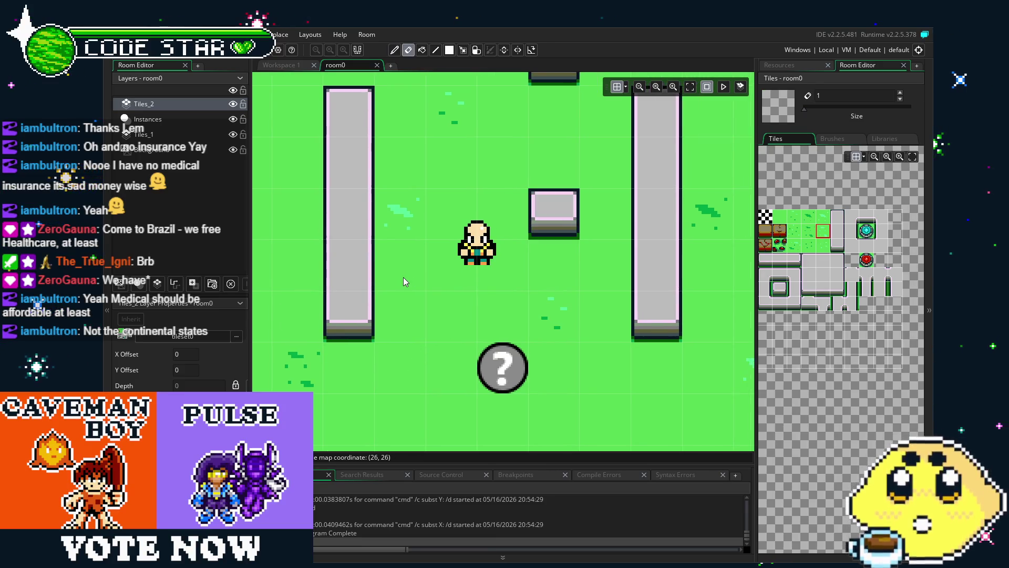
{"action": "left_click", "coordinate": [790, 66]}
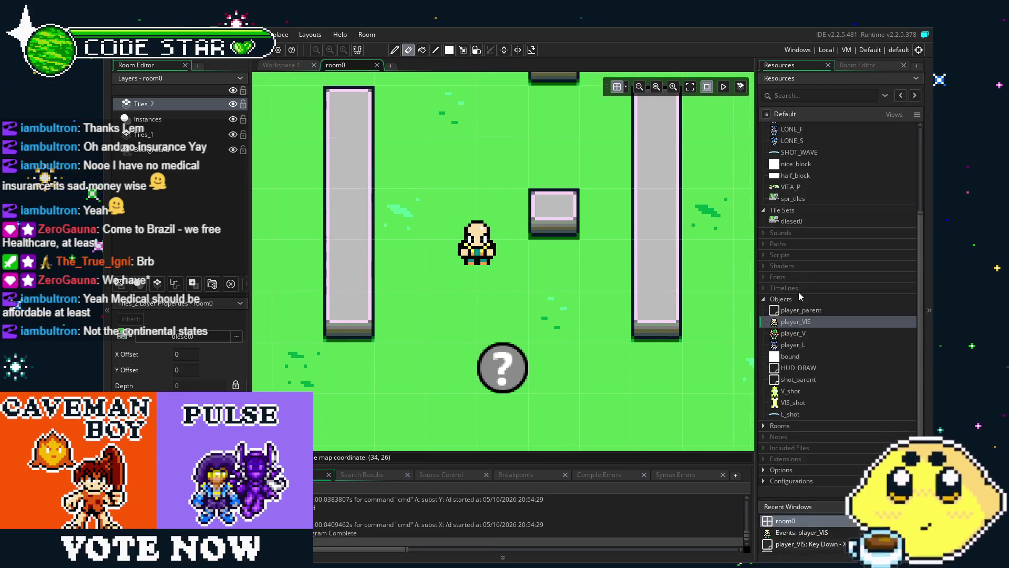
{"action": "double_click", "coordinate": [793, 325]}
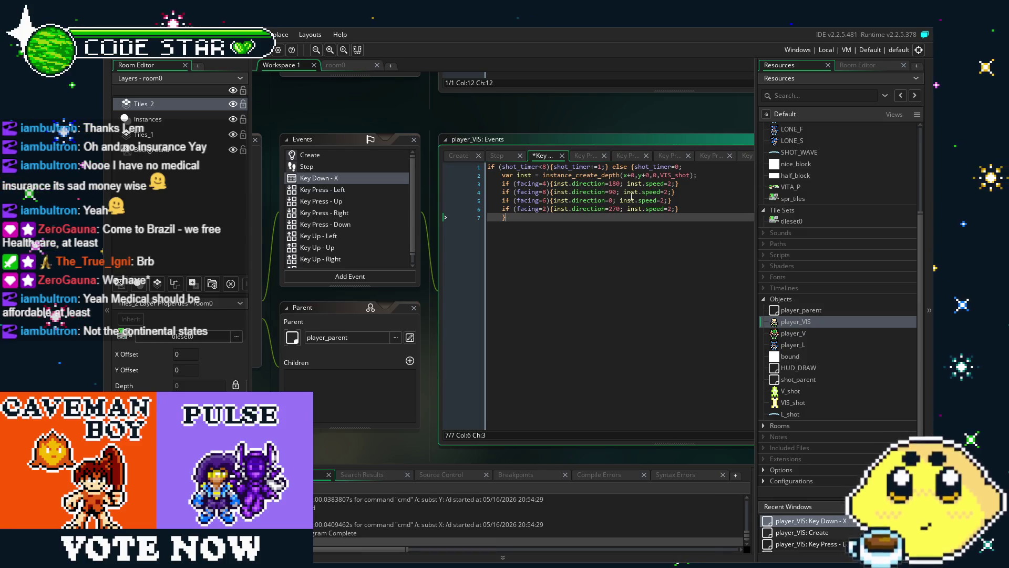
Change the VIS_shot instance_create_depth depth argument from 0 to -10000
{"action": "left_click", "coordinate": [660, 176]}
{"action": "key", "text": "Left"}
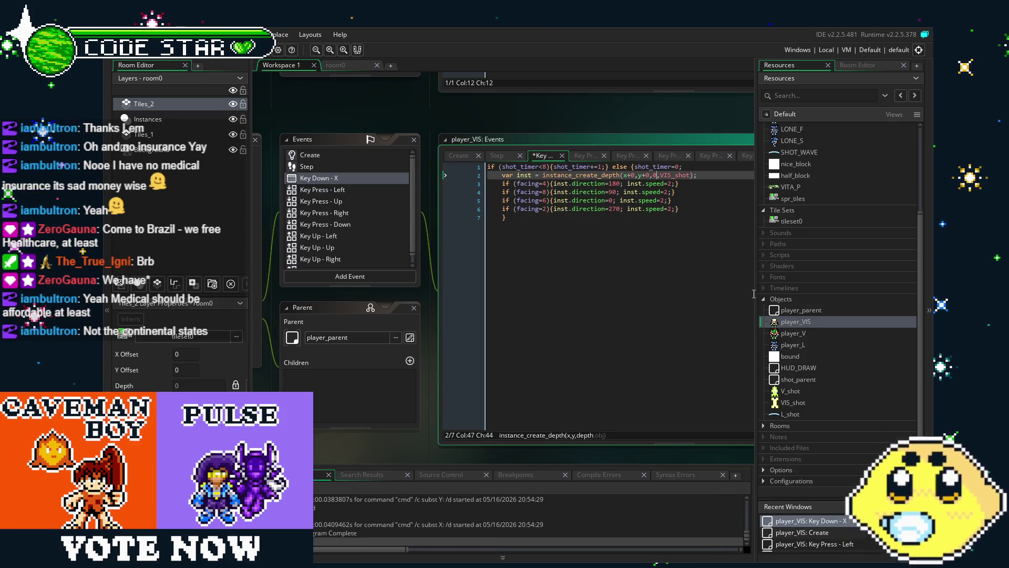
{"action": "key", "text": "BackSpace"}
{"action": "type", "text": "-"}
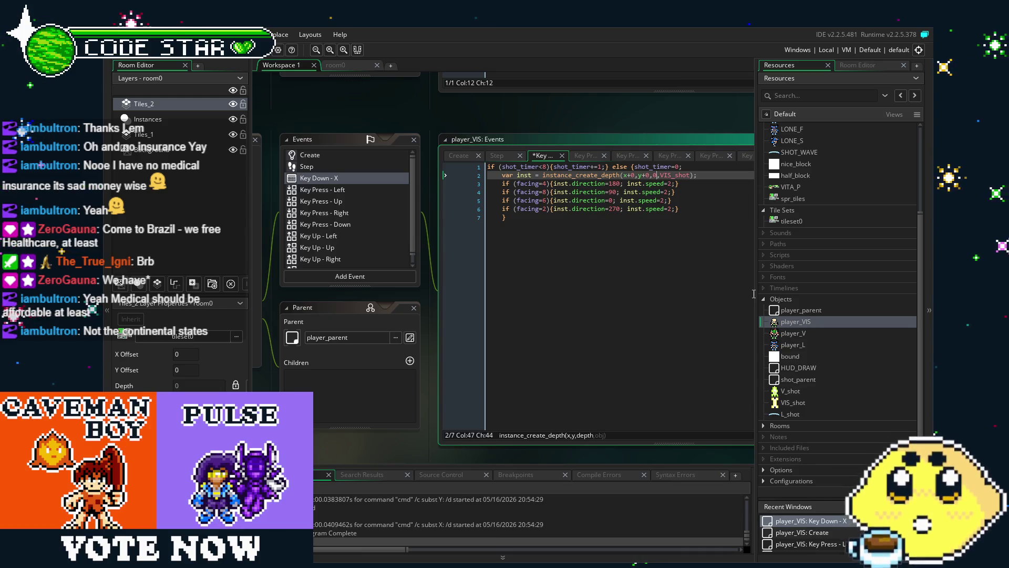
{"action": "type", "text": "1"}
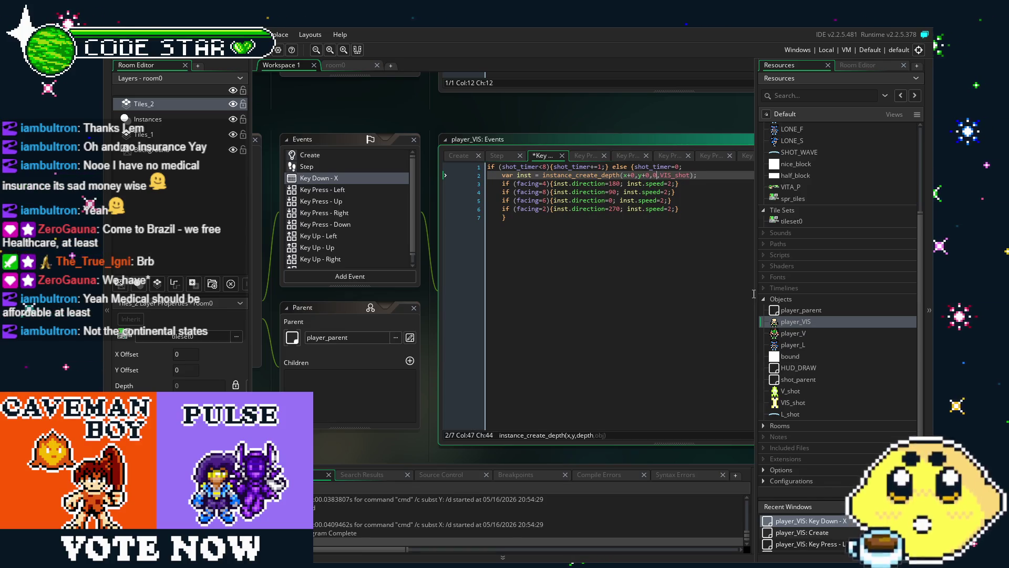
Compare against the room0 layout, review the edited shot code, and open player_V
{"action": "left_click", "coordinate": [336, 65]}
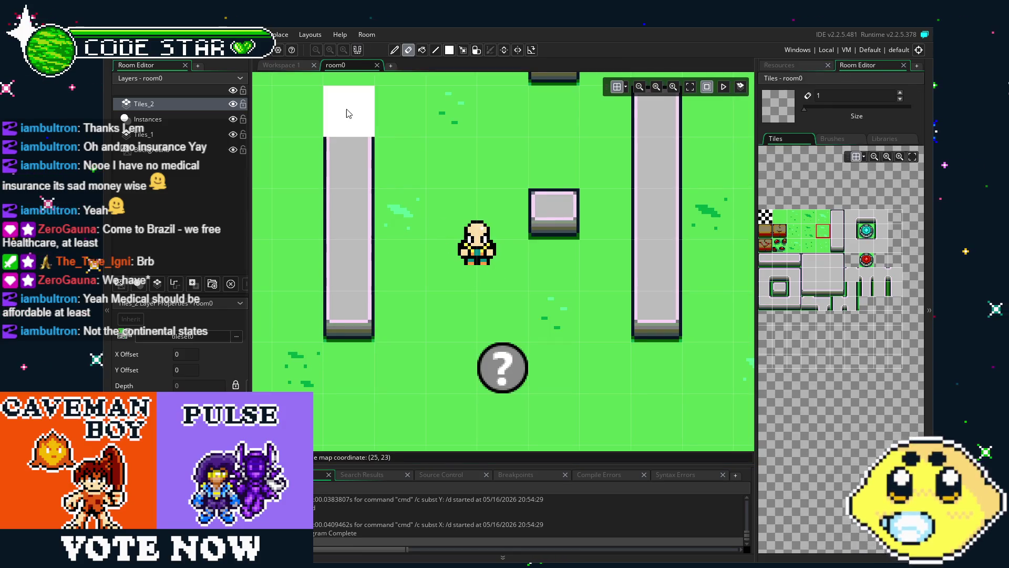
{"action": "left_click", "coordinate": [288, 67]}
{"action": "left_click", "coordinate": [656, 184]}
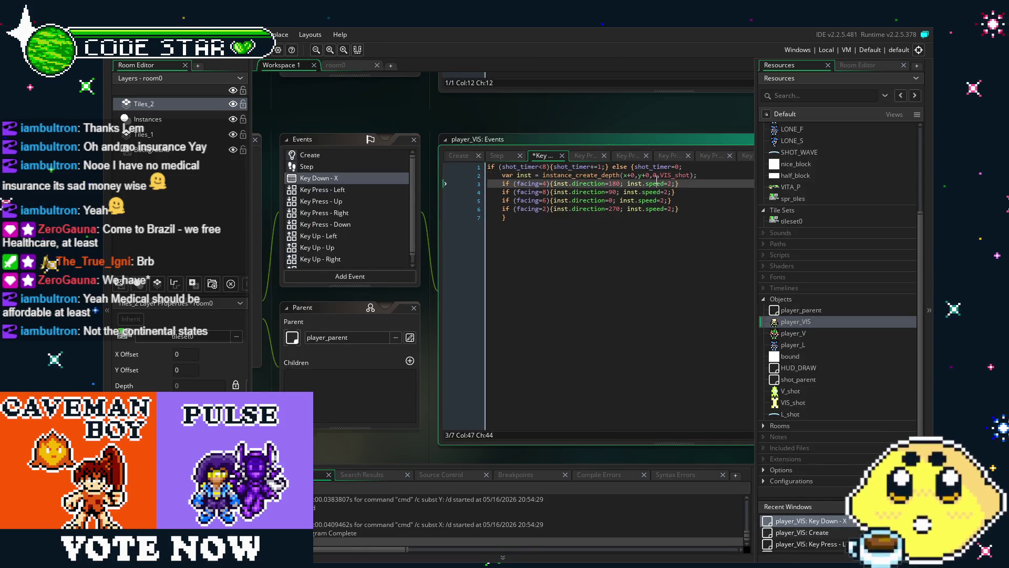
{"action": "left_click", "coordinate": [657, 175]}
{"action": "type", "text": "-1000"}
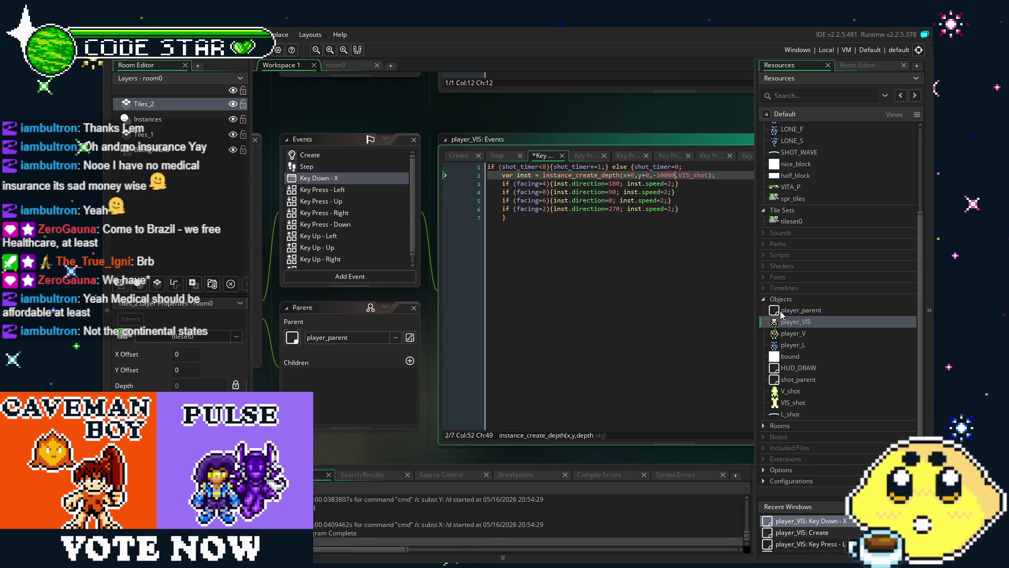
{"action": "left_click", "coordinate": [630, 351]}
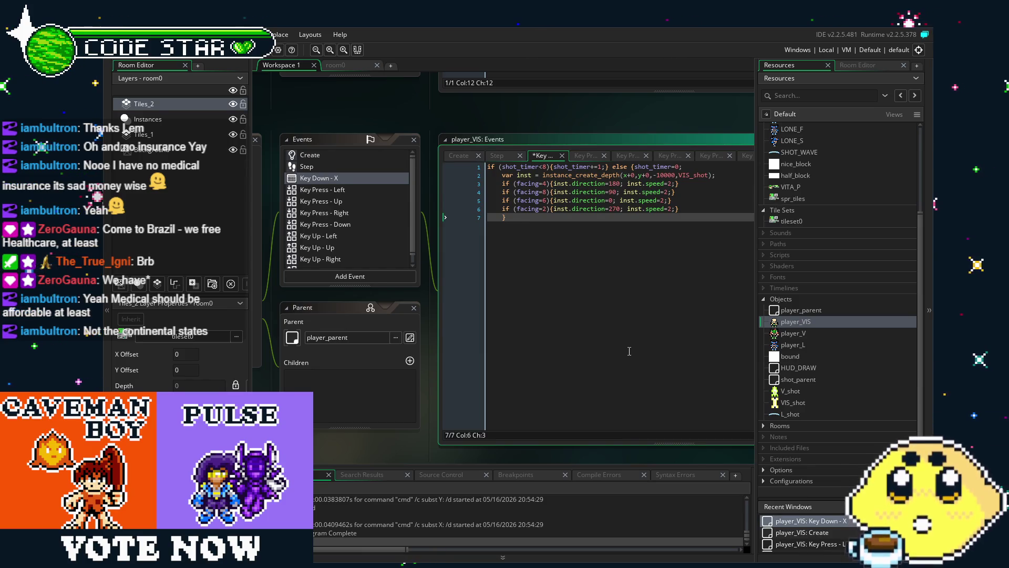
{"action": "double_click", "coordinate": [794, 334]}
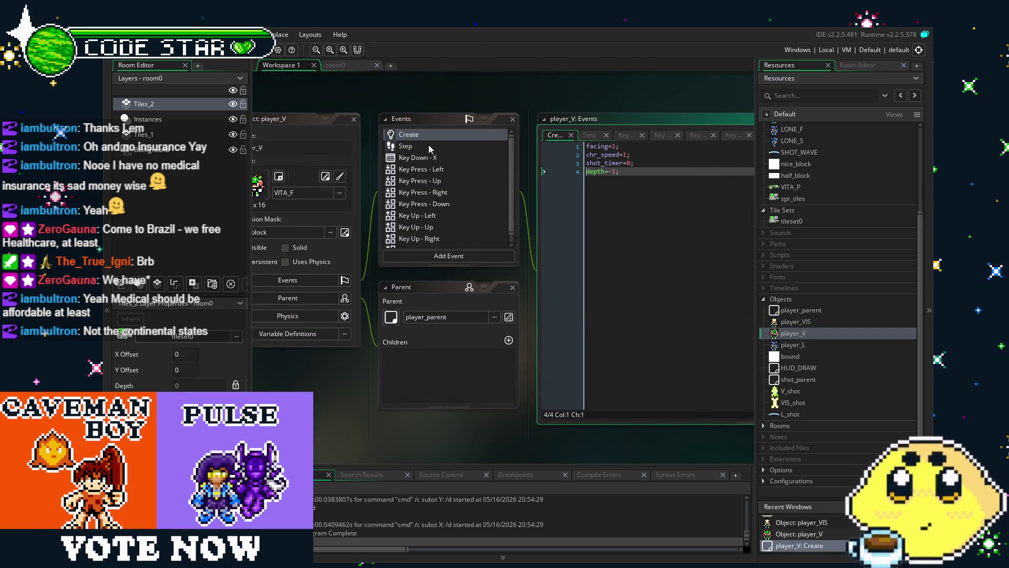
Make player_V's Key Down - X create V_shot at depth -10000, then open player_L
{"action": "left_click", "coordinate": [440, 148]}
{"action": "left_click", "coordinate": [418, 158]}
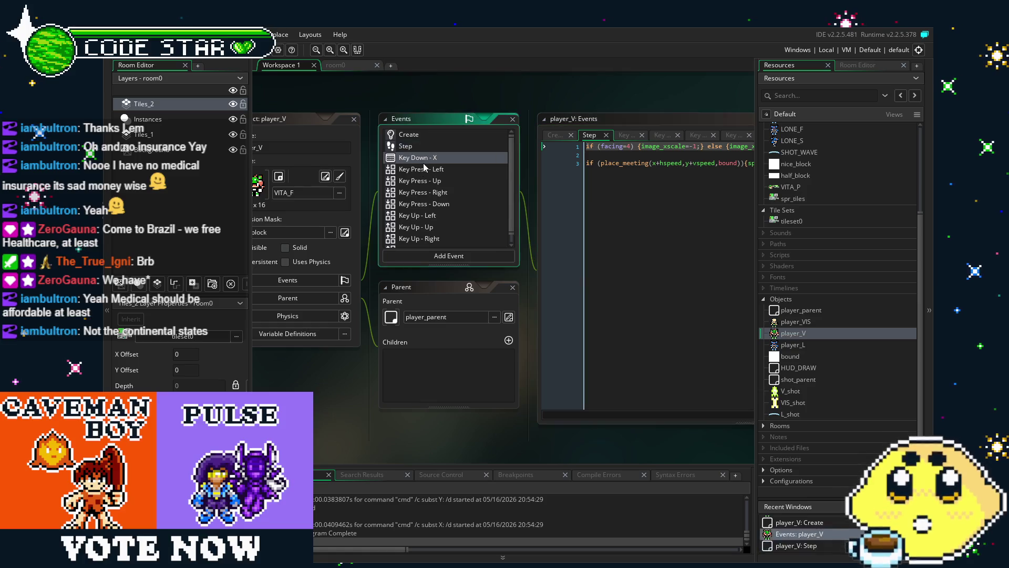
{"action": "left_click", "coordinate": [570, 185]}
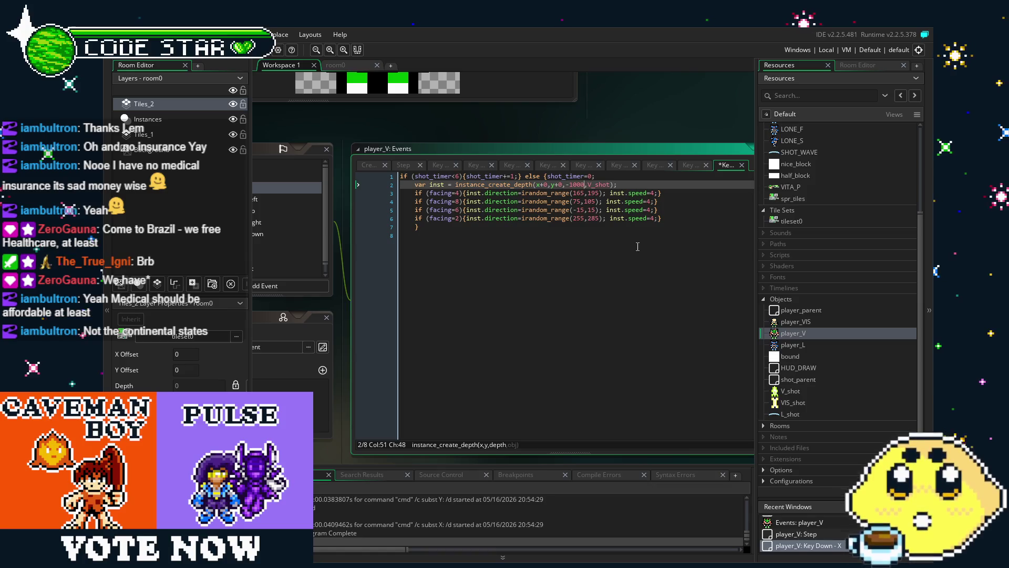
{"action": "double_click", "coordinate": [815, 345]}
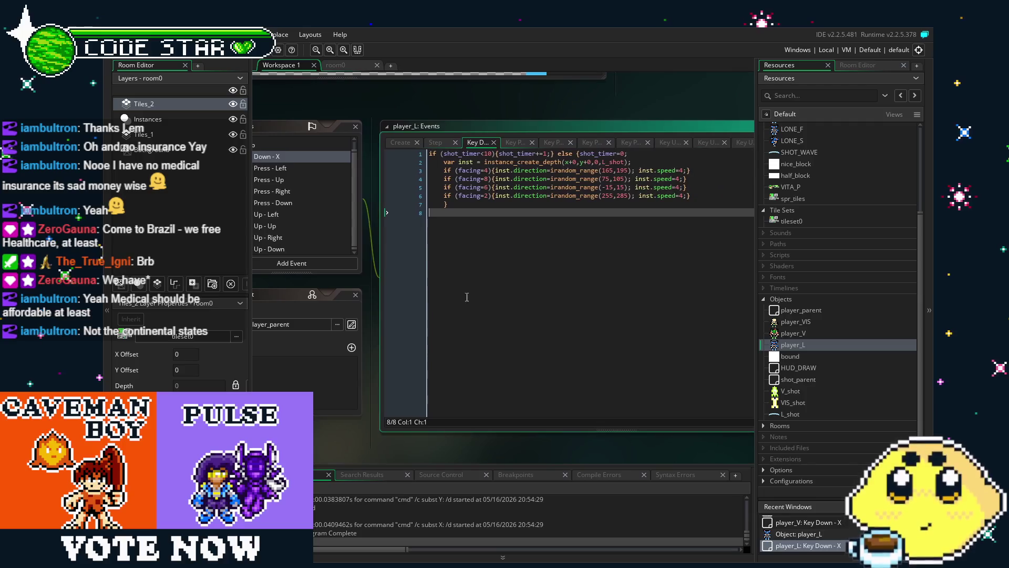
Set player_L's L_shot creation depth to -10000, save the project, and return to room0
{"action": "left_click", "coordinate": [598, 162]}
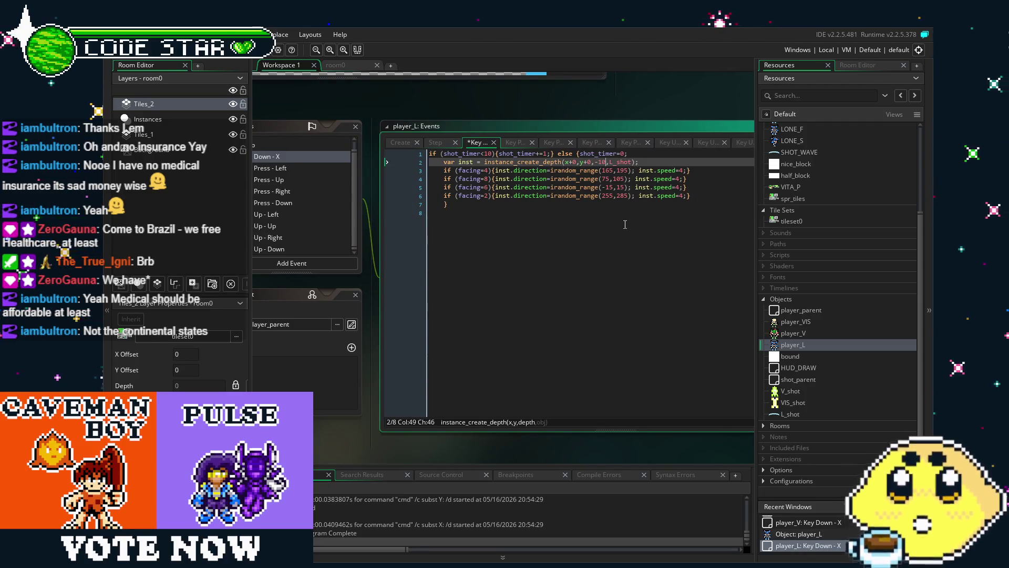
{"action": "type", "text": "000"}
{"action": "left_click", "coordinate": [625, 225]}
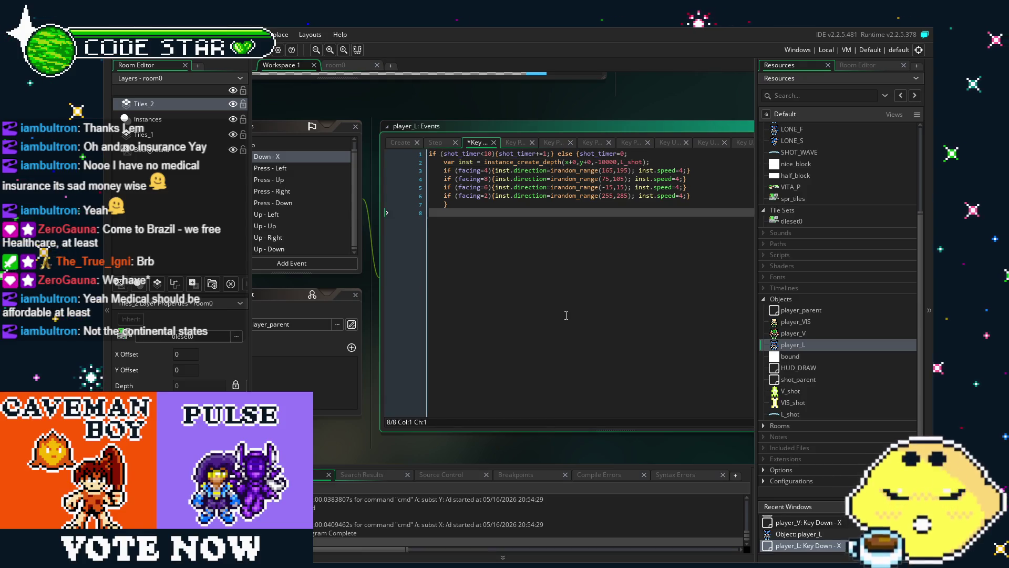
{"action": "key", "text": "ctrl+s"}
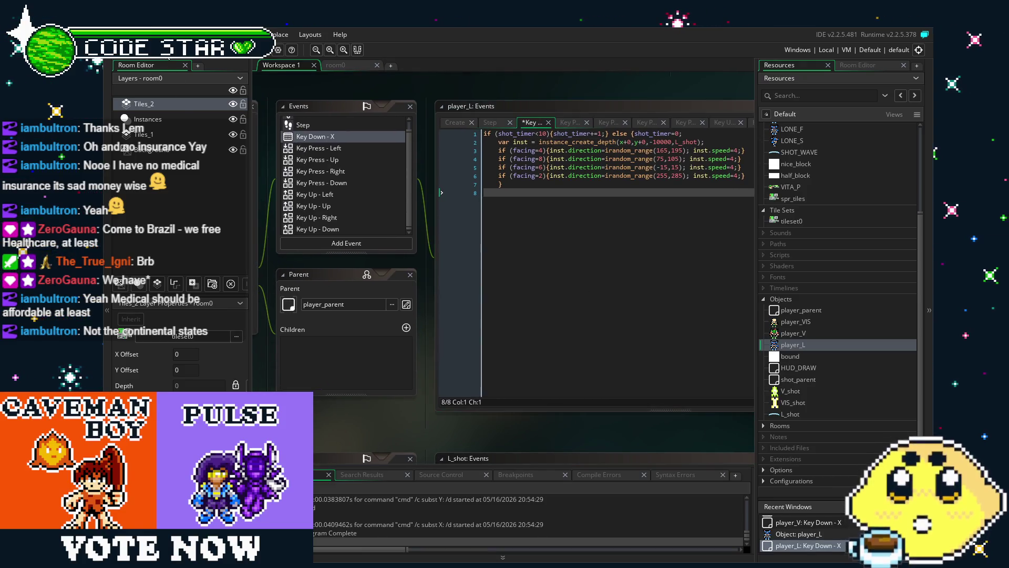
{"action": "left_click", "coordinate": [336, 65]}
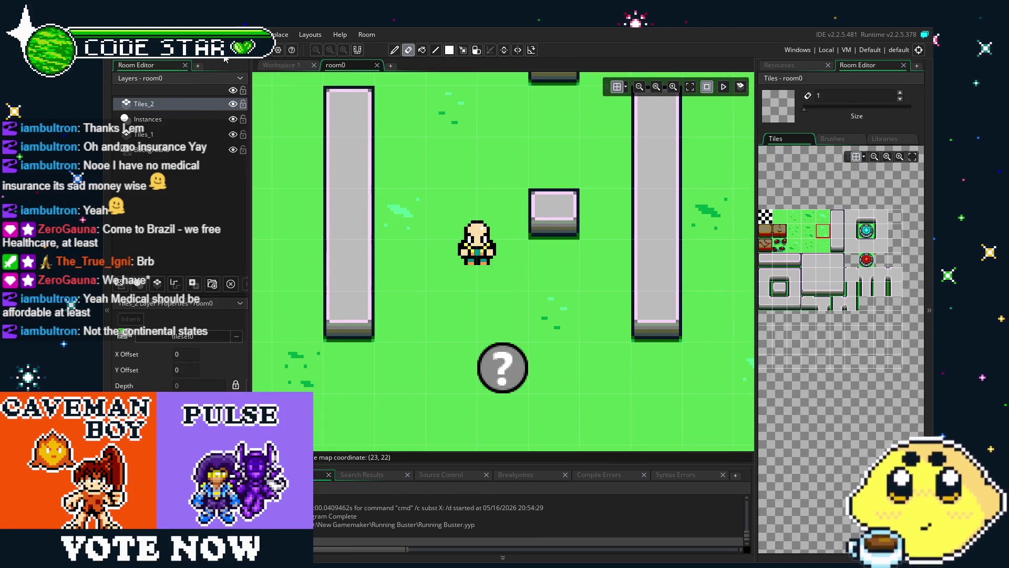
Run the game with F5, walk up, left, right and down while firing, then close it
{"action": "key", "text": "F5"}
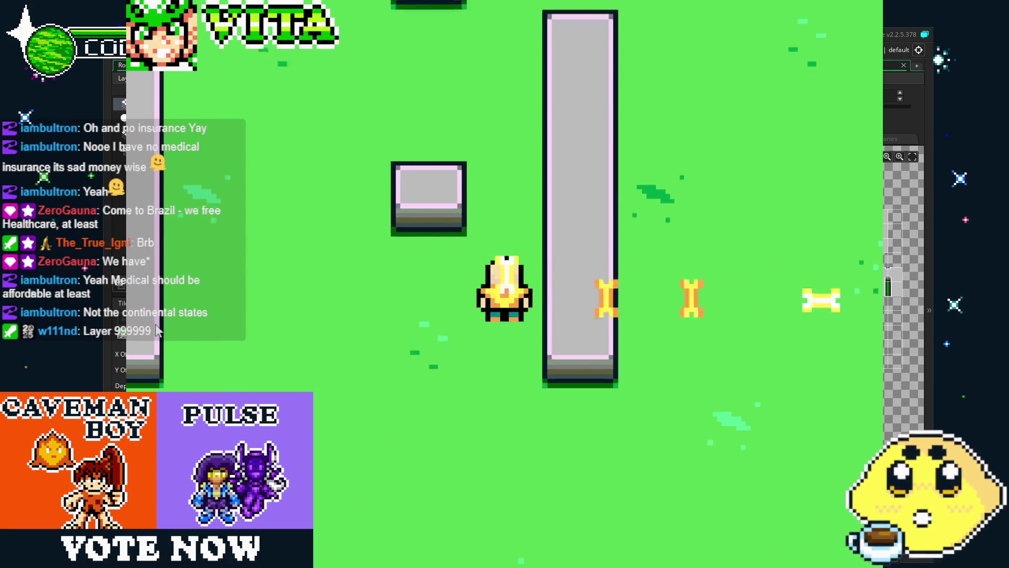
{"action": "key", "text": "Up"}
{"action": "key", "text": "Up"}
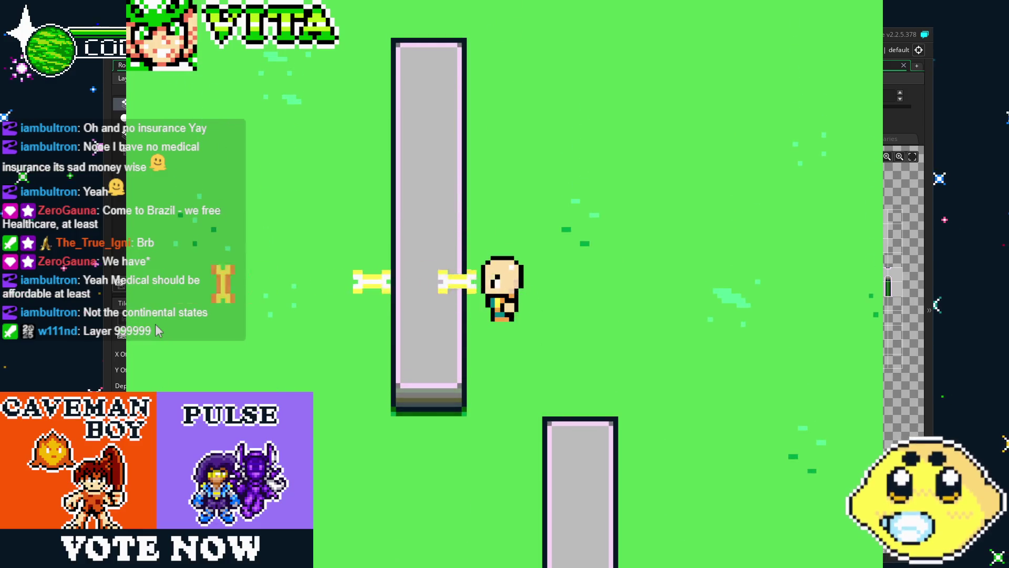
{"action": "key", "text": "Left"}
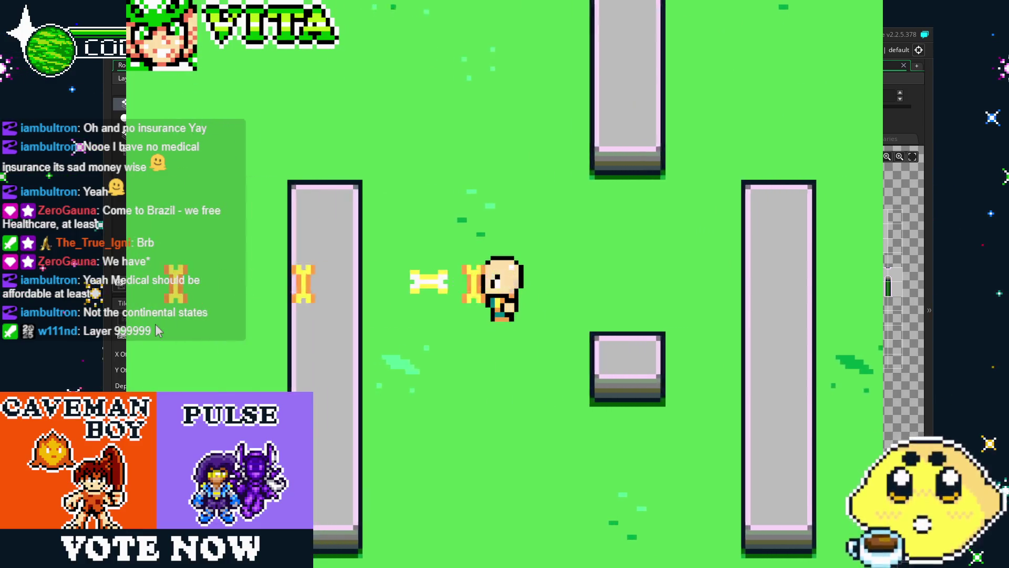
{"action": "key", "text": "Up"}
{"action": "key", "text": "Right"}
{"action": "key", "text": "Right"}
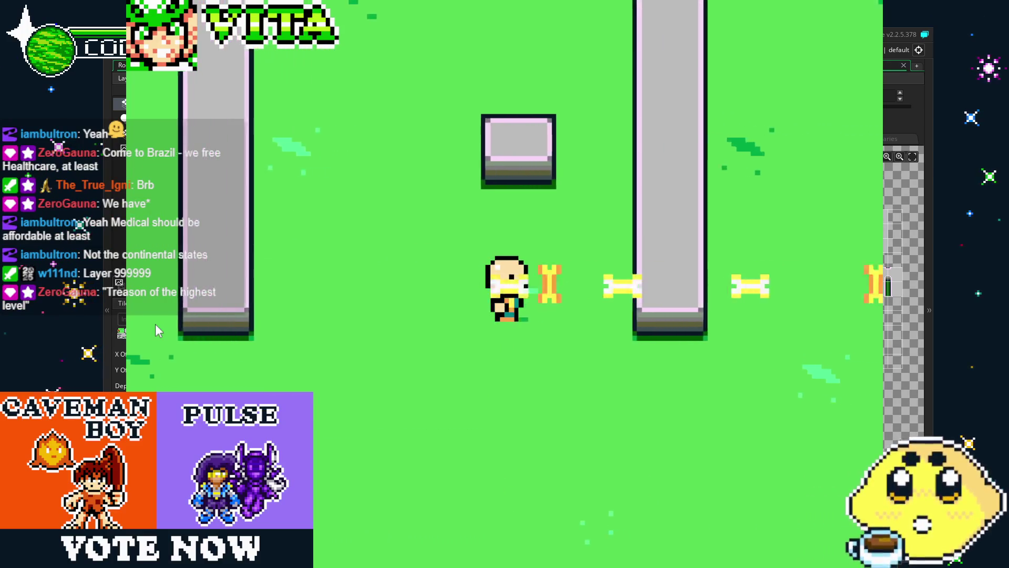
{"action": "key", "text": "Up"}
{"action": "key", "text": "Left"}
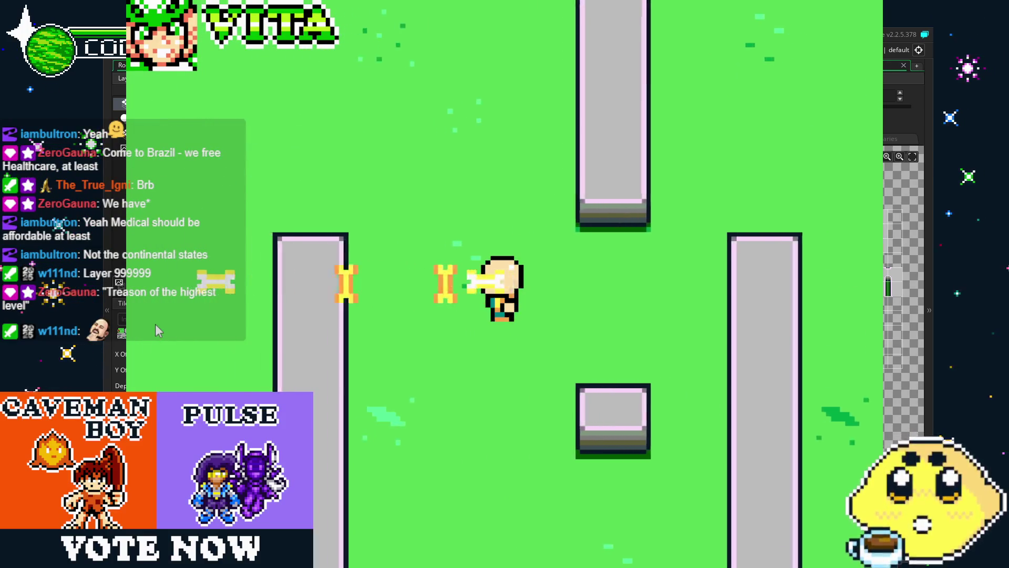
{"action": "key", "text": "Down"}
{"action": "key", "text": "Right"}
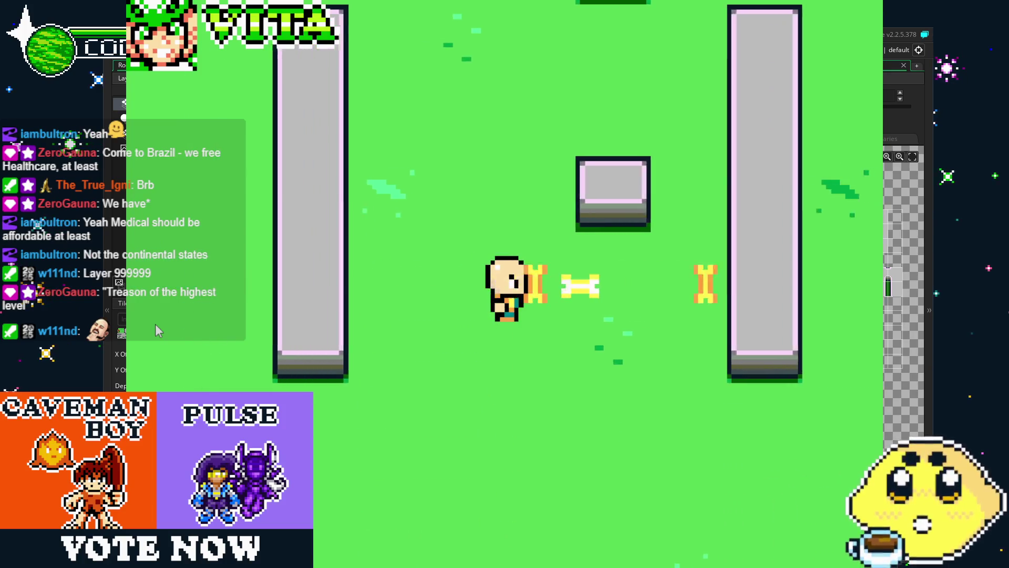
{"action": "key", "text": "Up"}
{"action": "key", "text": "Left"}
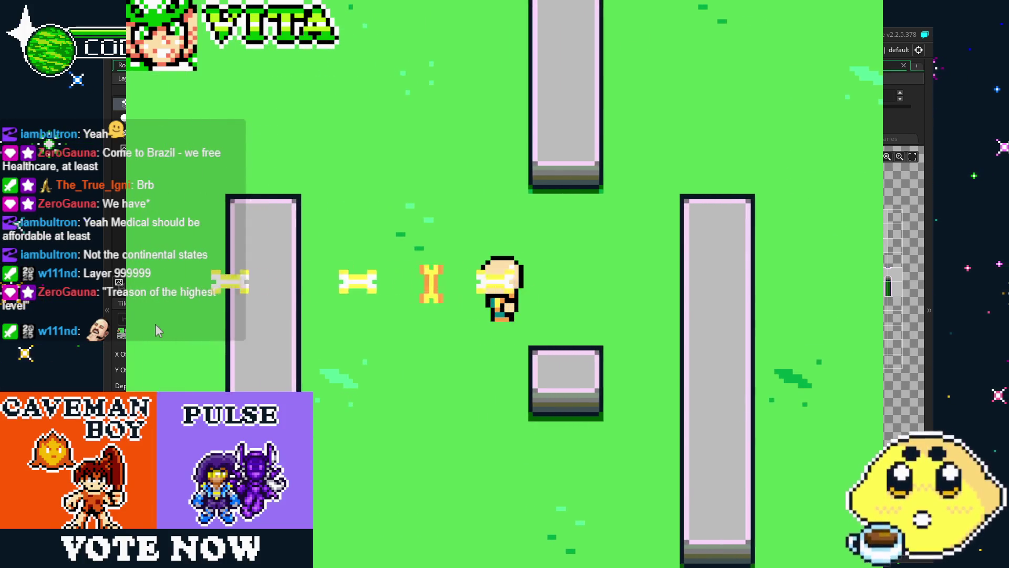
{"action": "key", "text": "Escape"}
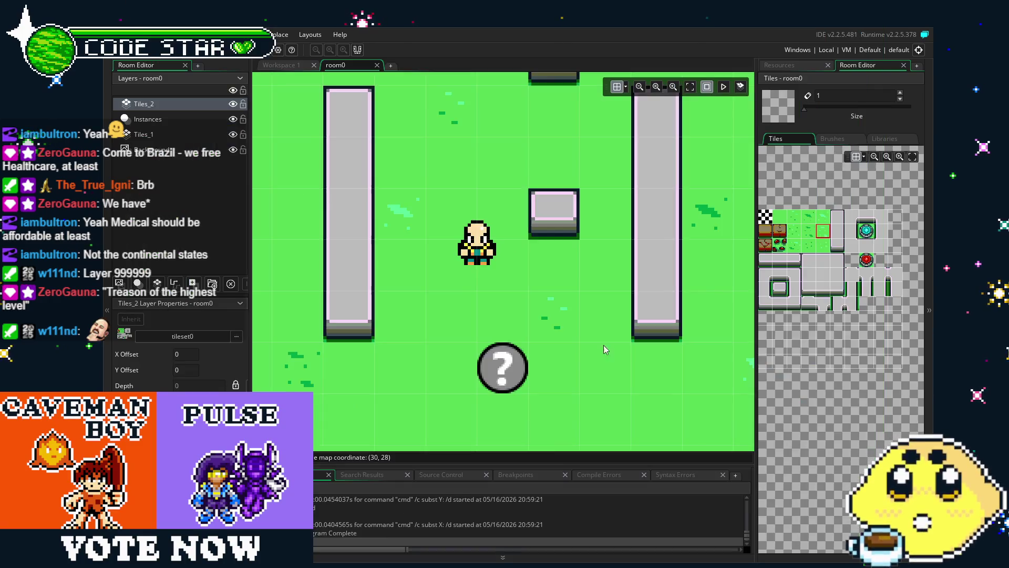
Open player_VIS's fire code and add inst.x=x-8 to the left-facing line
{"action": "left_click", "coordinate": [801, 65]}
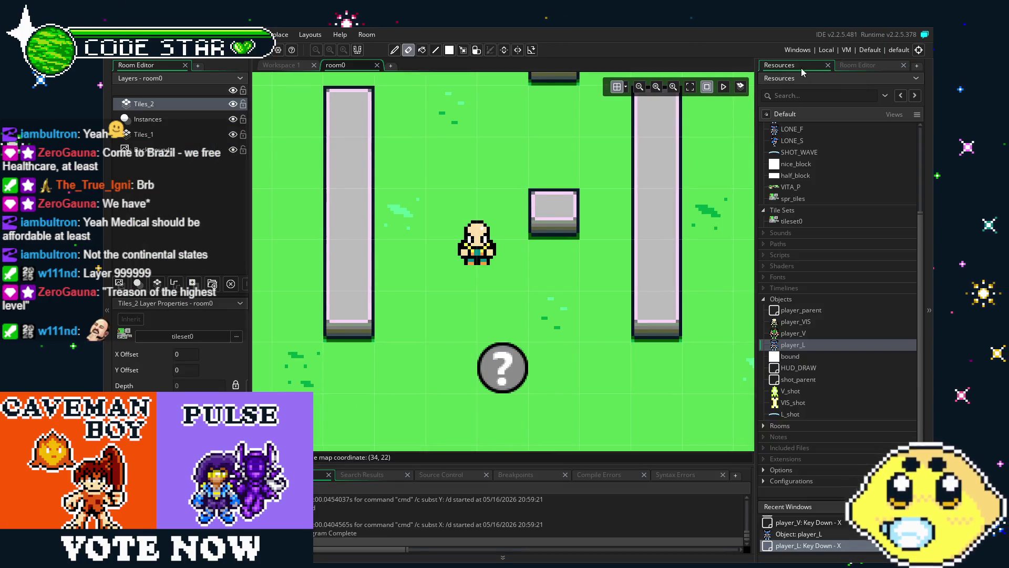
{"action": "double_click", "coordinate": [790, 322]}
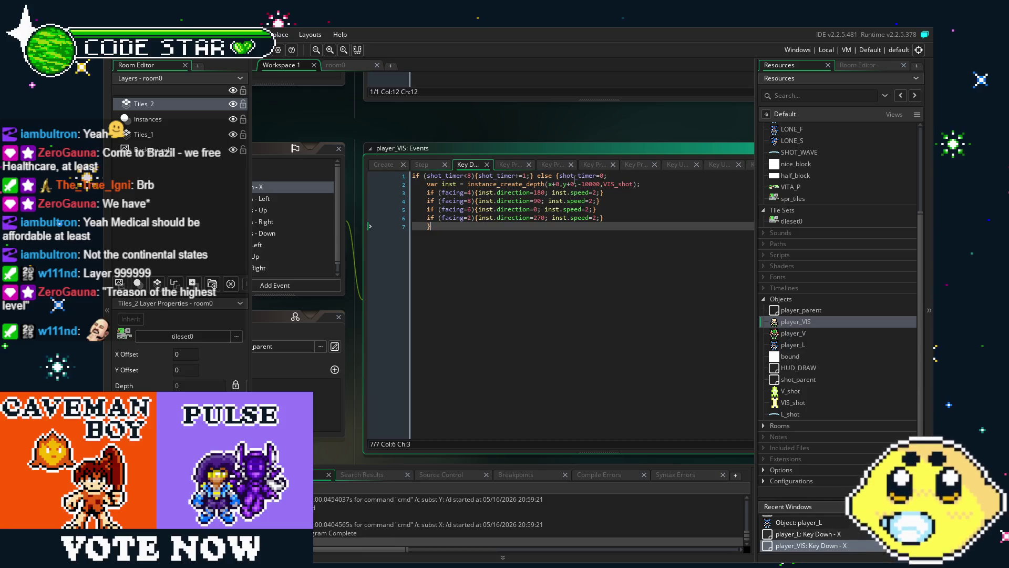
{"action": "left_click", "coordinate": [479, 193]}
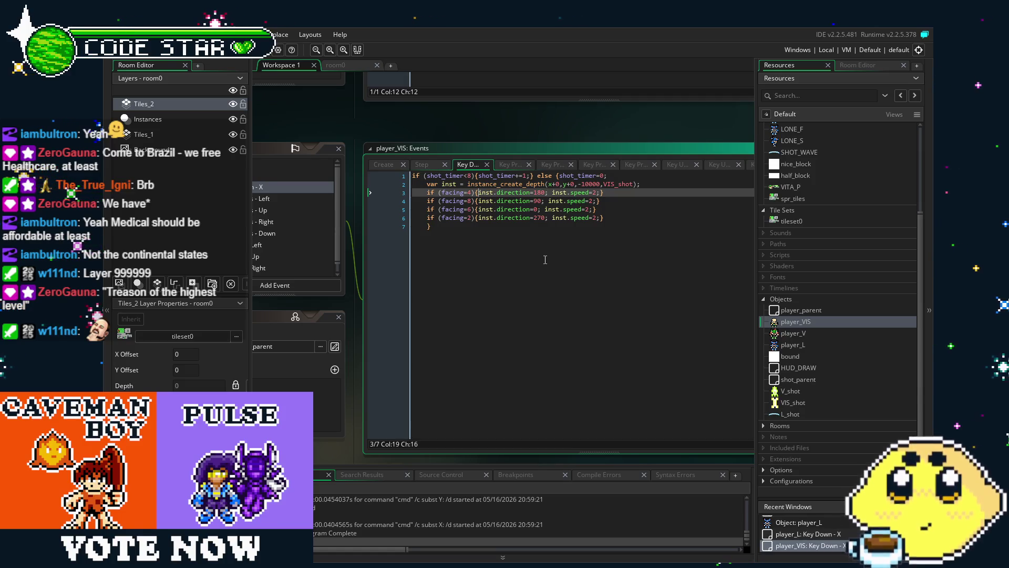
{"action": "type", "text": "ins"}
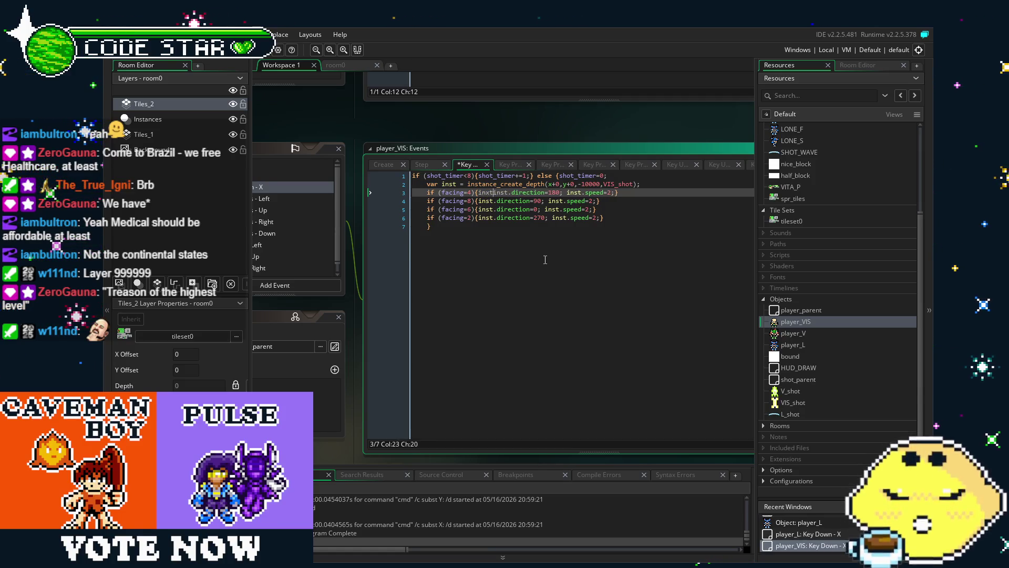
{"action": "type", "text": "t "}
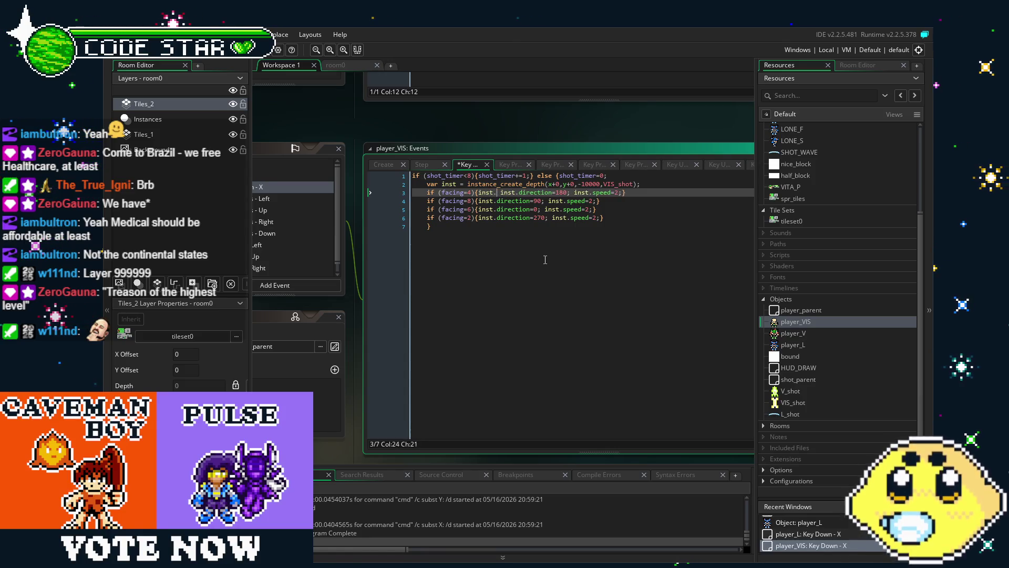
{"action": "type", "text": ".x-"}
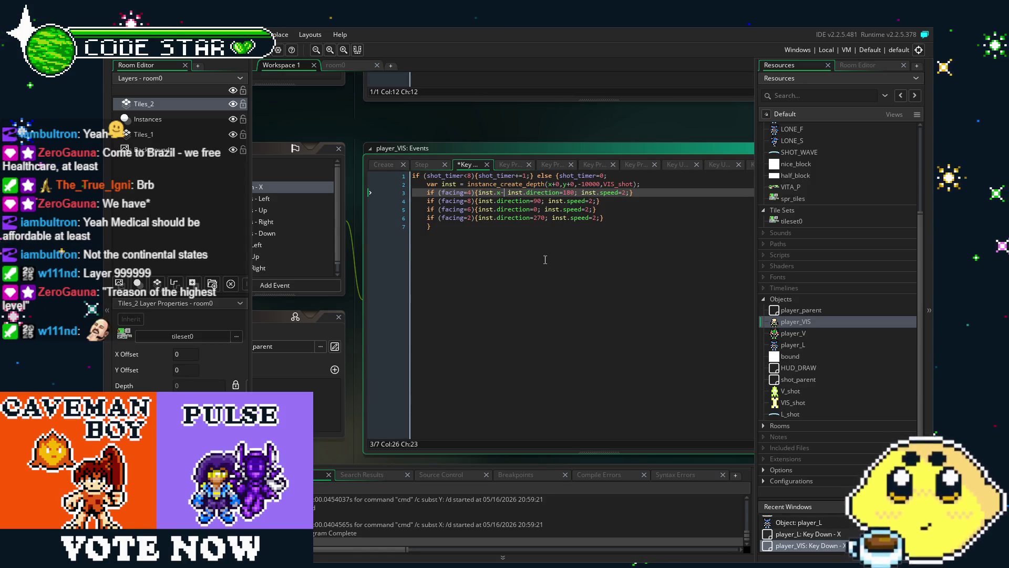
{"action": "key", "text": "BackSpace"}
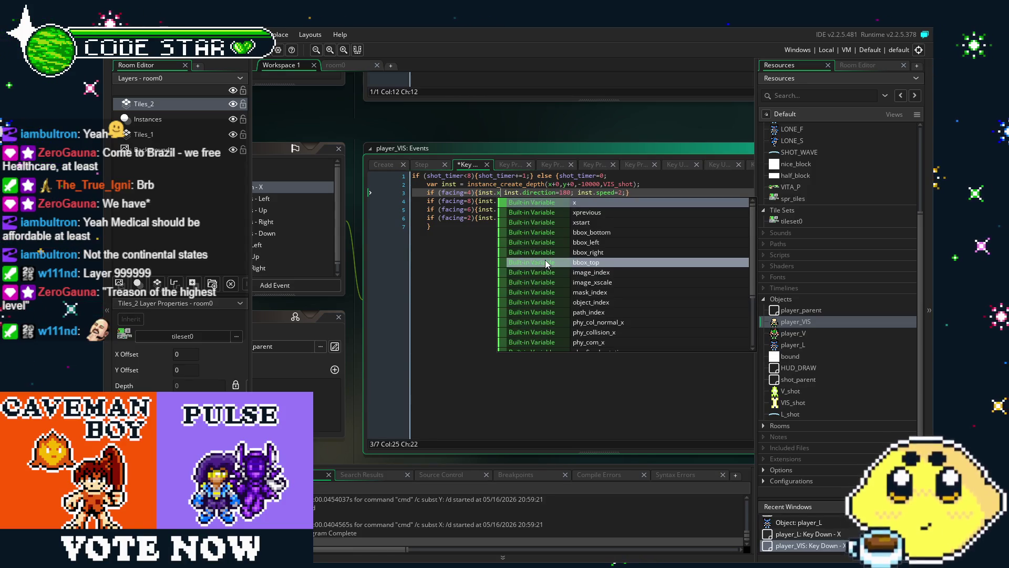
{"action": "type", "text": "=x-1"}
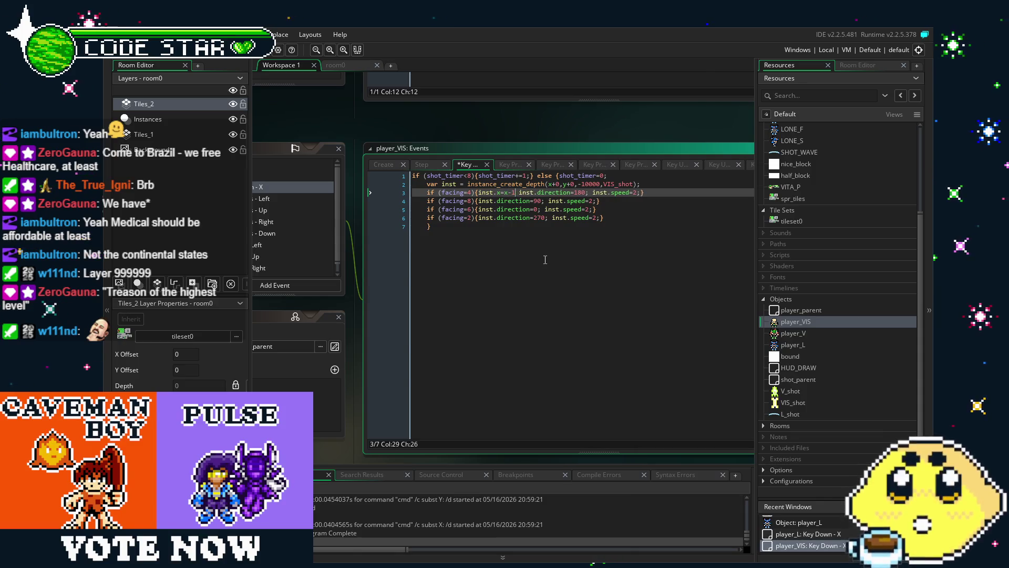
{"action": "key", "text": "BackSpace"}
{"action": "type", "text": "8;"}
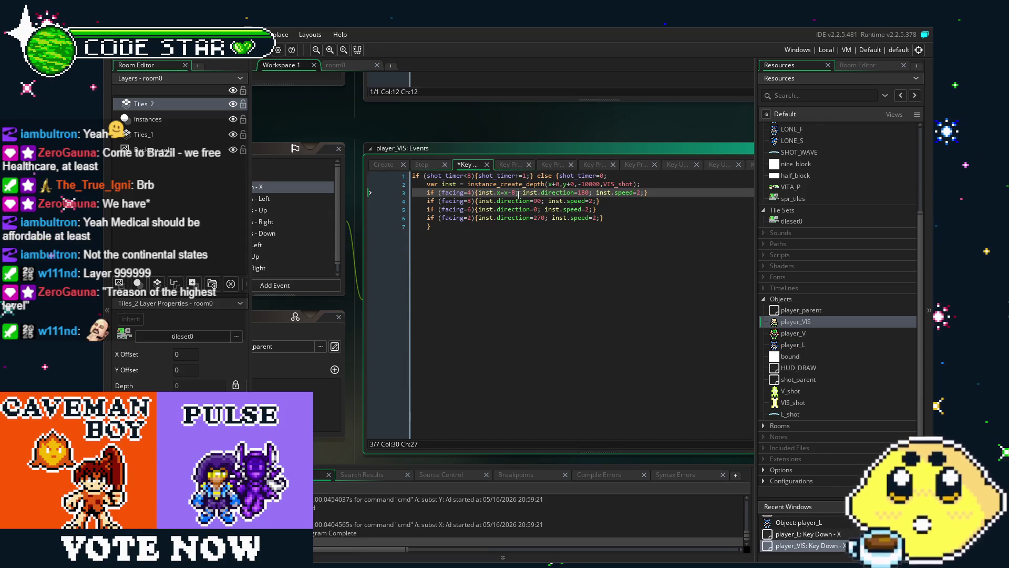
Add the offset code to the up, right and down lines, making the up one inst.y=y-8
{"action": "left_click", "coordinate": [481, 201]}
{"action": "type", "text": "inst.x=x-8;"}
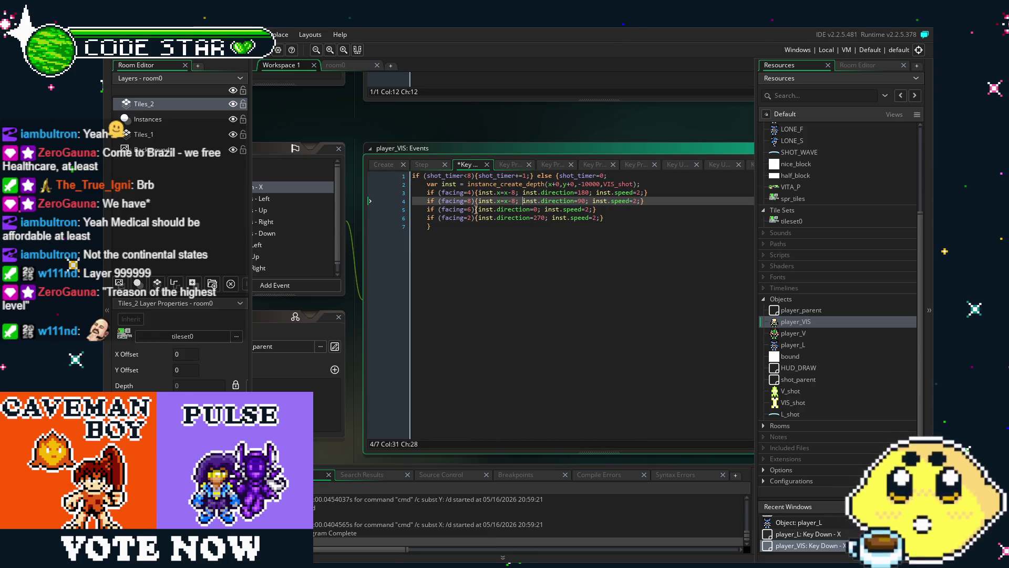
{"action": "left_click", "coordinate": [477, 210]}
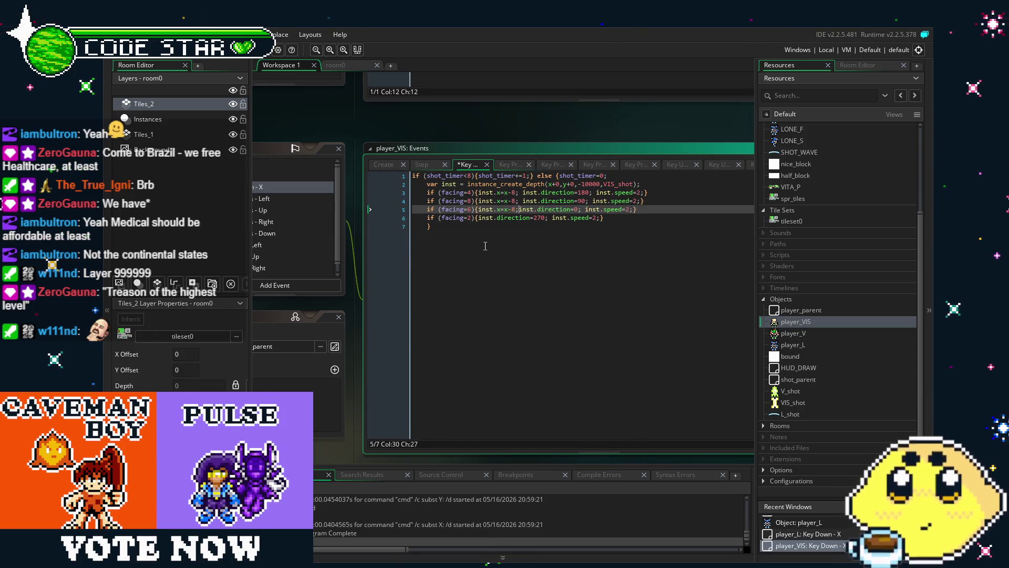
{"action": "left_click", "coordinate": [479, 218]}
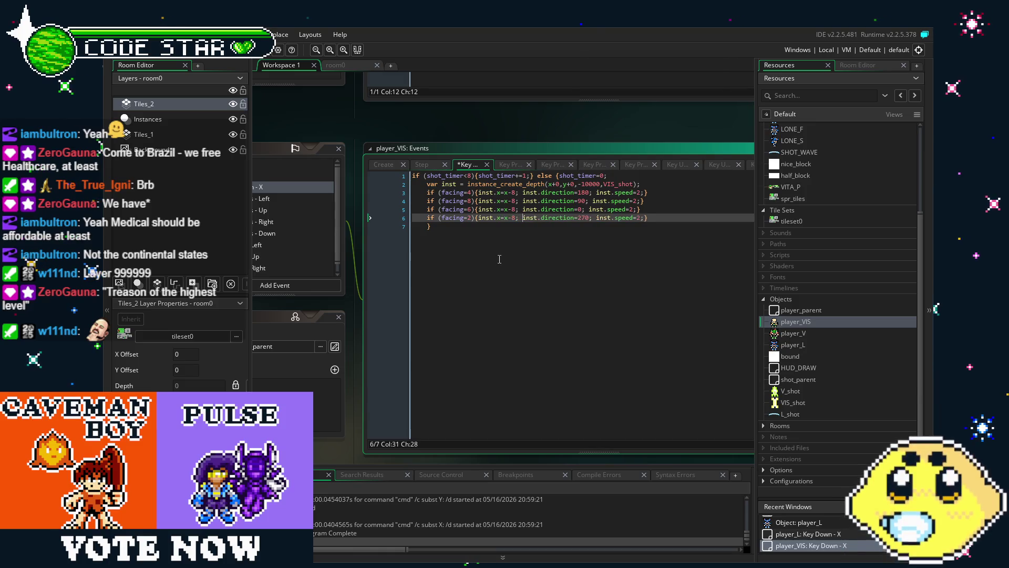
{"action": "left_click", "coordinate": [517, 201]}
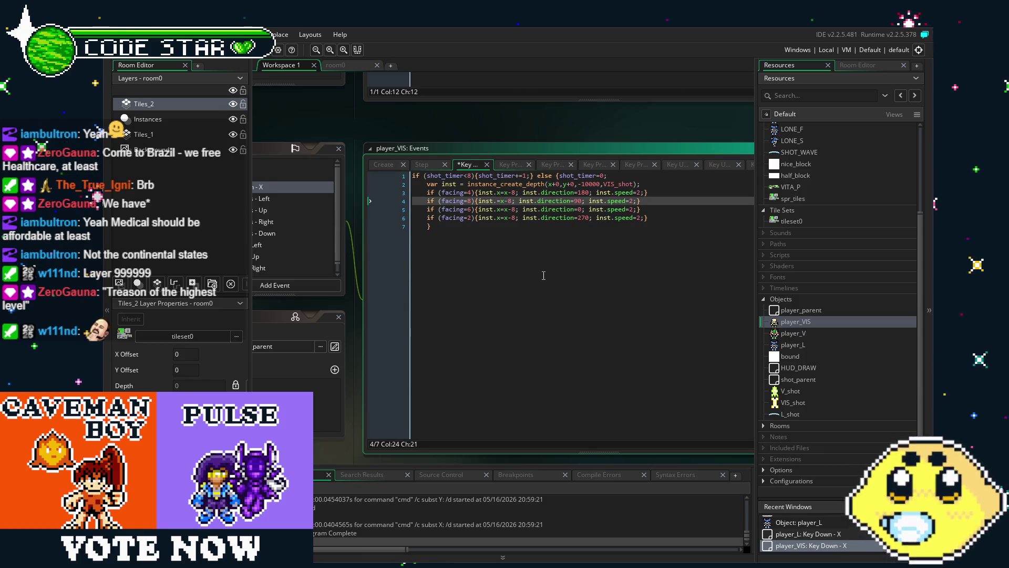
{"action": "type", "text": "y"}
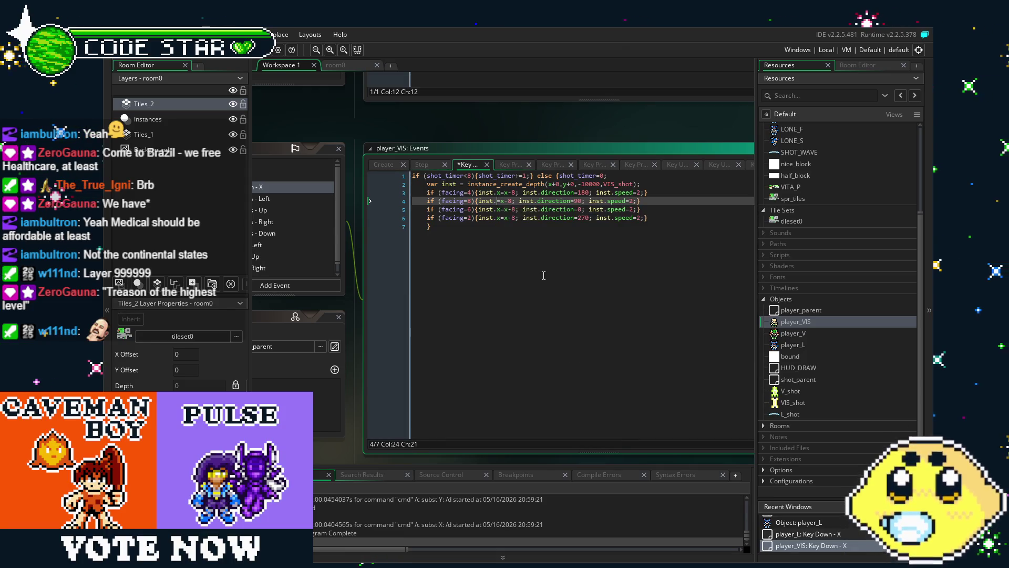
{"action": "key", "text": "BackSpace"}
{"action": "type", "text": "y"}
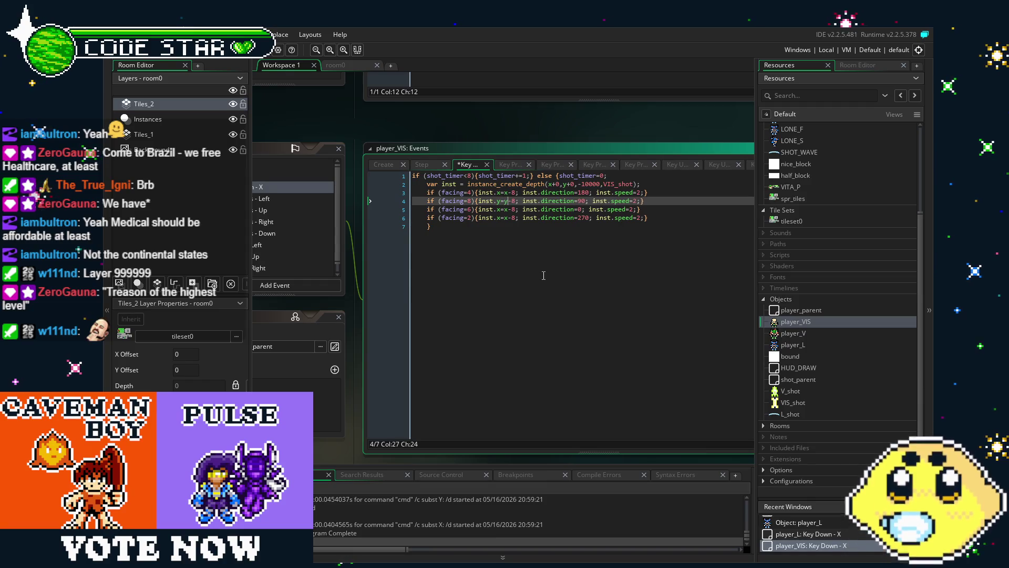
Make the right offset inst.x=x+8 and the down offset inst.y=y+8, then save
{"action": "left_click", "coordinate": [502, 209]}
{"action": "key", "text": "Right"}
{"action": "key", "text": "Right"}
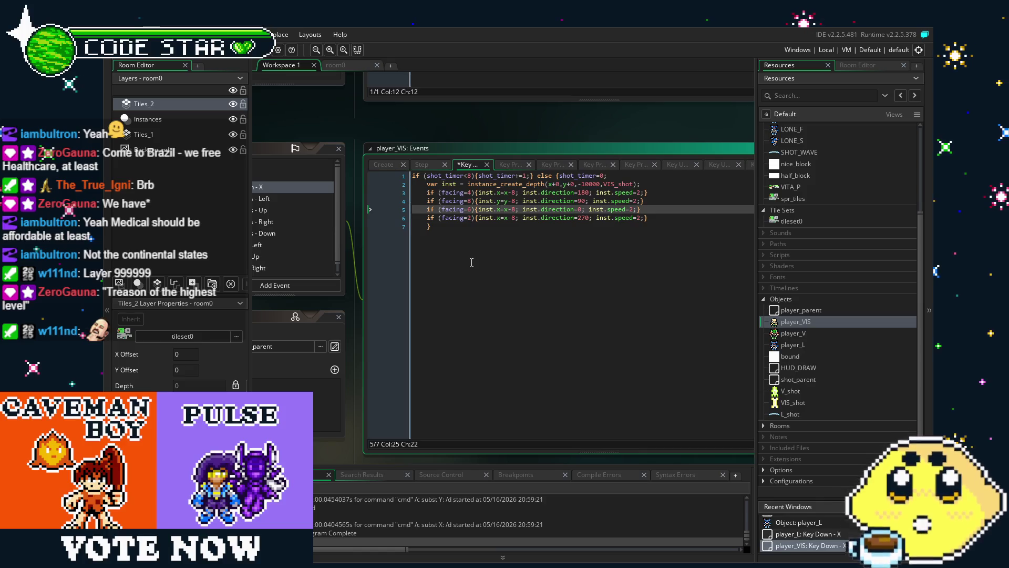
{"action": "key", "text": "Right"}
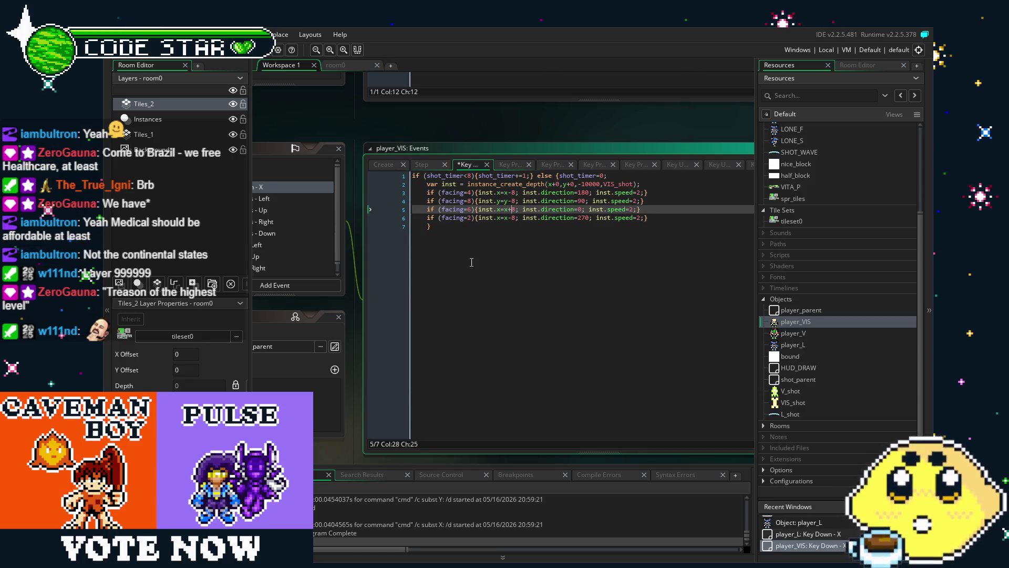
{"action": "left_click", "coordinate": [502, 217]}
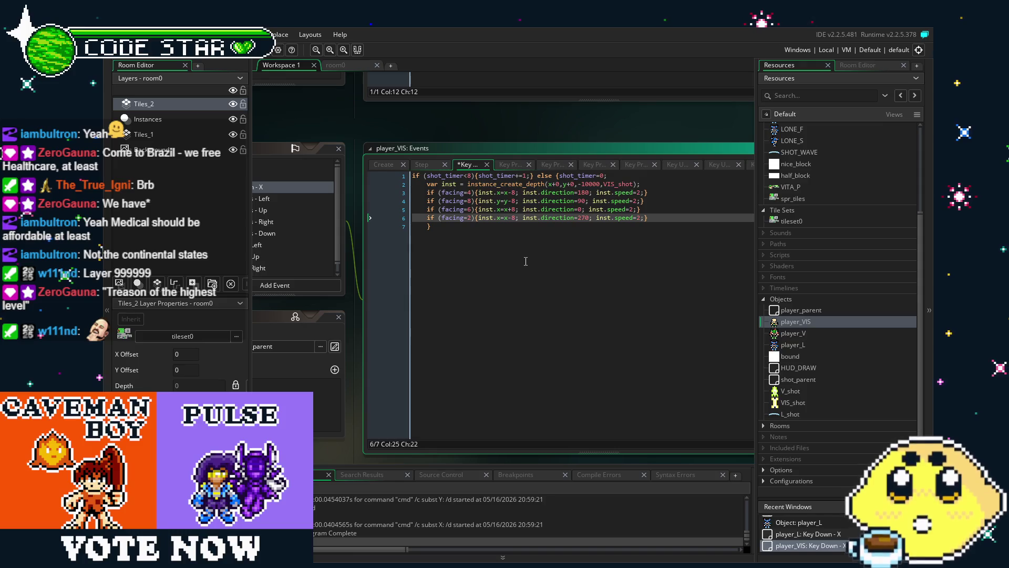
{"action": "key", "text": "BackSpace"}
{"action": "type", "text": "y"}
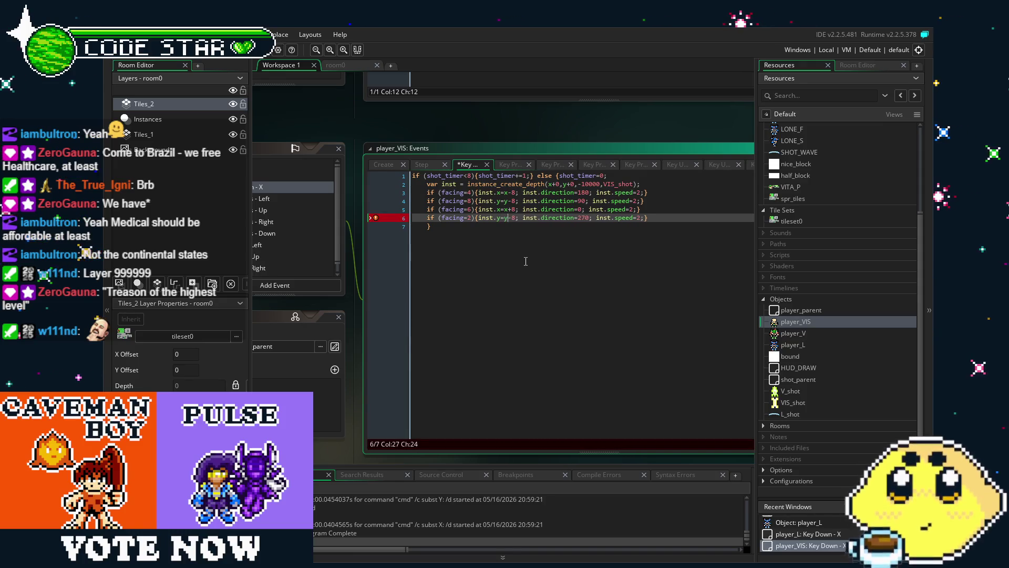
{"action": "key", "text": "BackSpace"}
{"action": "type", "text": "+"}
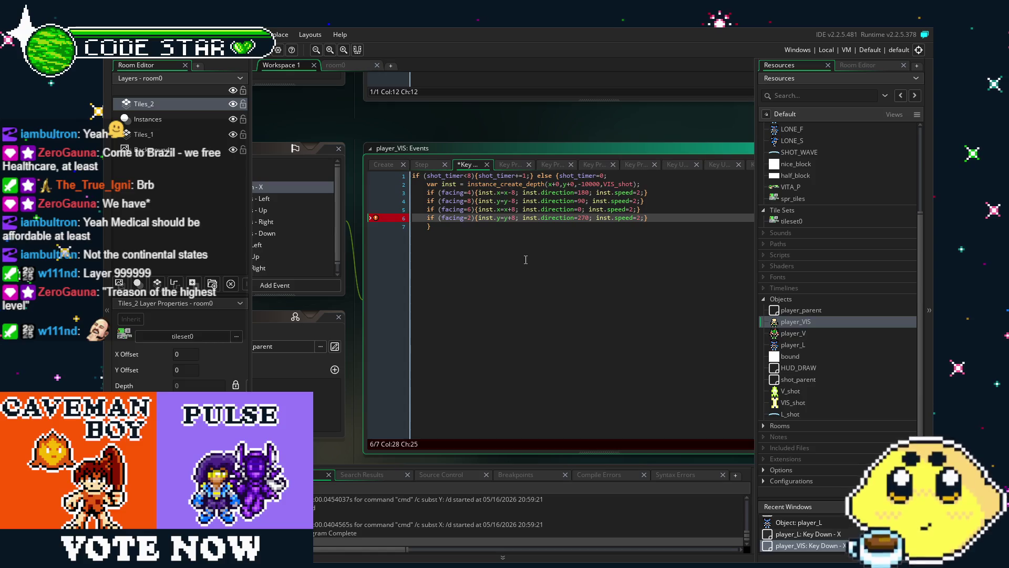
{"action": "left_click", "coordinate": [565, 232]}
{"action": "key", "text": "ctrl+s"}
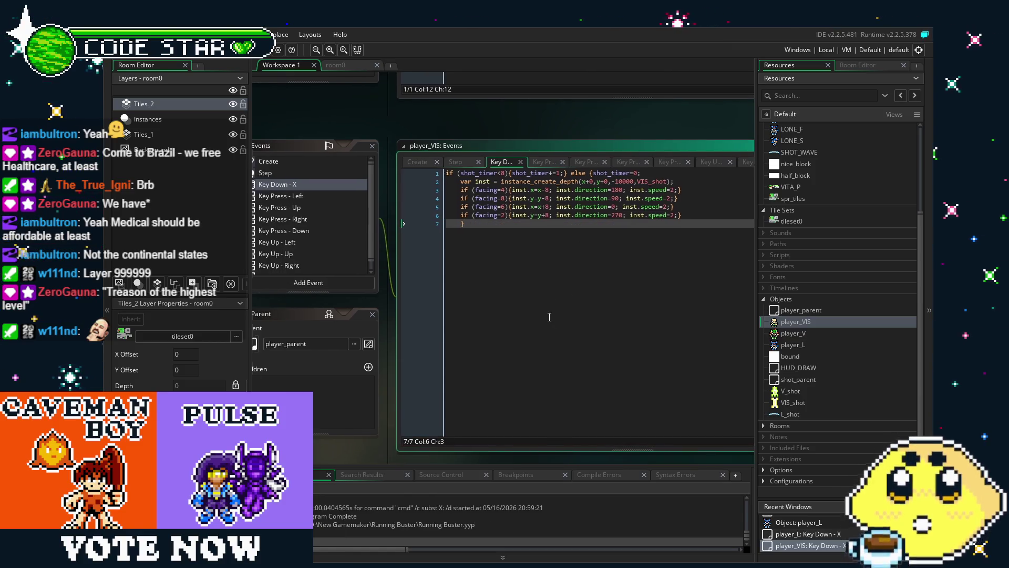
{"action": "key", "text": "F5"}
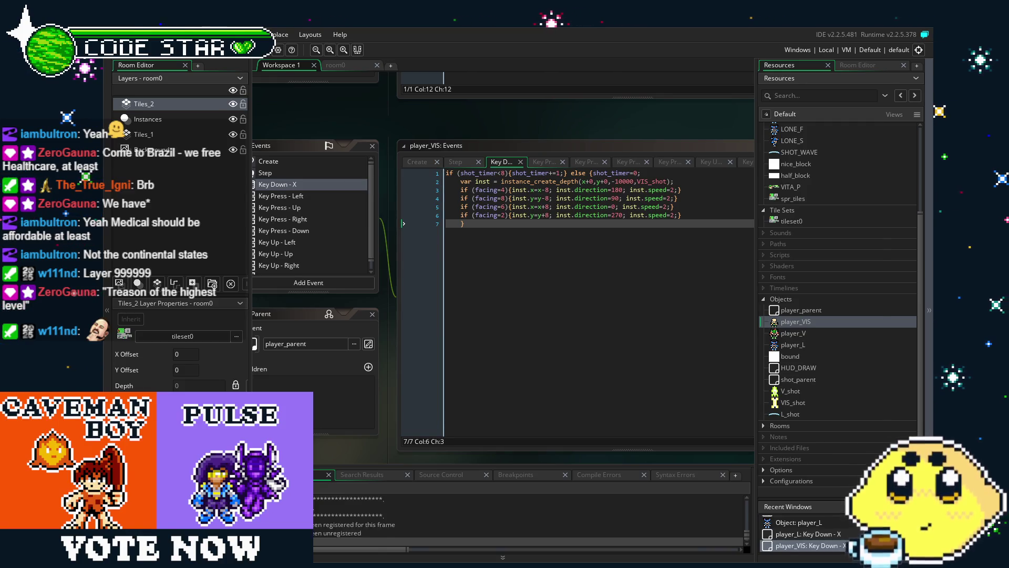
{"action": "key", "text": "Left"}
{"action": "key", "text": "x"}
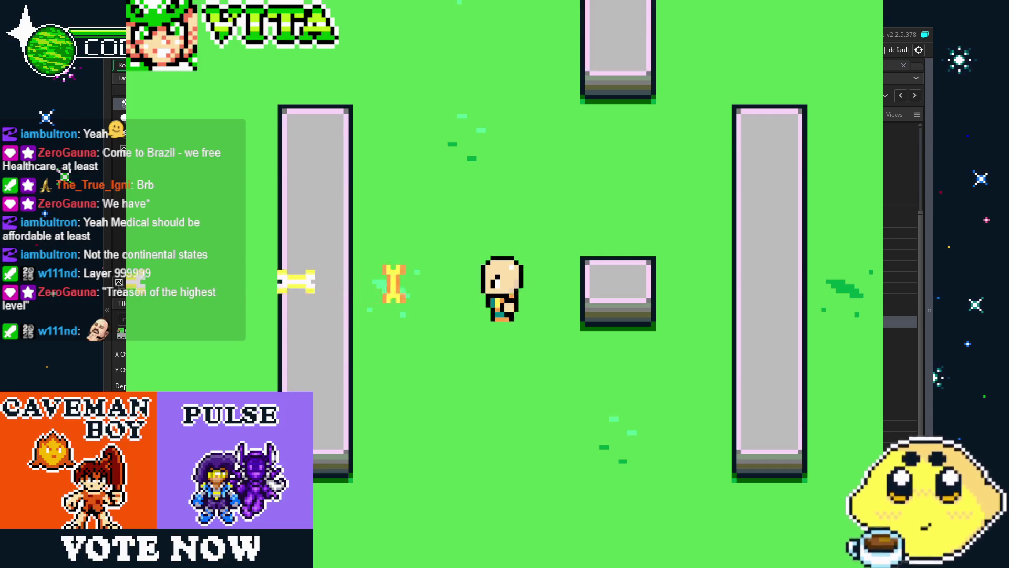
{"action": "key", "text": "Up"}
{"action": "key", "text": "x"}
{"action": "key", "text": "Right"}
{"action": "key", "text": "Down"}
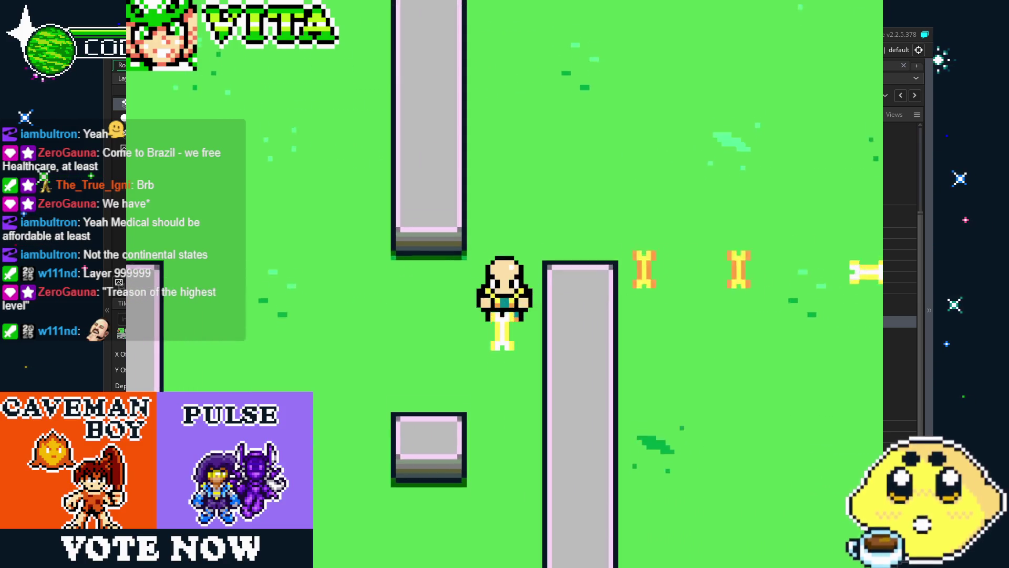
{"action": "key", "text": "Left"}
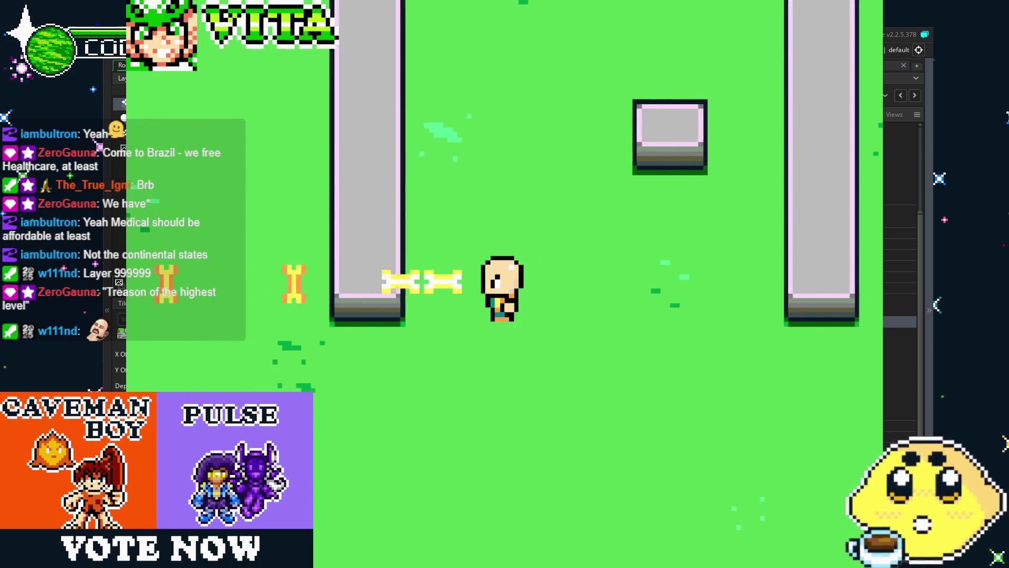
{"action": "key", "text": "Up"}
{"action": "key", "text": "Right"}
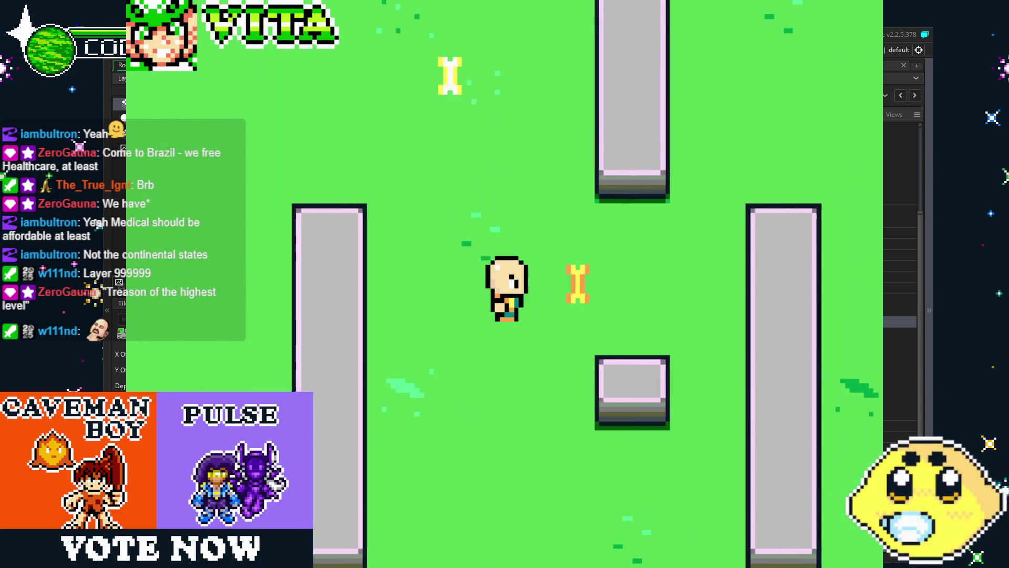
{"action": "key", "text": "Down"}
{"action": "key", "text": "Left"}
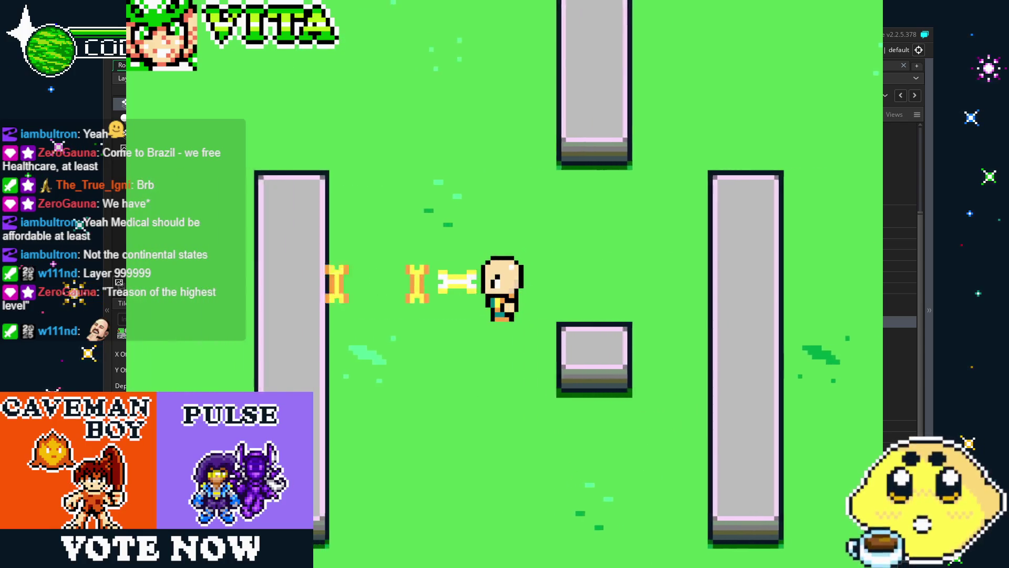
{"action": "key", "text": "Down"}
{"action": "key", "text": "Right"}
{"action": "key", "text": "Up"}
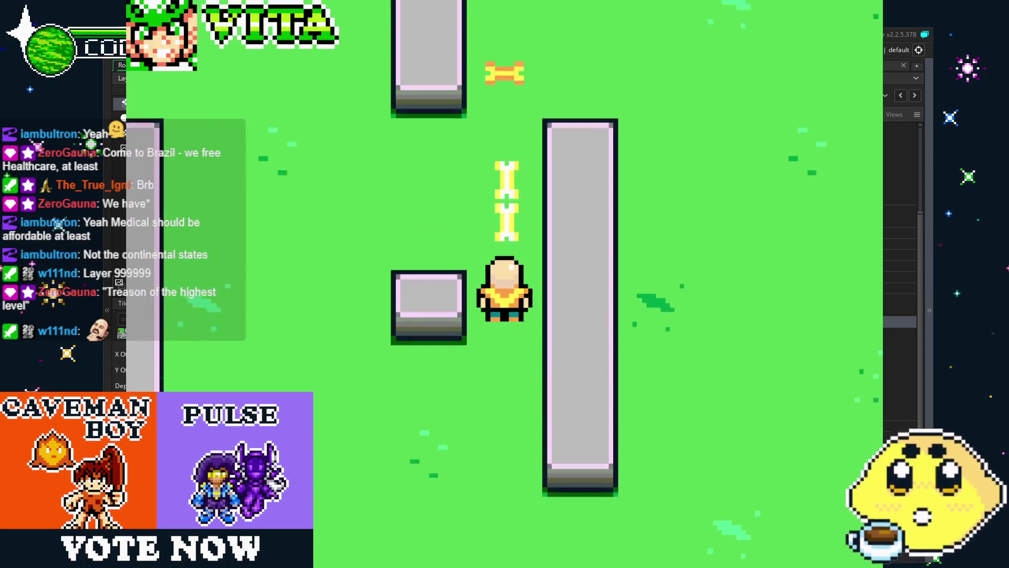
{"action": "key", "text": "Left"}
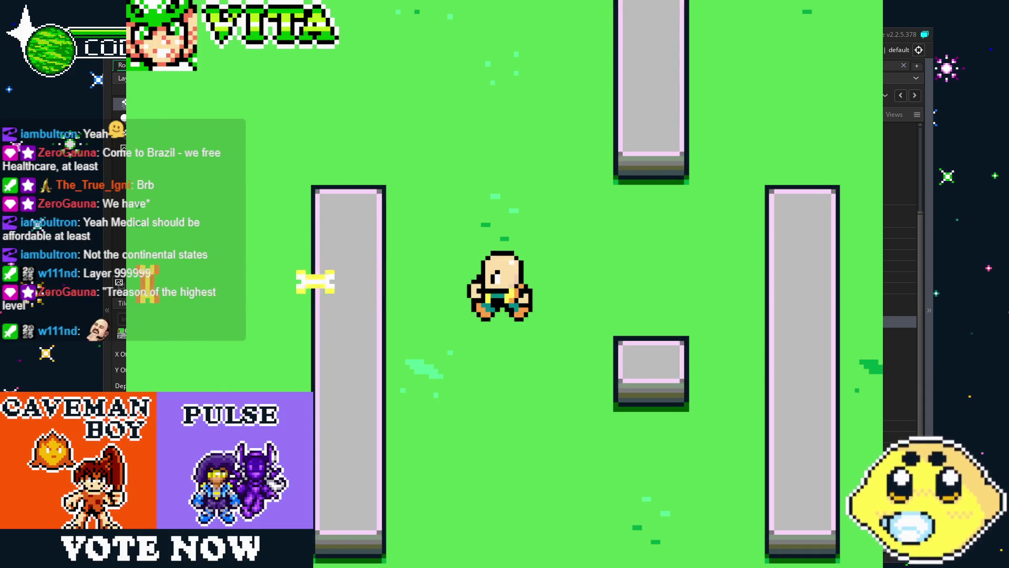
{"action": "key", "text": "Escape"}
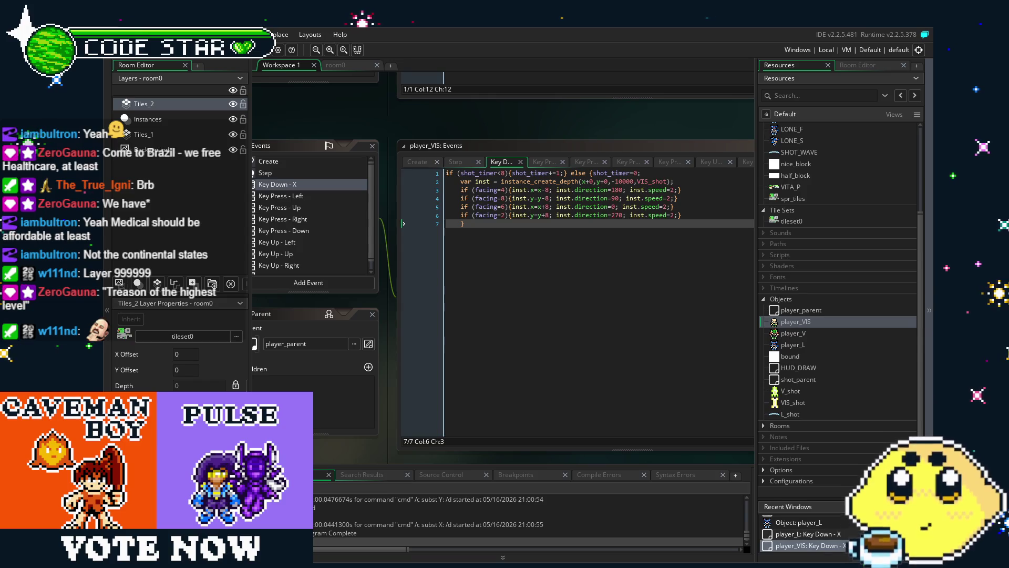
Open player_V's Key Down - X code and add inst.x=x-8; to the left-facing case
{"action": "double_click", "coordinate": [797, 332]}
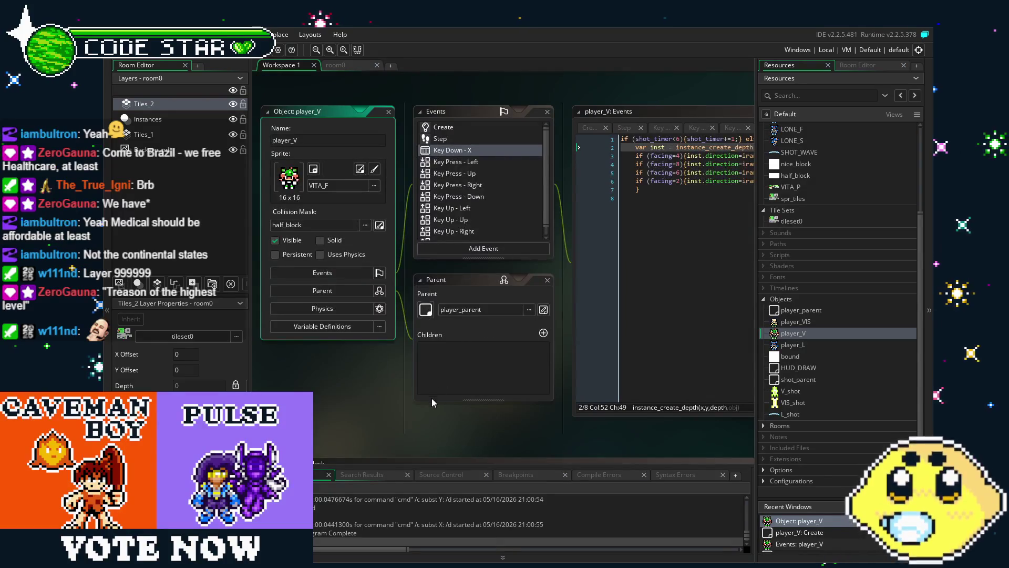
{"action": "left_click_drag", "start_coordinate": [409, 410], "coordinate": [354, 423]}
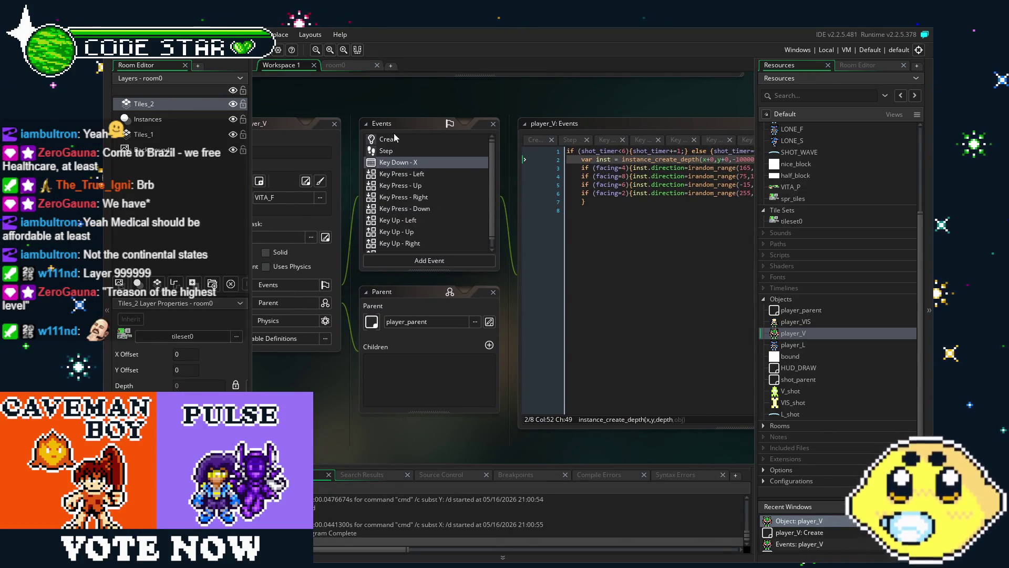
{"action": "double_click", "coordinate": [400, 162]}
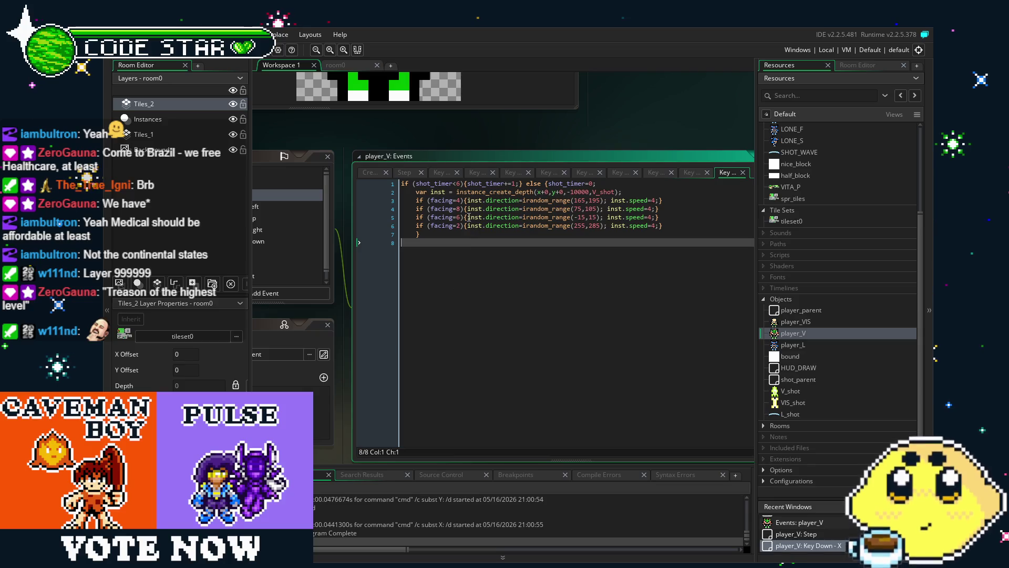
{"action": "left_click", "coordinate": [468, 201]}
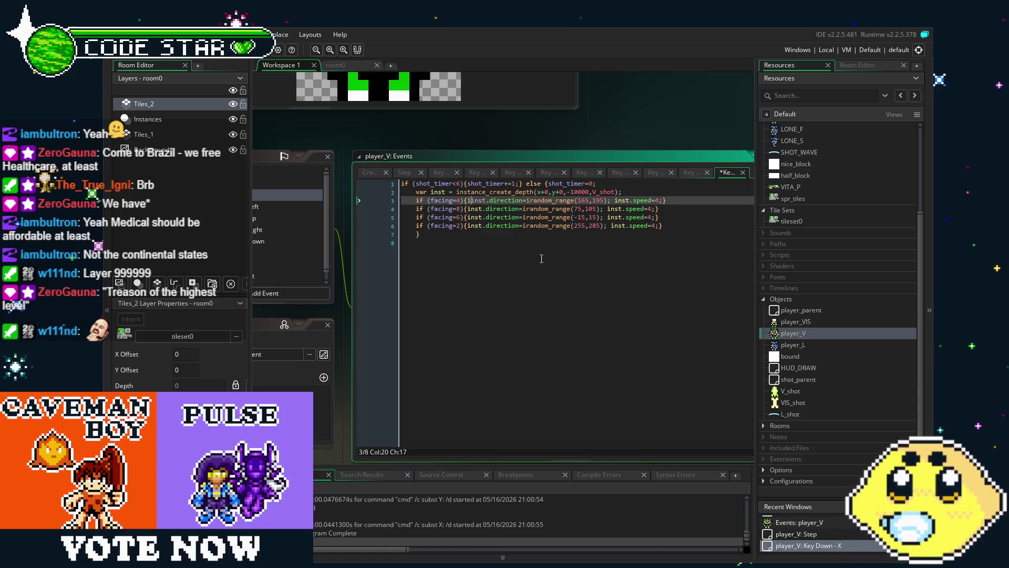
{"action": "type", "text": "inst.x="}
{"action": "type", "text": "x-"}
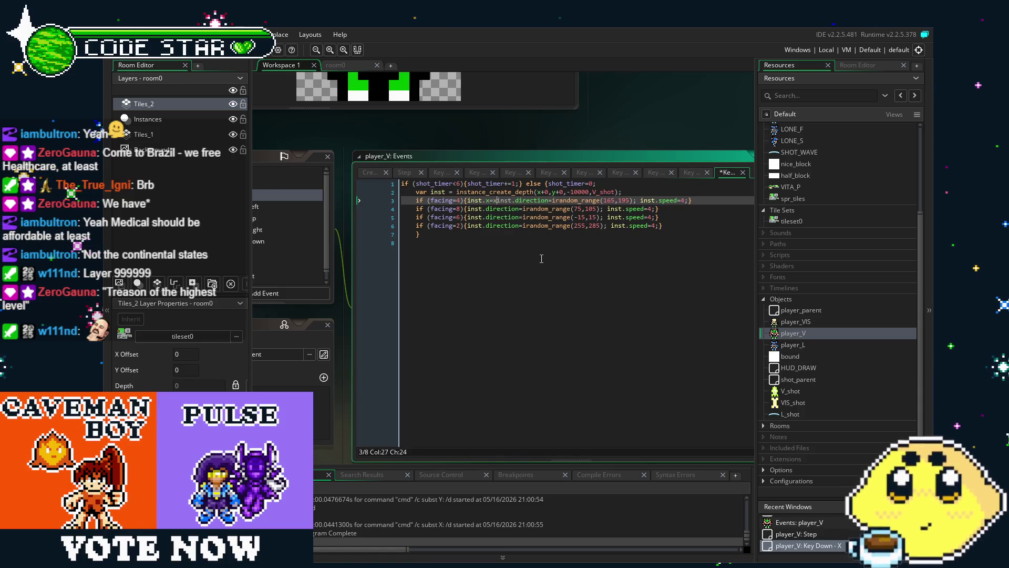
{"action": "type", "text": "8;"}
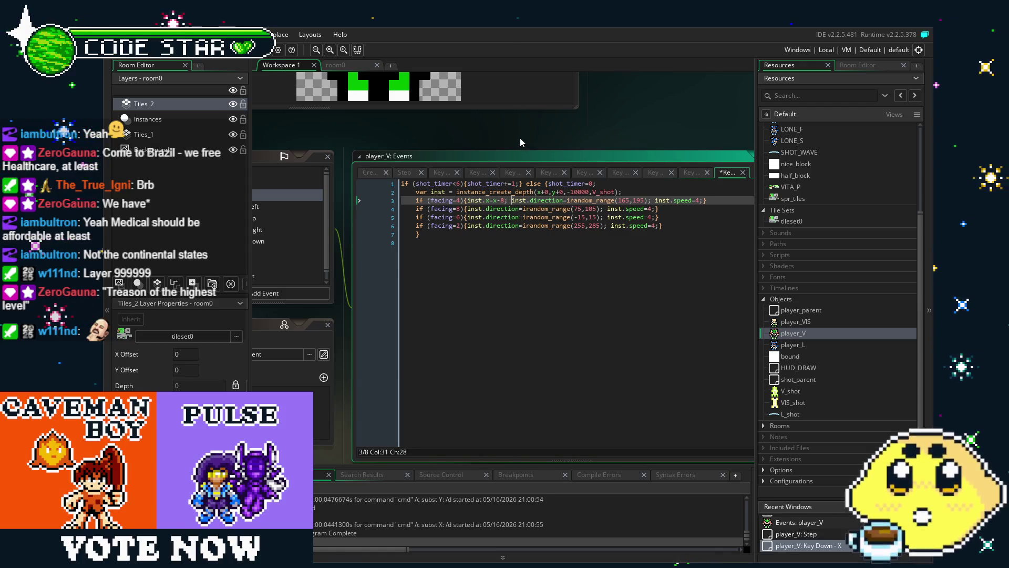
Copy the inst.x=x-8; offset into the facing-8, facing-6 and facing-2 cases
{"action": "left_click_drag", "start_coordinate": [512, 200], "coordinate": [469, 201]}
{"action": "key", "text": "ctrl+c"}
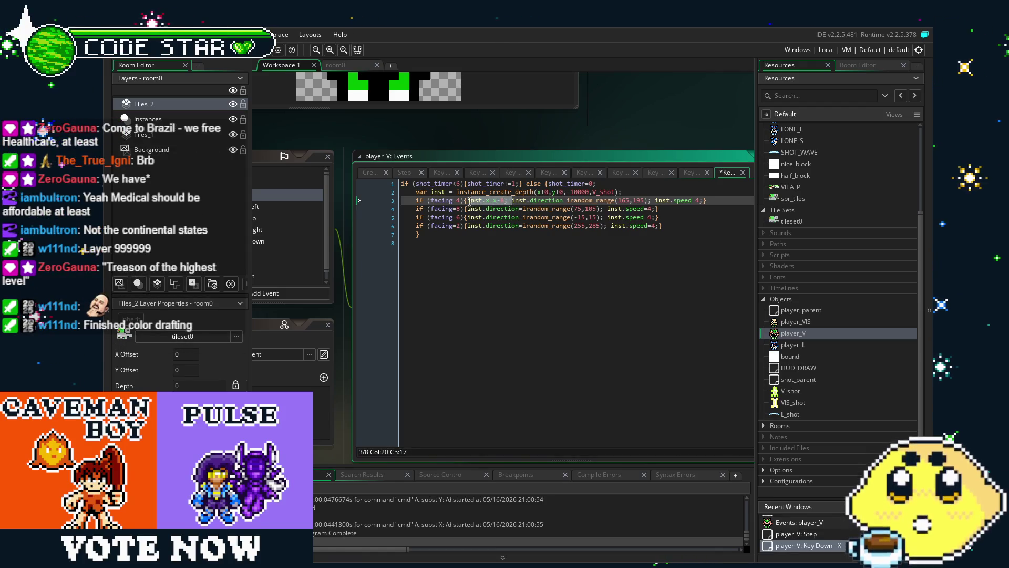
{"action": "left_click", "coordinate": [468, 208]}
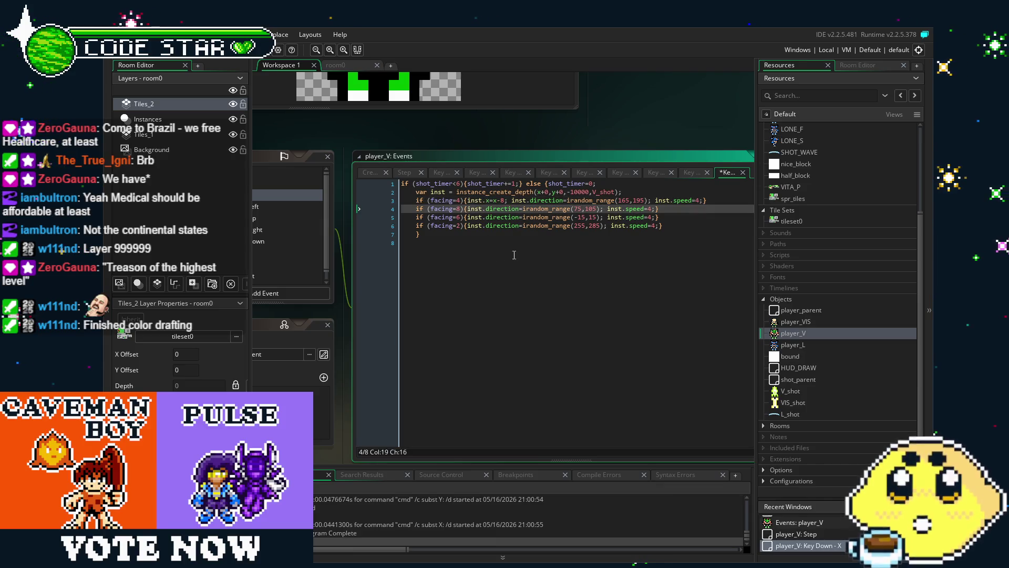
{"action": "key", "text": "ctrl+v"}
{"action": "left_click", "coordinate": [468, 217]}
{"action": "key", "text": "ctrl+v"}
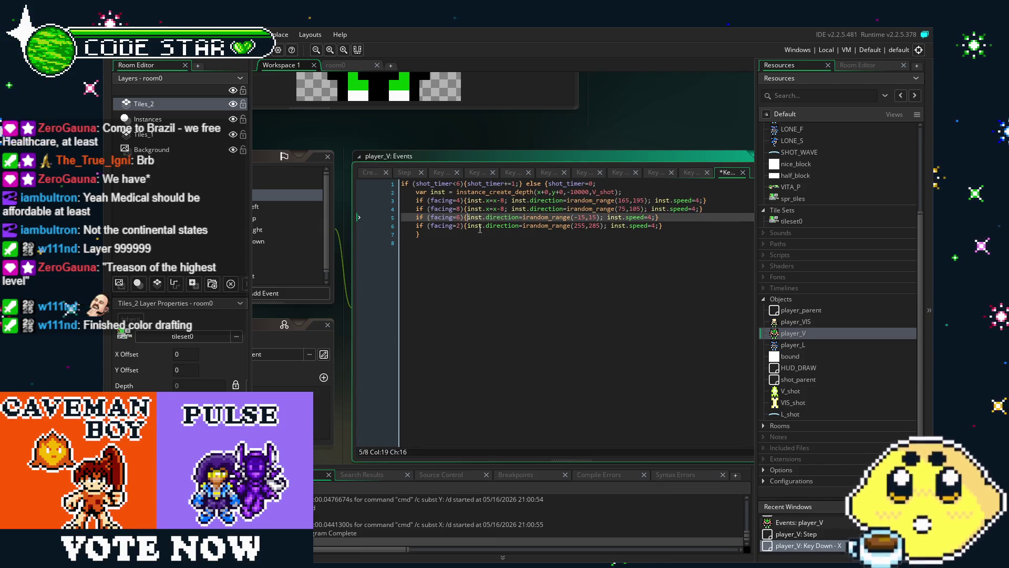
{"action": "left_click", "coordinate": [467, 225]}
{"action": "key", "text": "ctrl+v"}
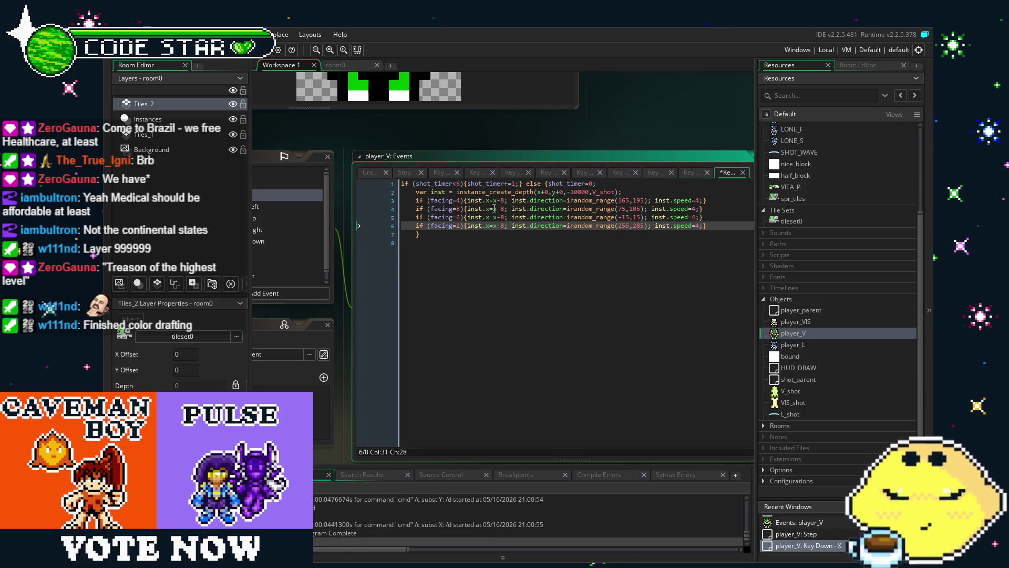
Adjust the pasted offsets to inst.y=y-8, inst.x=x+8 and inst.y=y+8, and save
{"action": "left_click", "coordinate": [499, 217]}
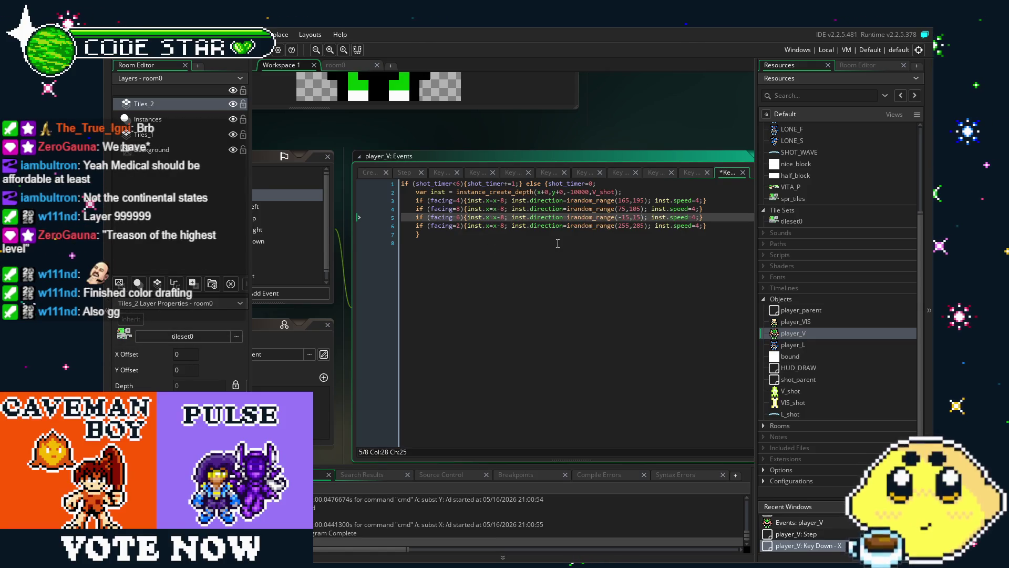
{"action": "left_click", "coordinate": [486, 208]}
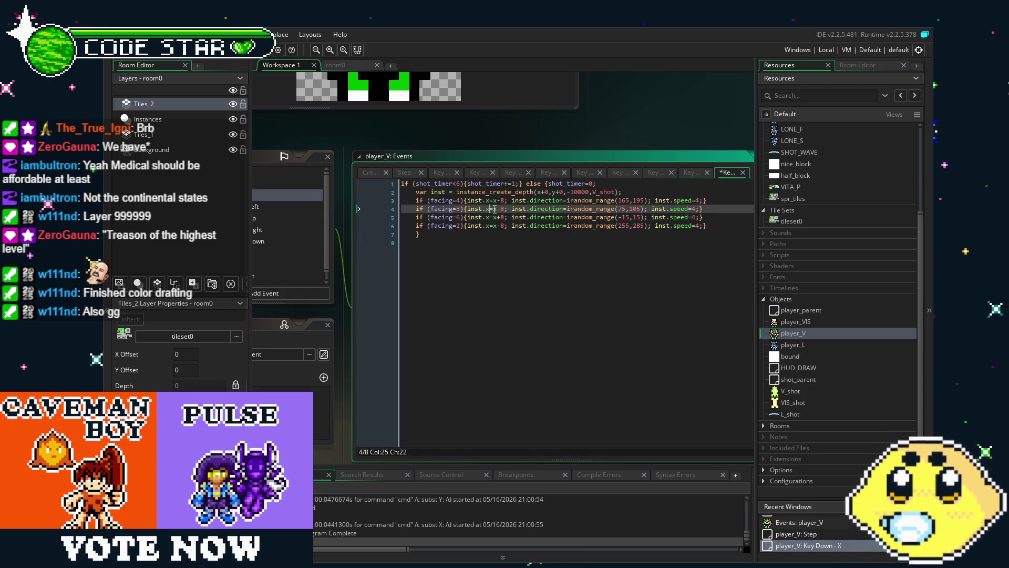
{"action": "key", "text": "Down"}
{"action": "key", "text": "Down"}
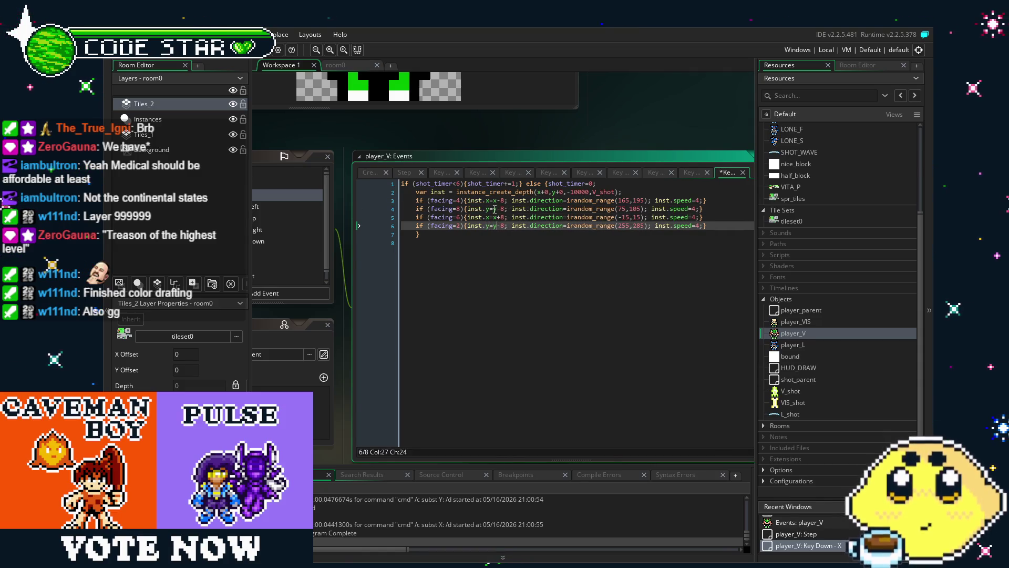
{"action": "key", "text": "ctrl+s"}
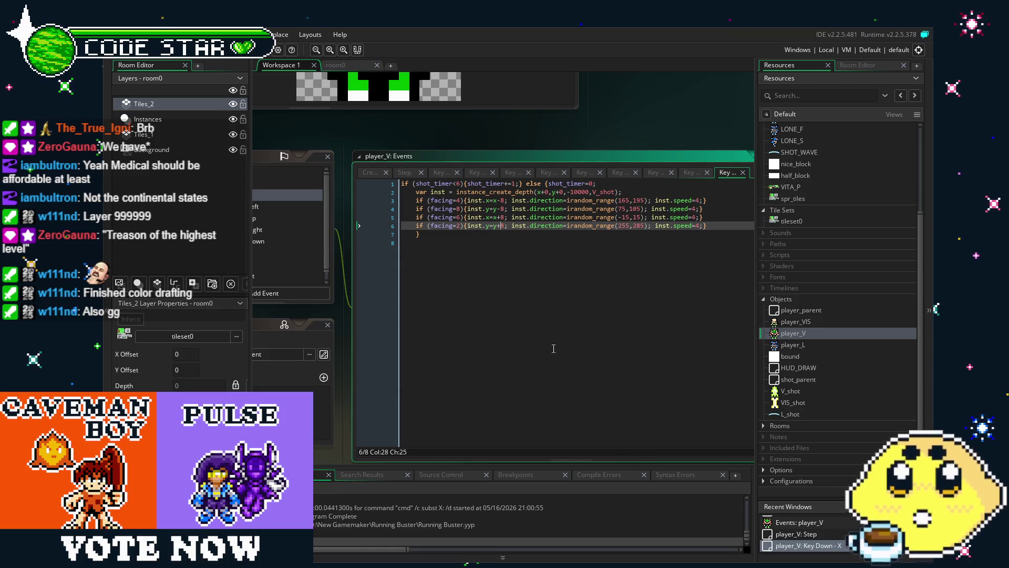
{"action": "left_click", "coordinate": [612, 346]}
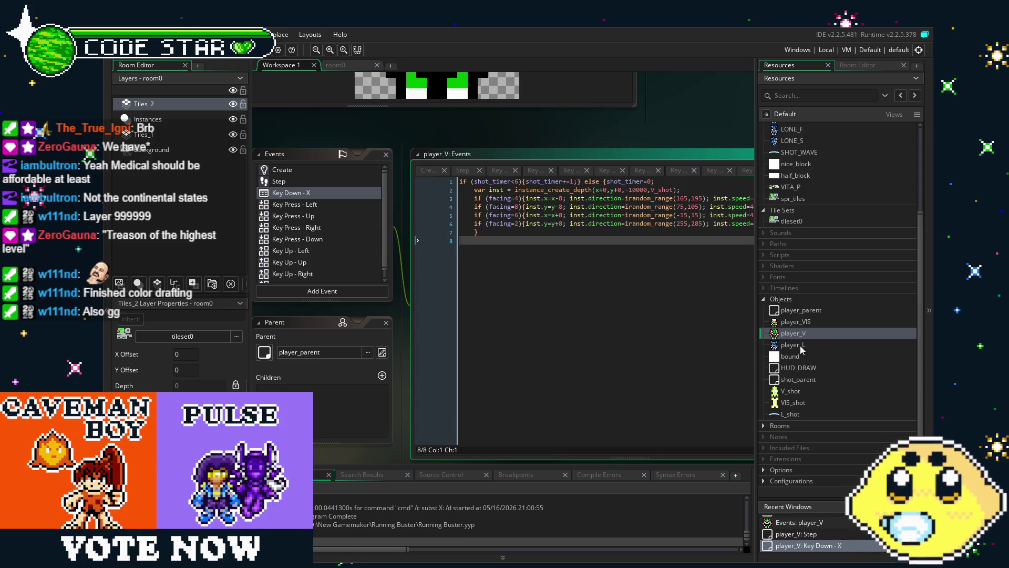
Open player_L and add inst.x=x-8; to the facing-4 case, pasting it into facing-8
{"action": "double_click", "coordinate": [794, 345]}
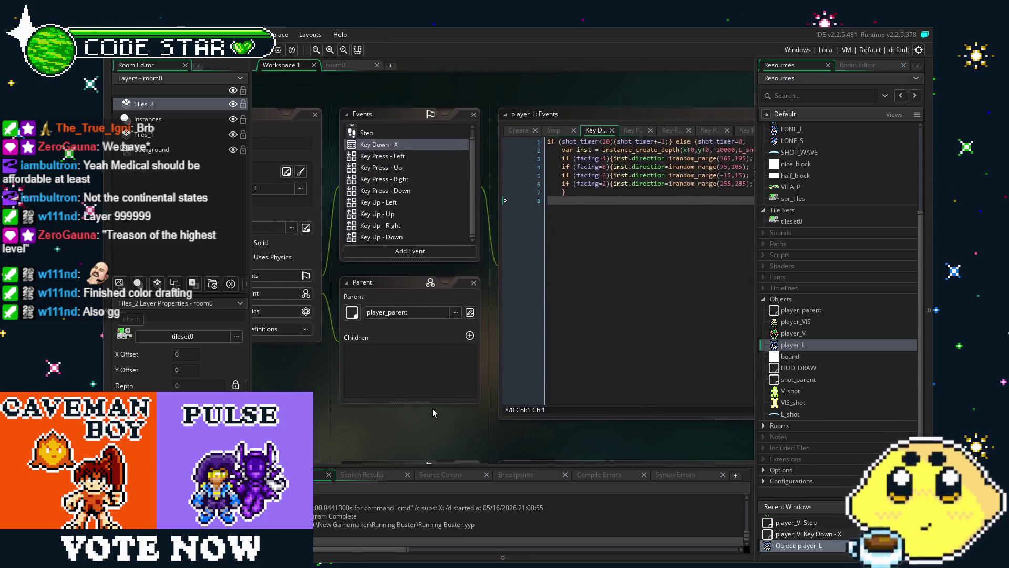
{"action": "left_click", "coordinate": [484, 166]}
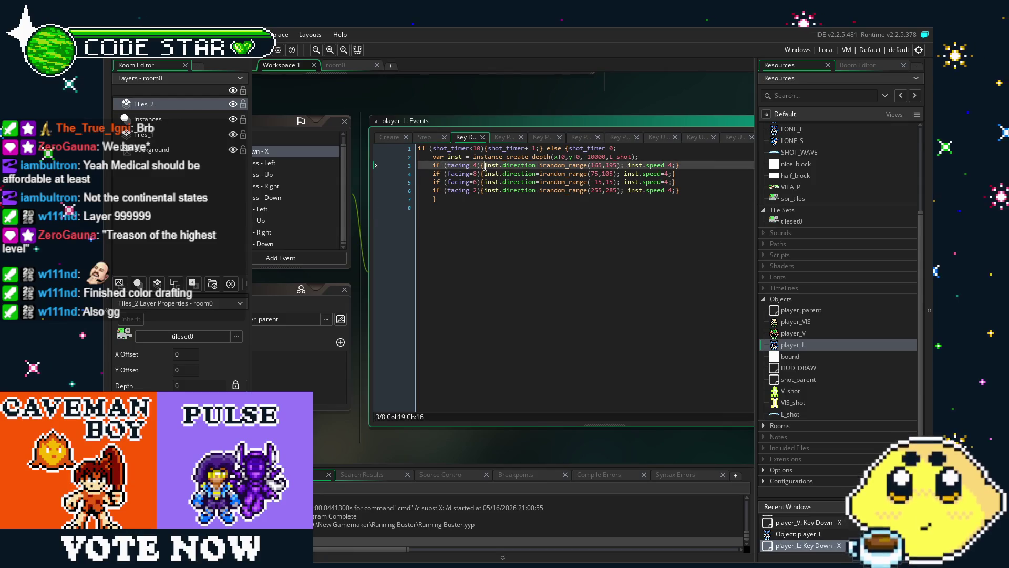
{"action": "type", "text": "inst.x=x-8;"}
{"action": "double_click", "coordinate": [489, 173]}
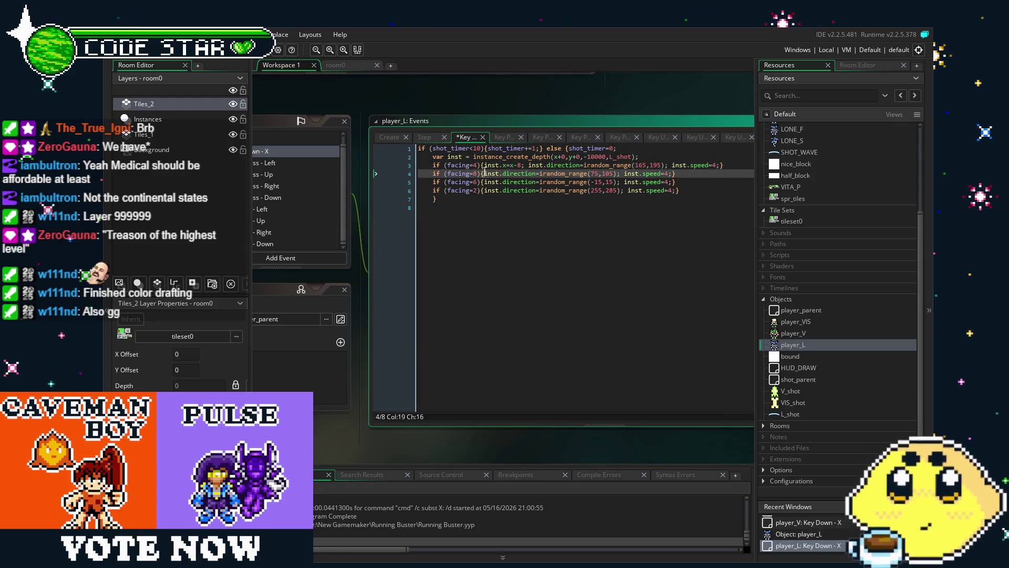
{"action": "key", "text": "ctrl+v"}
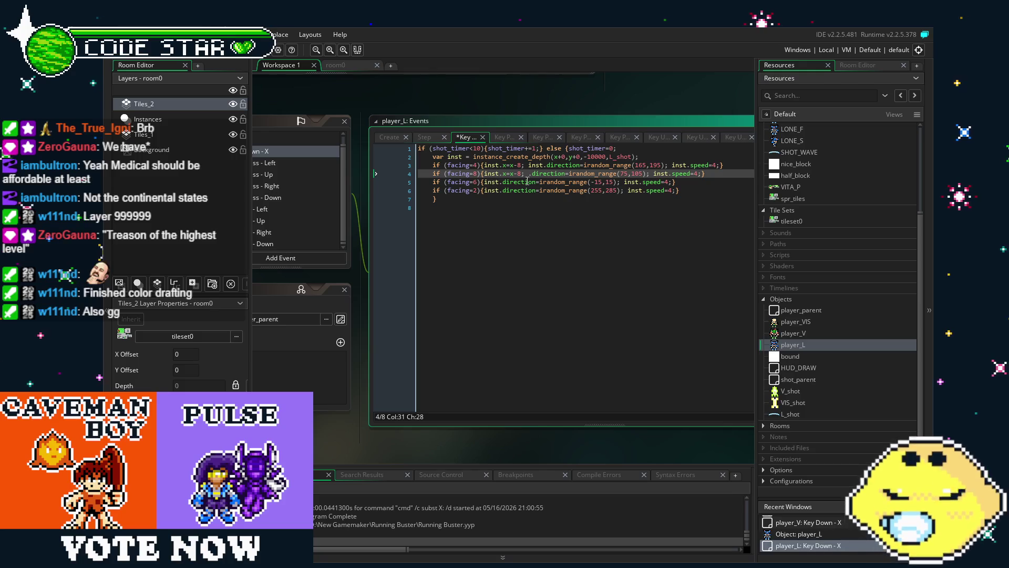
{"action": "type", "text": "inst"}
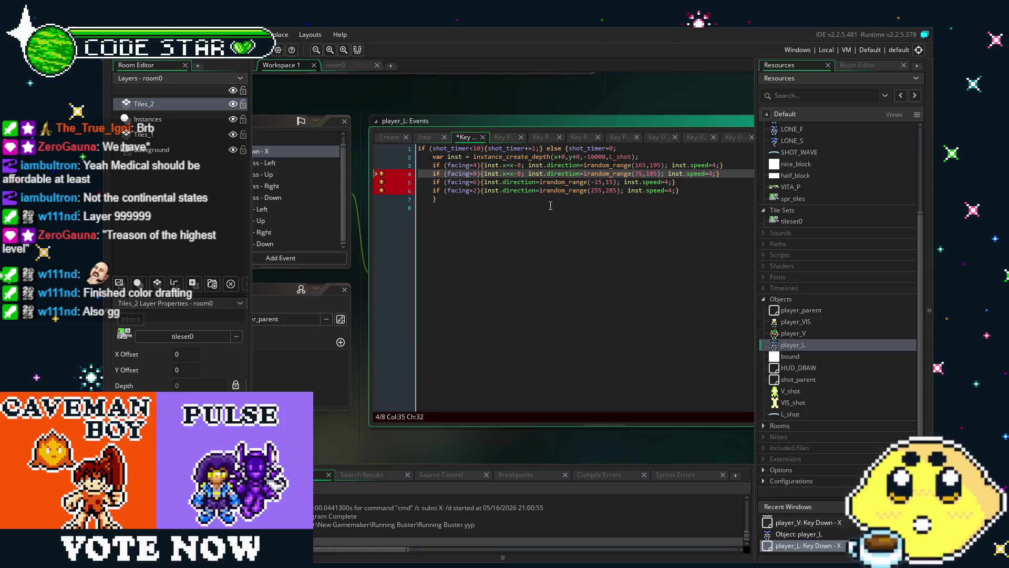
Change the facing-8 offset to inst.y=y-8
{"action": "left_click", "coordinate": [487, 182]}
{"action": "type", "text": "inst.x=x-8;"}
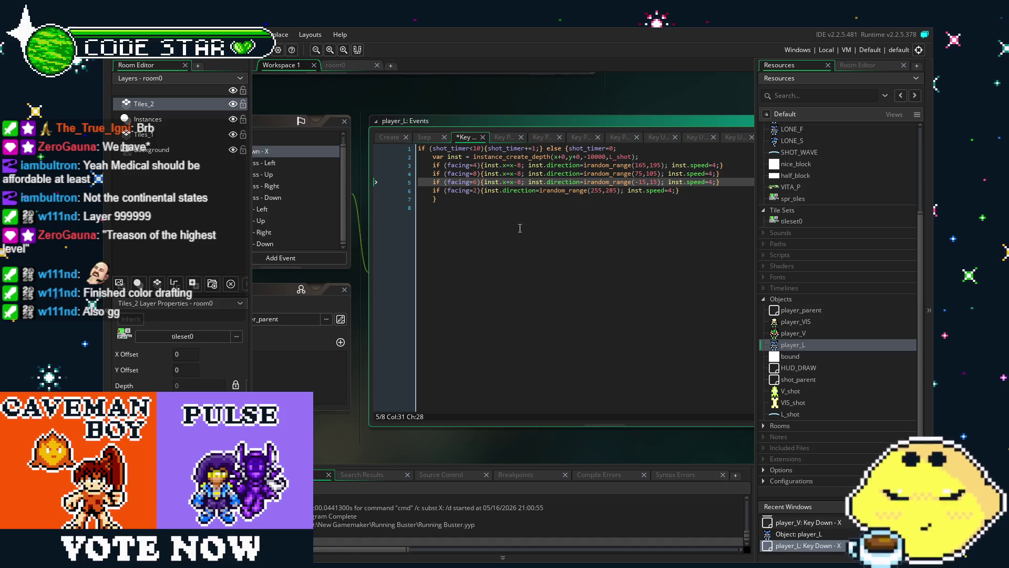
{"action": "key", "text": "Down"}
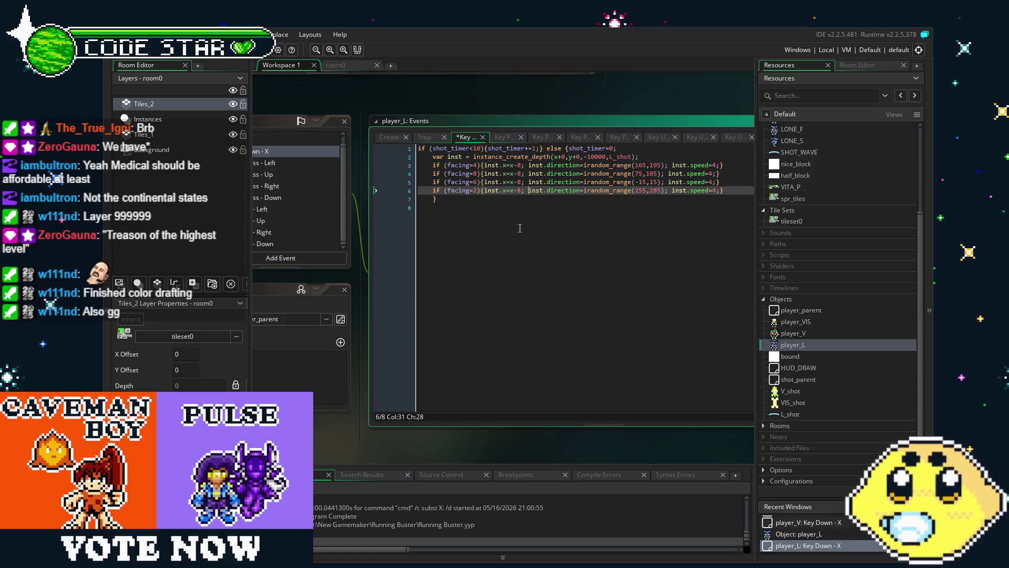
{"action": "key", "text": "Up"}
{"action": "key", "text": "Up"}
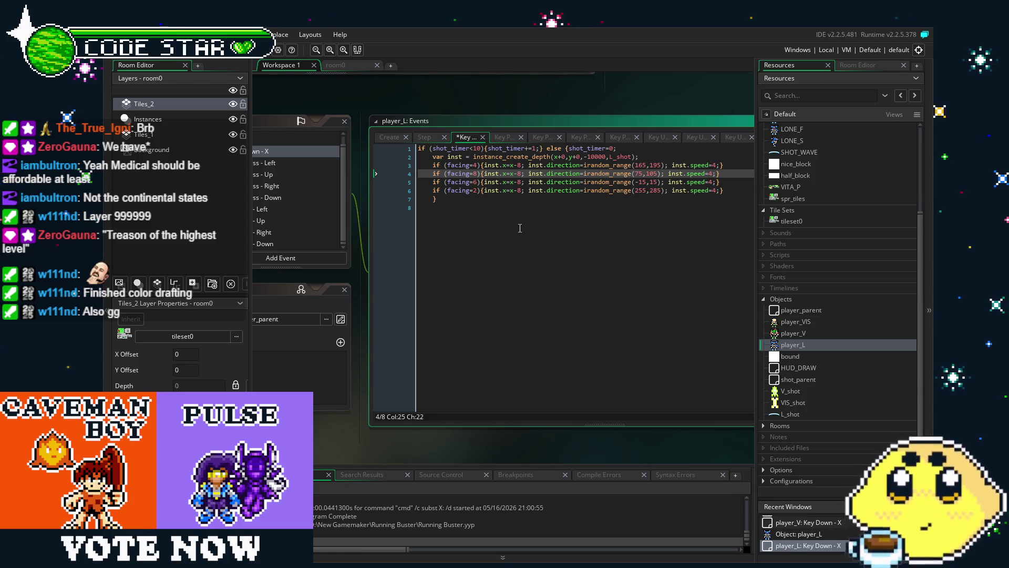
{"action": "key", "text": "Delete"}
{"action": "type", "text": "y"}
{"action": "key", "text": "Right"}
{"action": "key", "text": "Right"}
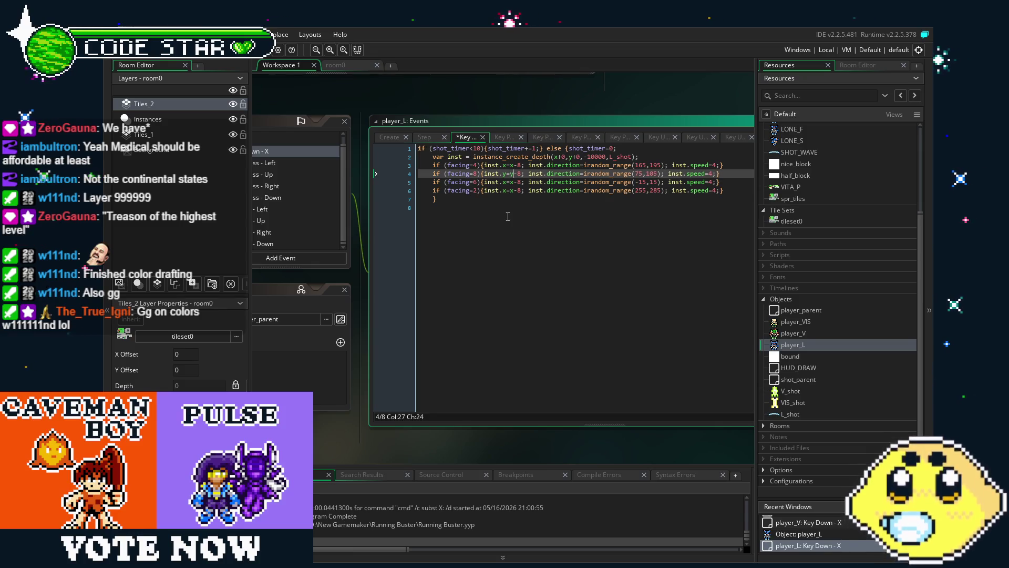
Set the facing-6 and facing-2 offsets to +8, save, and run a test build
{"action": "left_click", "coordinate": [506, 183]}
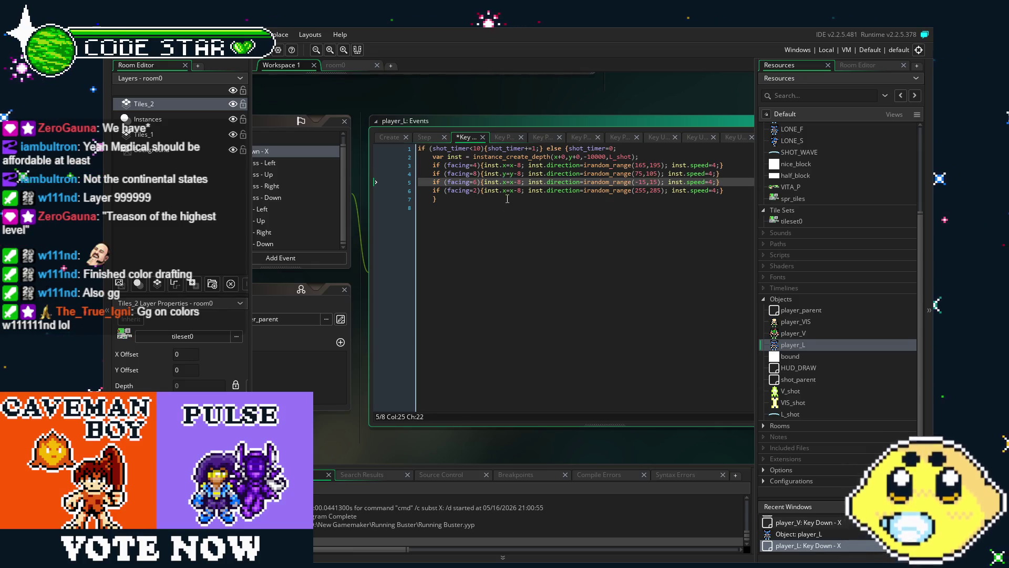
{"action": "left_click", "coordinate": [507, 192]}
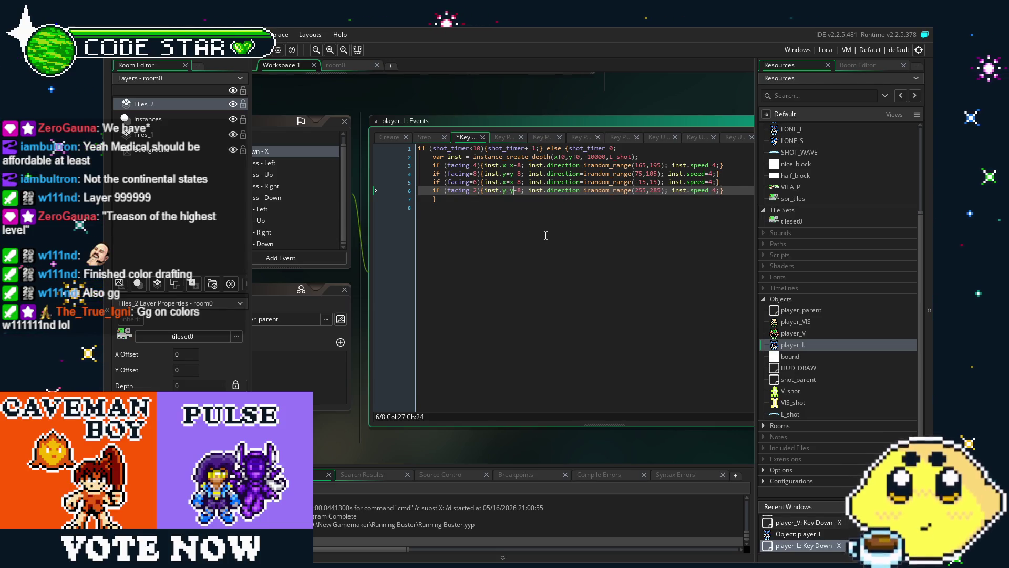
{"action": "type", "text": "+"}
{"action": "key", "text": "Up"}
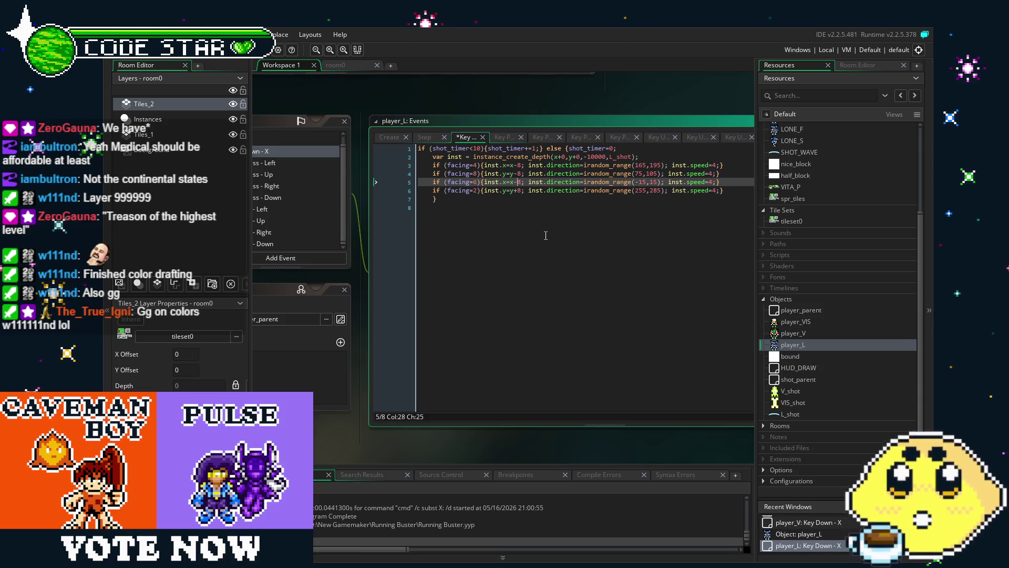
{"action": "key", "text": "ctrl+s"}
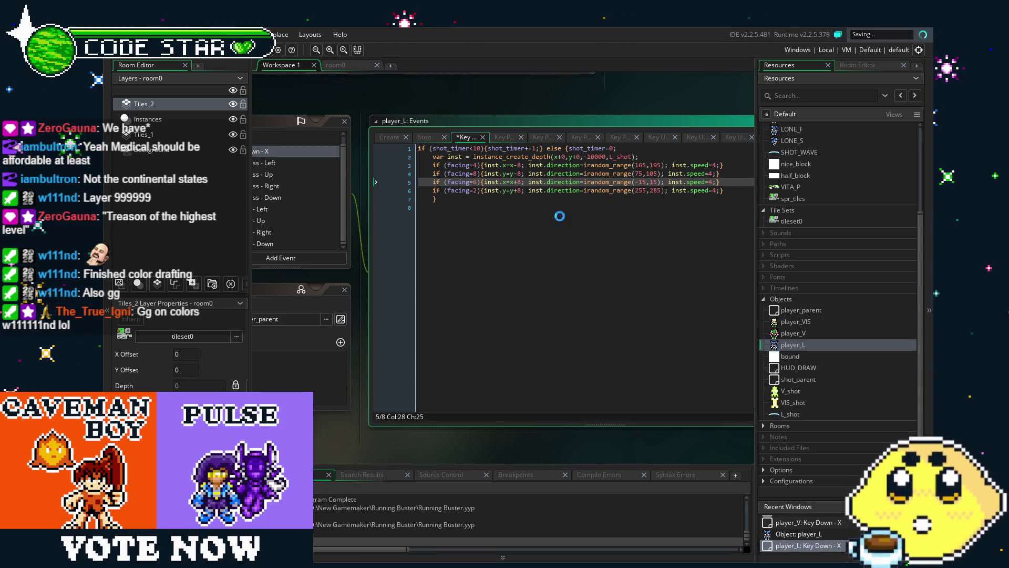
{"action": "left_click", "coordinate": [613, 266]}
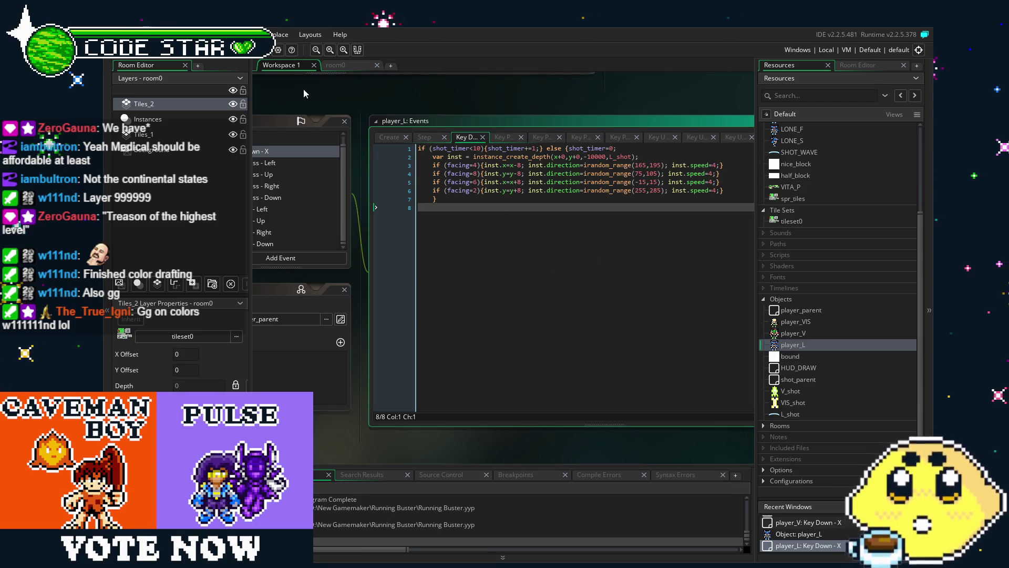
{"action": "left_click", "coordinate": [214, 51]}
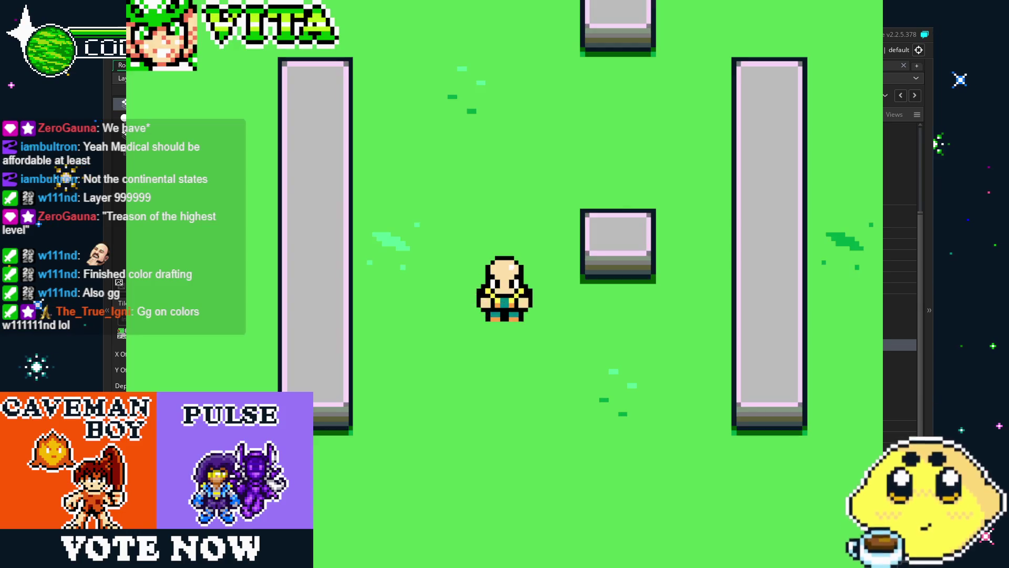
{"action": "key", "text": "x"}
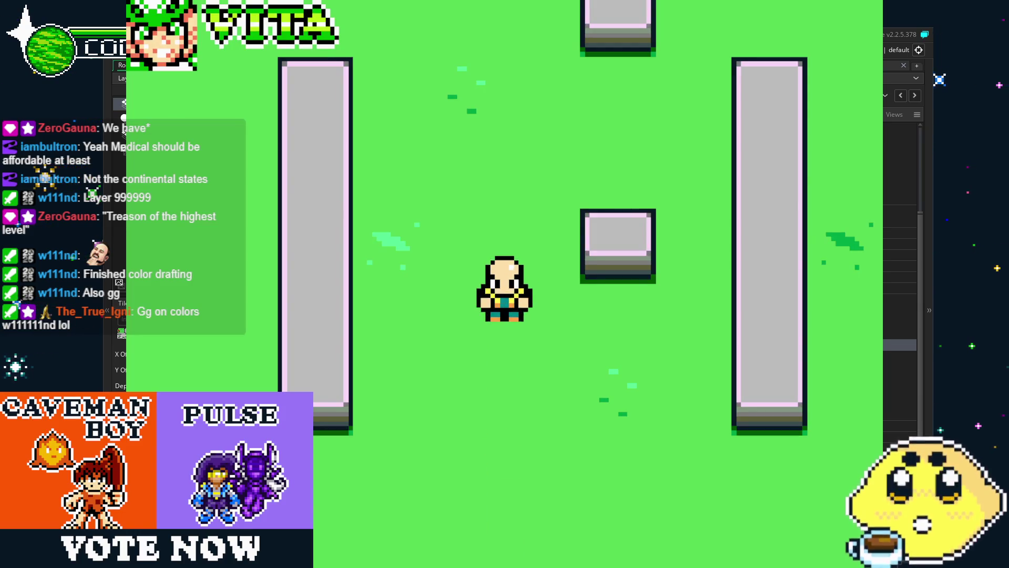
{"action": "key", "text": "Escape"}
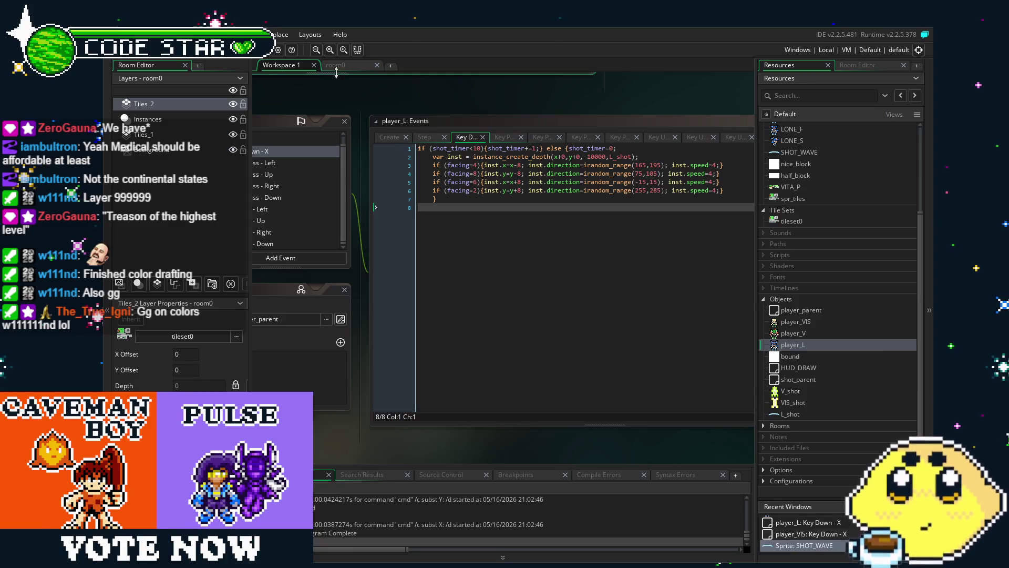
{"action": "left_click", "coordinate": [357, 66]}
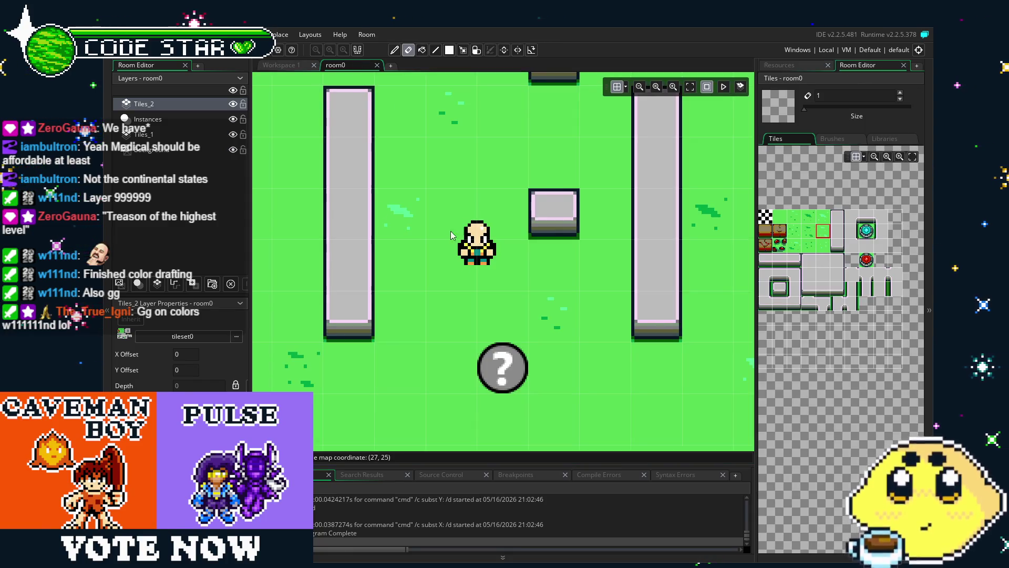
Delete the player_VIS instance from room0's Instances layer and drop player_V at the room centre
{"action": "left_click", "coordinate": [168, 118]}
{"action": "left_click", "coordinate": [494, 257]}
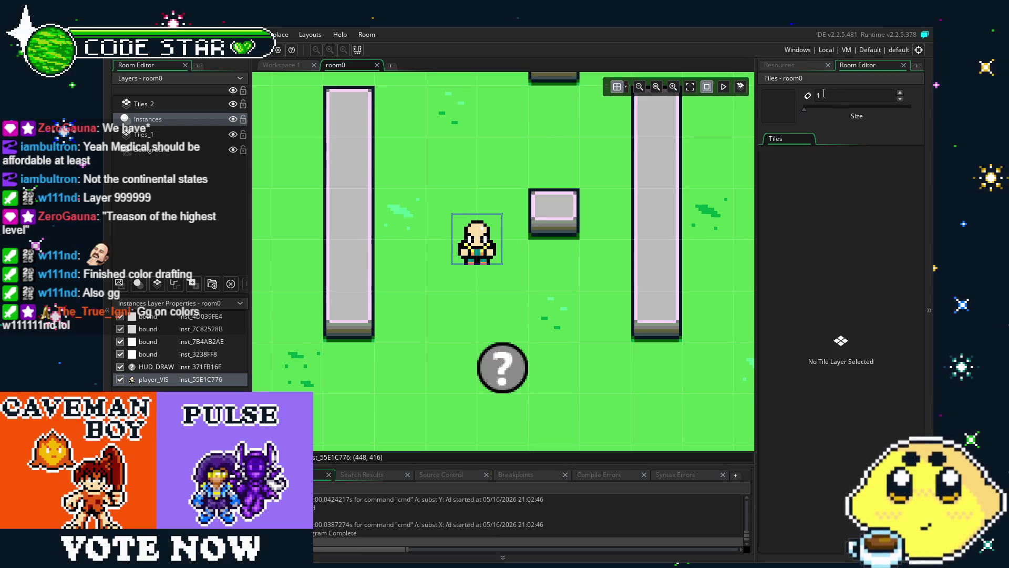
{"action": "key", "text": "Delete"}
{"action": "left_click", "coordinate": [788, 65]}
{"action": "mouse_move", "coordinate": [795, 338]}
{"action": "left_mouse_down"}
{"action": "mouse_move", "coordinate": [670, 286]}
{"action": "mouse_move", "coordinate": [475, 289]}
{"action": "mouse_move", "coordinate": [477, 241]}
{"action": "left_mouse_up"}
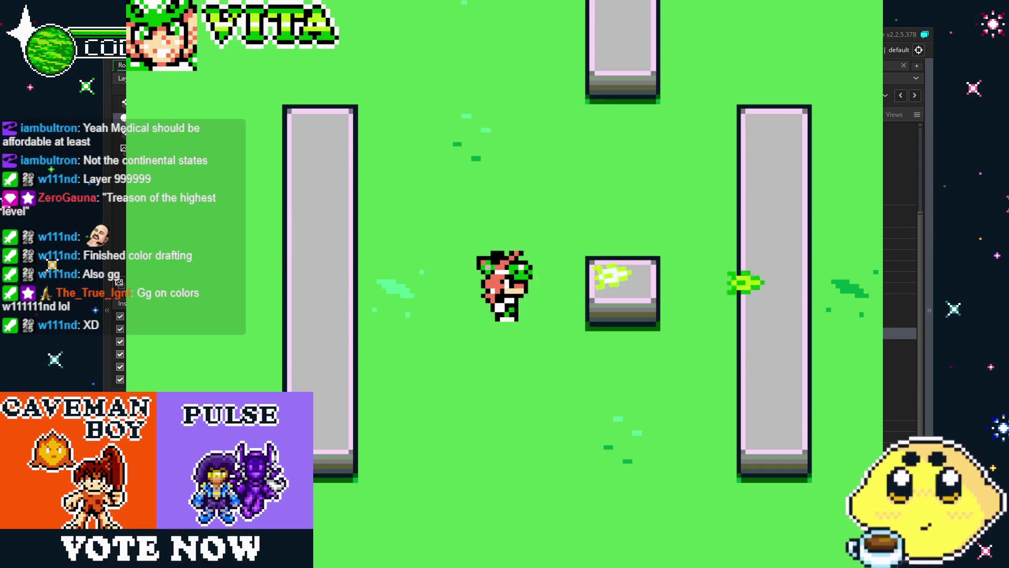
{"action": "key", "text": "a"}
{"action": "key", "text": "s"}
{"action": "key", "text": "d"}
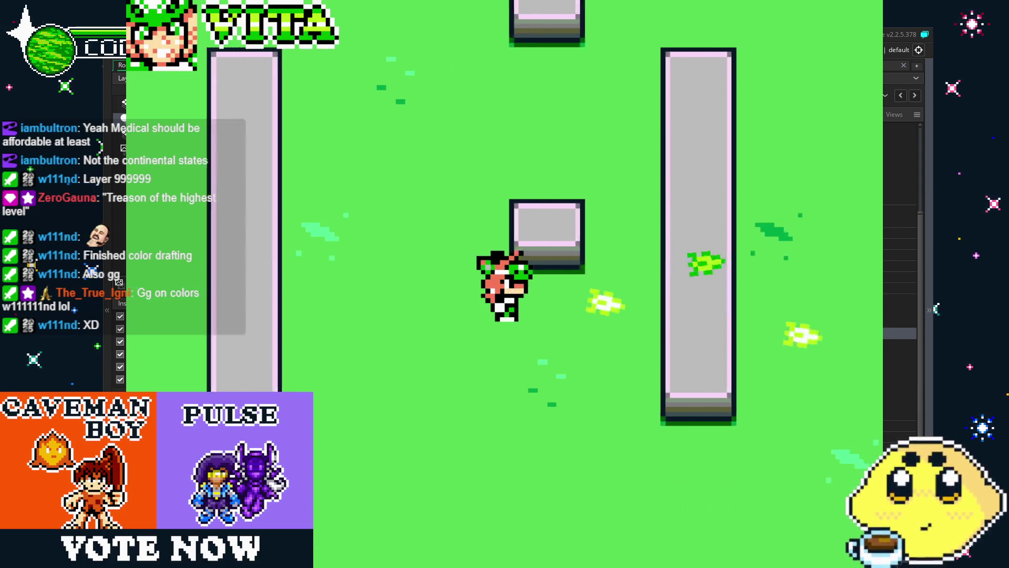
{"action": "key", "text": "w"}
{"action": "key", "text": "a"}
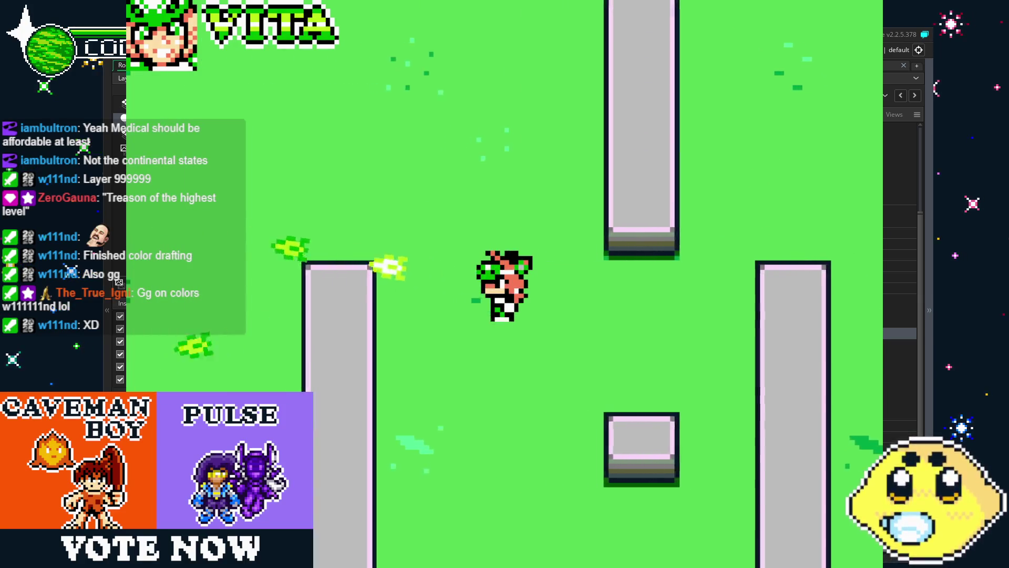
{"action": "key", "text": "a"}
{"action": "key", "text": "w"}
{"action": "key", "text": "s"}
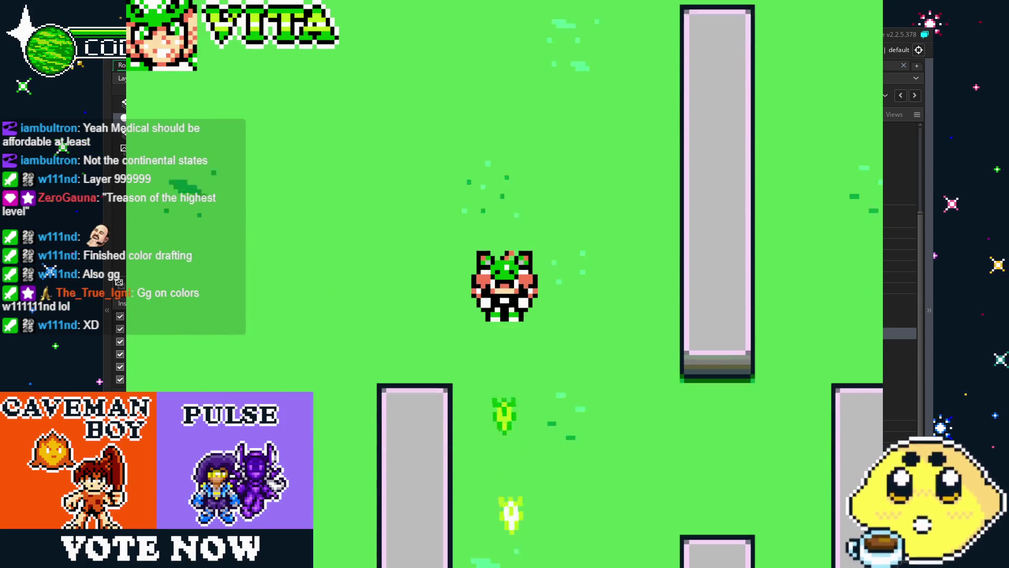
{"action": "key", "text": "d"}
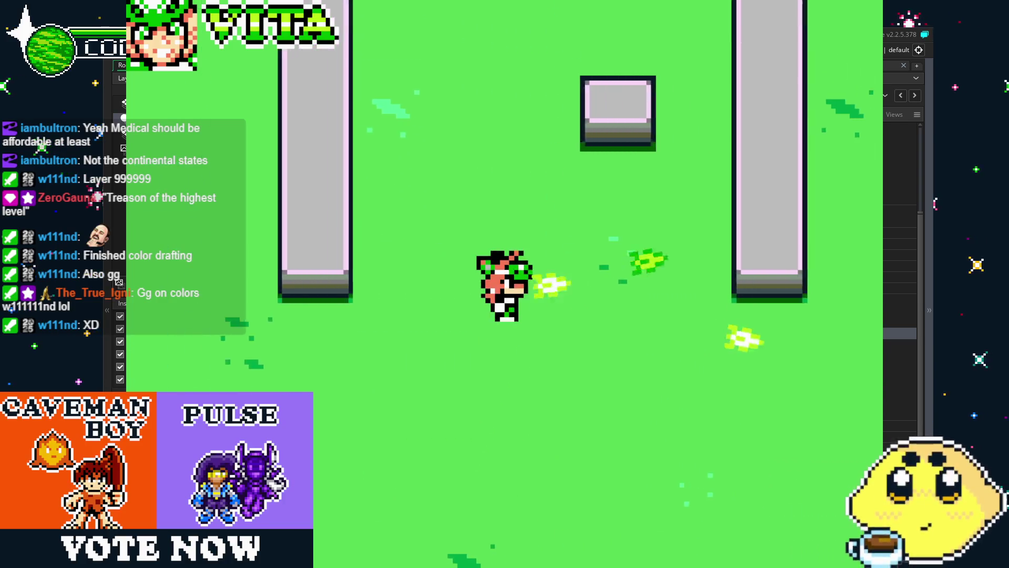
{"action": "key", "text": "w"}
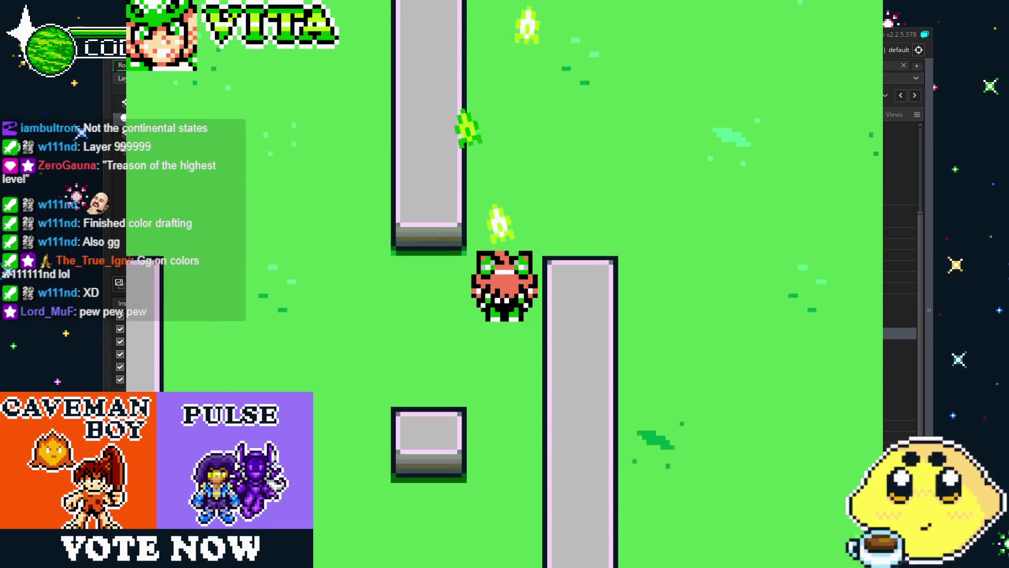
{"action": "key", "text": "s"}
{"action": "key", "text": "a"}
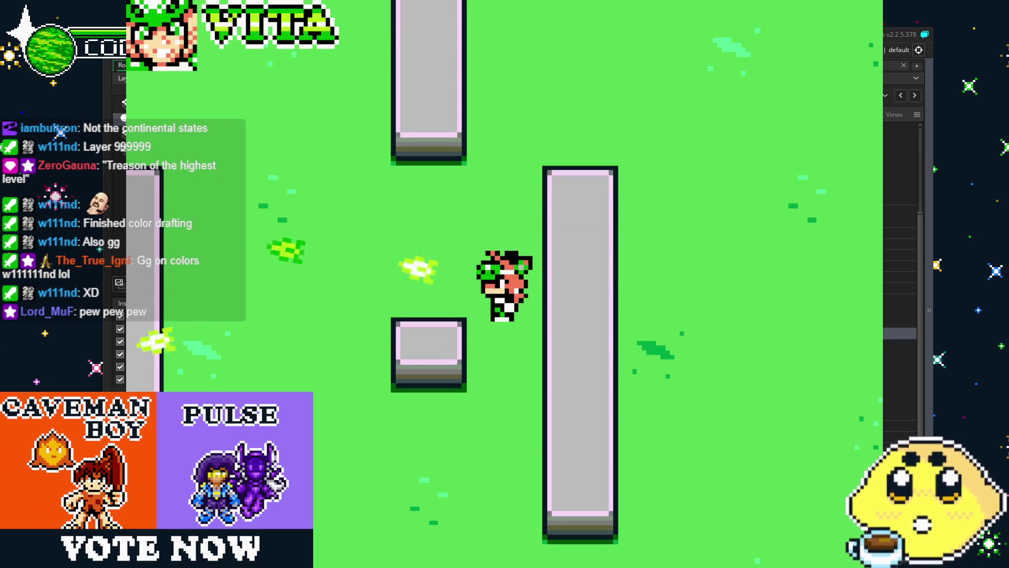
{"action": "key", "text": "s"}
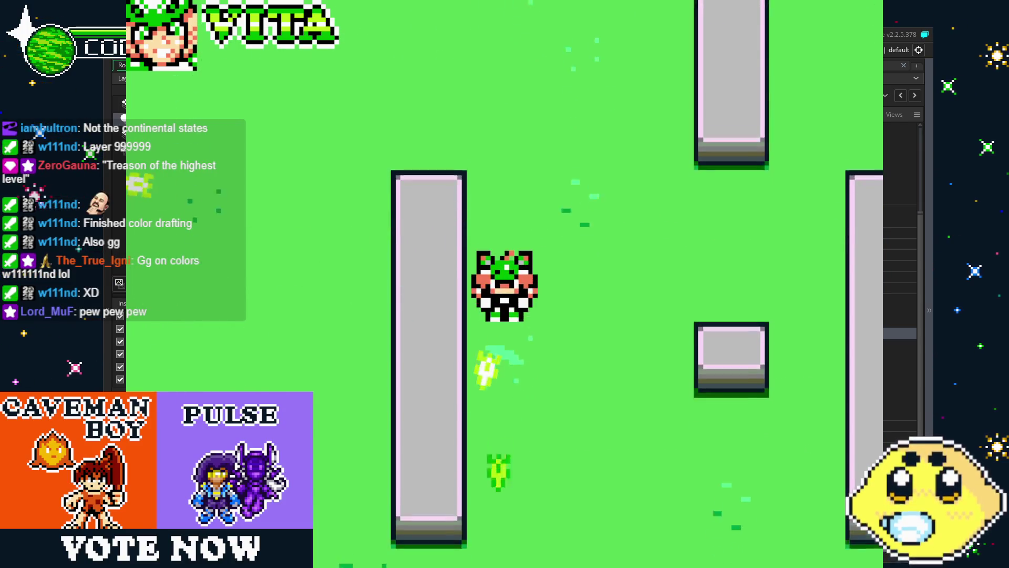
{"action": "key", "text": "d"}
{"action": "key", "text": "w"}
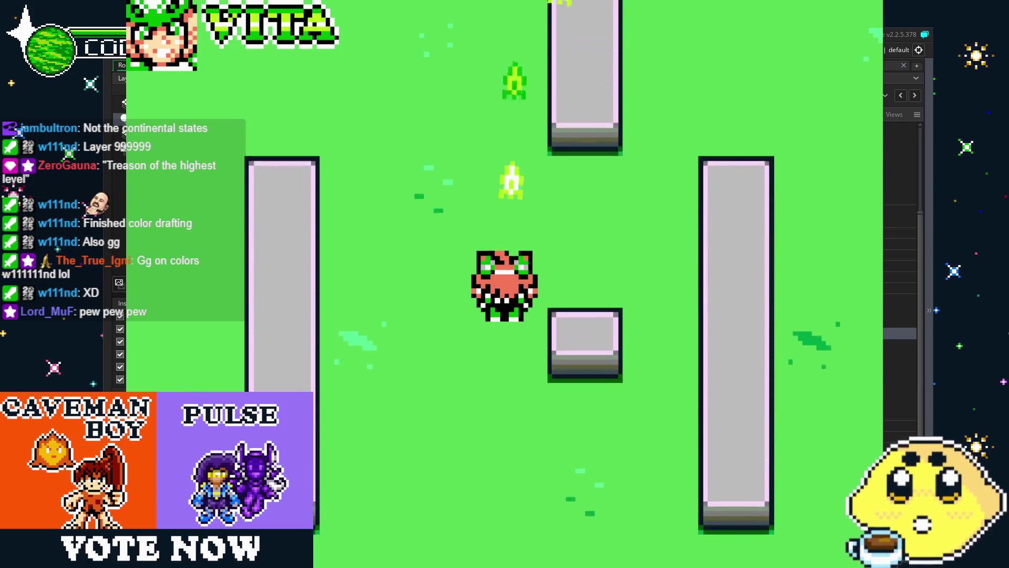
{"action": "key", "text": "w"}
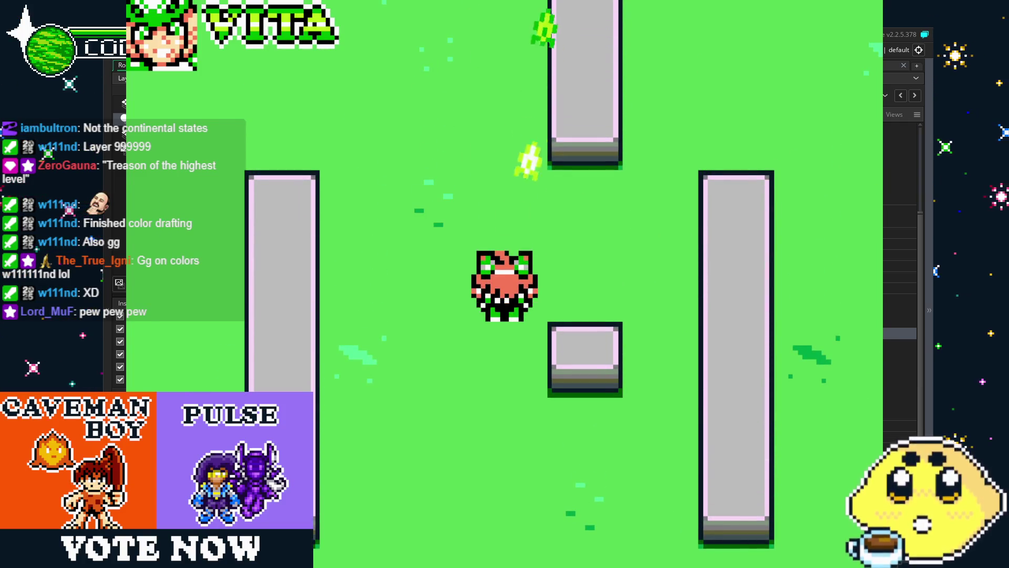
{"action": "key", "text": "a"}
{"action": "key", "text": "s"}
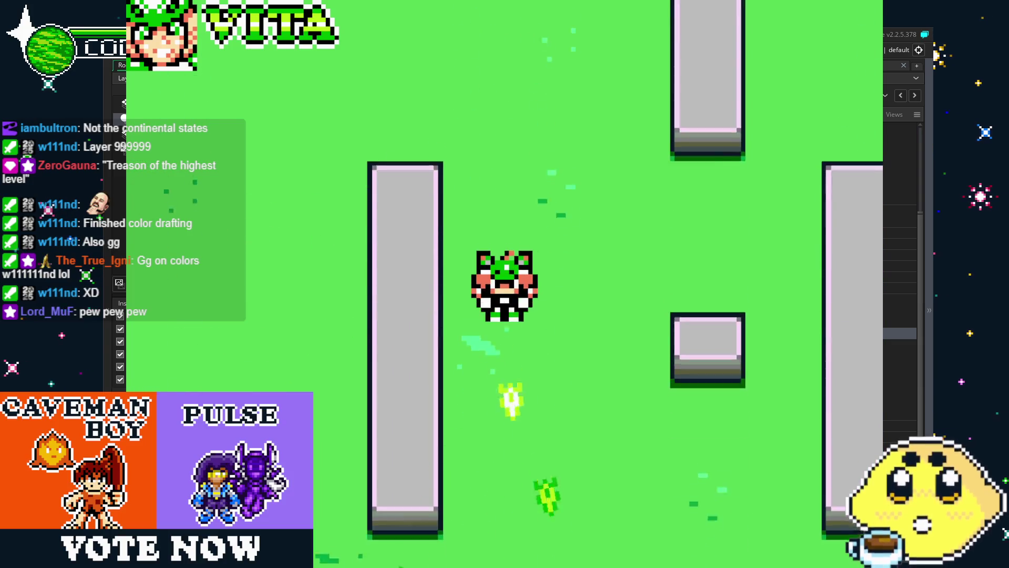
{"action": "key", "text": "d"}
{"action": "key", "text": "w"}
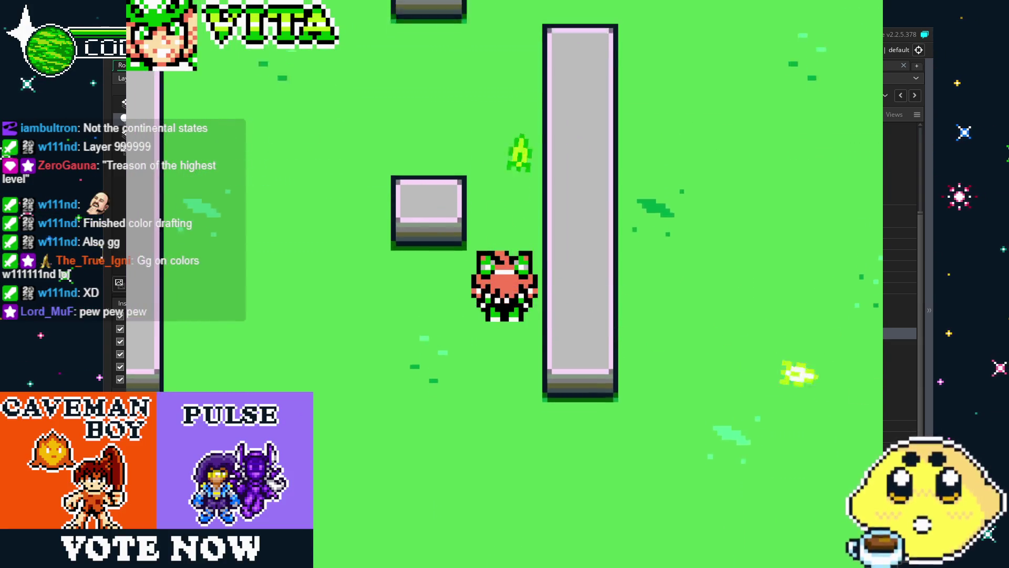
{"action": "key", "text": "a"}
{"action": "key", "text": "s"}
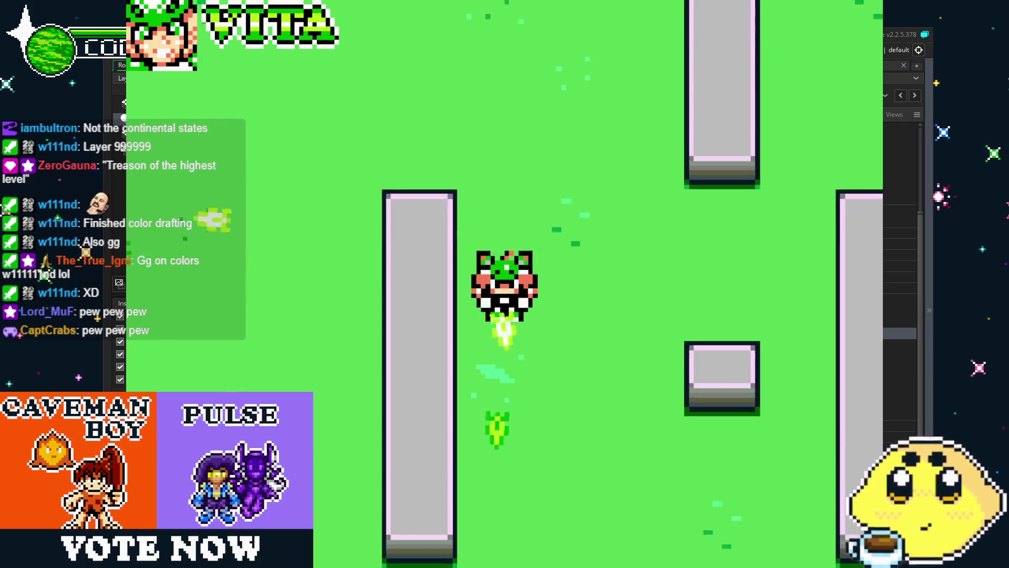
{"action": "key", "text": "d"}
{"action": "key", "text": "w"}
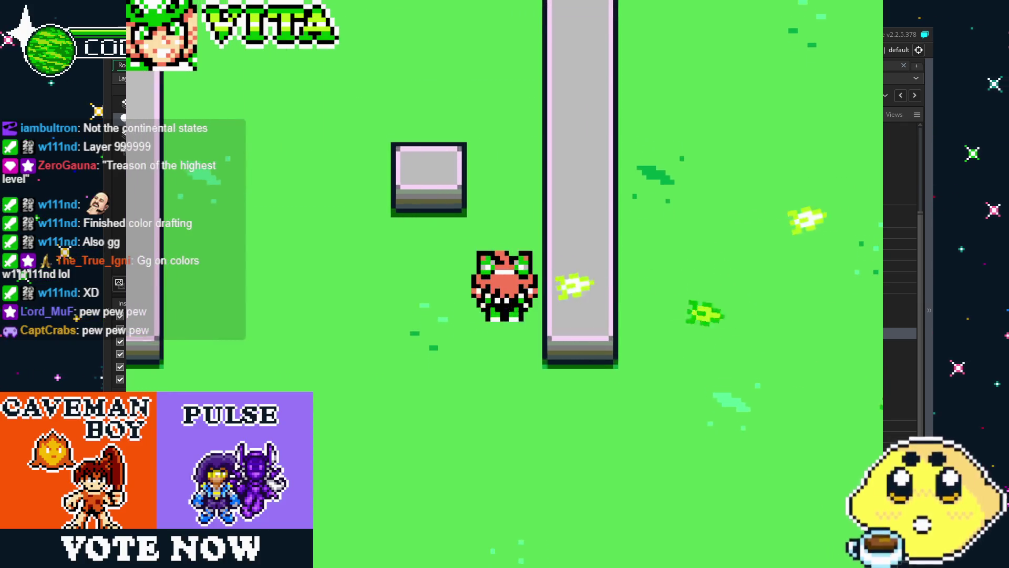
{"action": "key", "text": "a"}
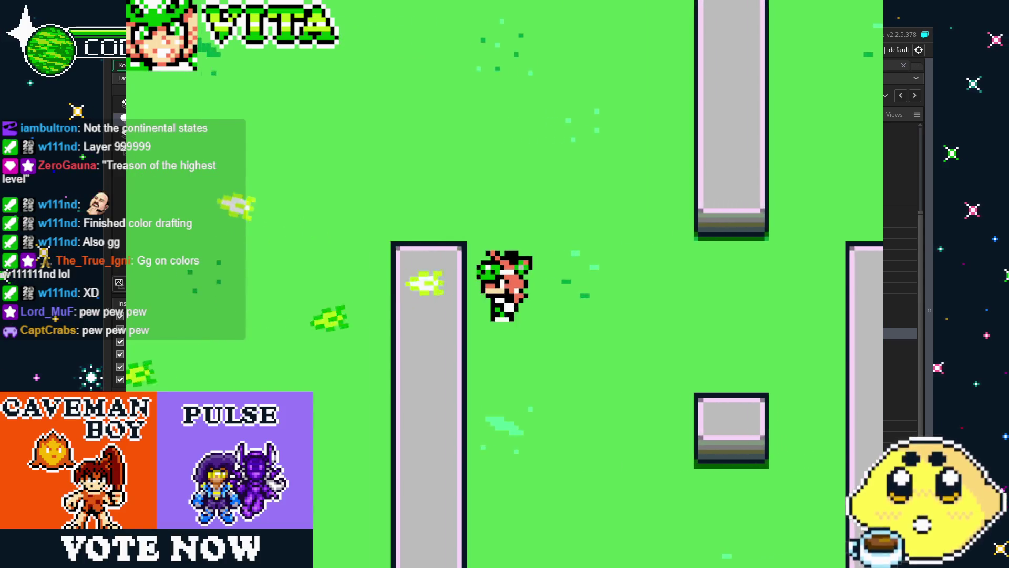
{"action": "key", "text": "s"}
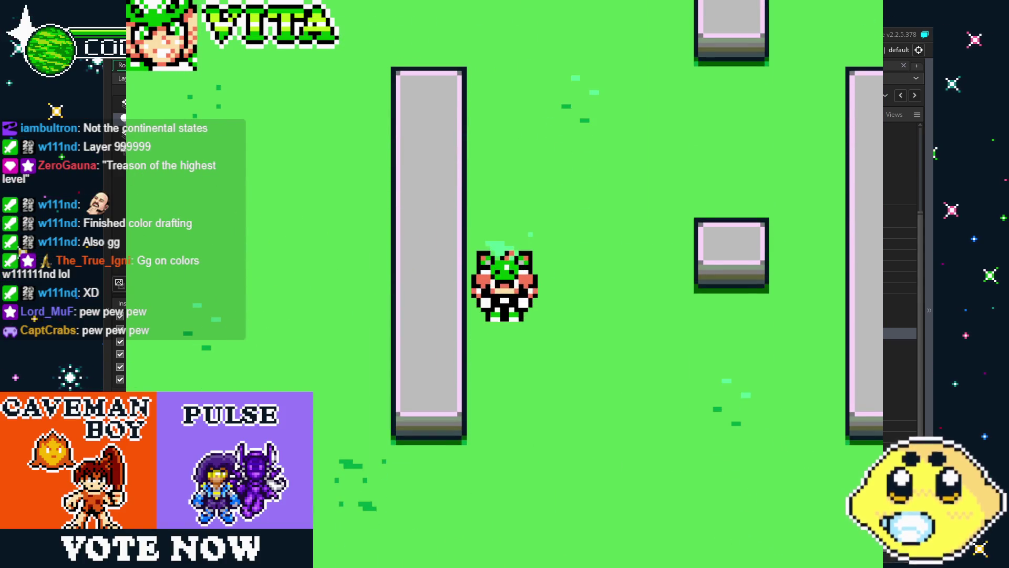
{"action": "key", "text": "Escape"}
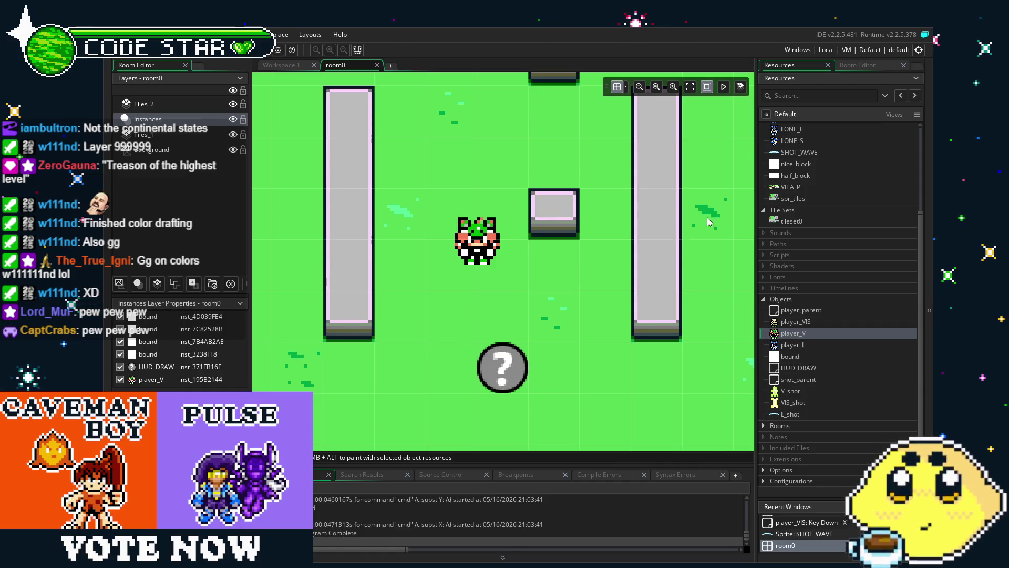
Delete the player_V instance from room0
{"action": "left_click", "coordinate": [784, 347]}
{"action": "left_click", "coordinate": [485, 247]}
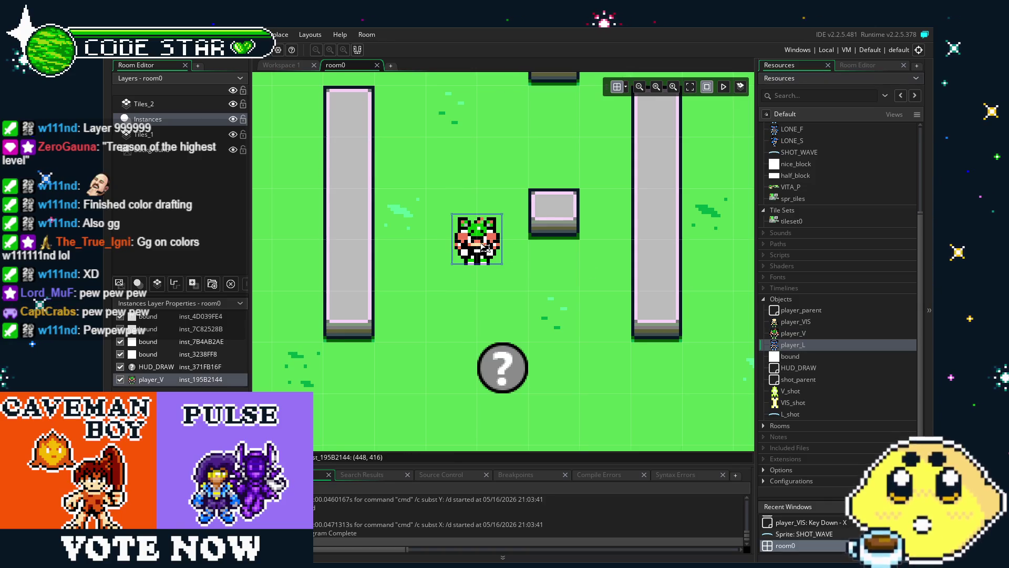
{"action": "key", "text": "Delete"}
Place a player_L instance at the room centre and open the player_L object
{"action": "left_click", "coordinate": [808, 346]}
{"action": "mouse_move", "coordinate": [638, 308]}
{"action": "left_mouse_down"}
{"action": "mouse_move", "coordinate": [486, 256]}
{"action": "mouse_move", "coordinate": [435, 205]}
{"action": "mouse_move", "coordinate": [485, 255]}
{"action": "left_mouse_up"}
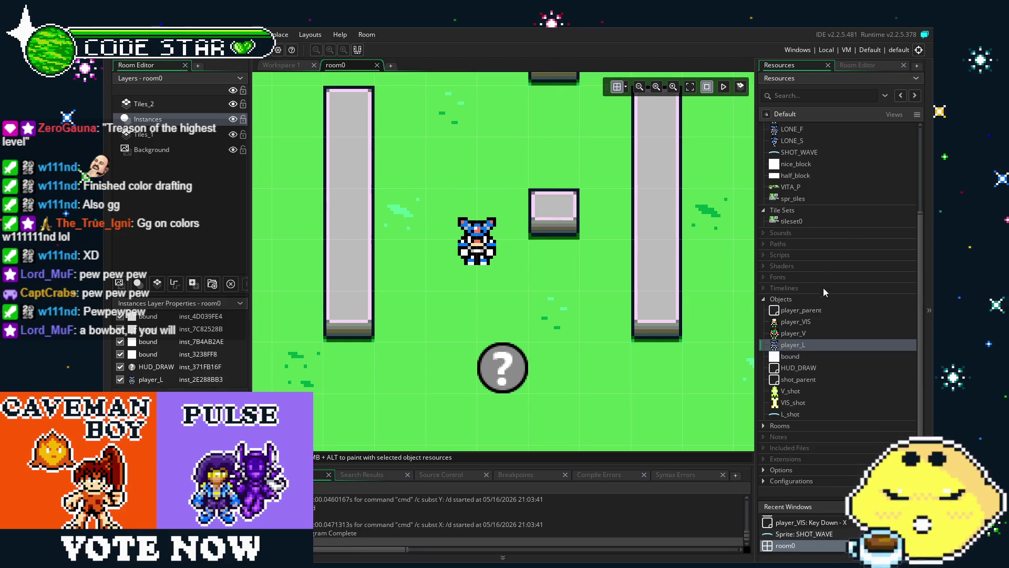
{"action": "double_click", "coordinate": [814, 346]}
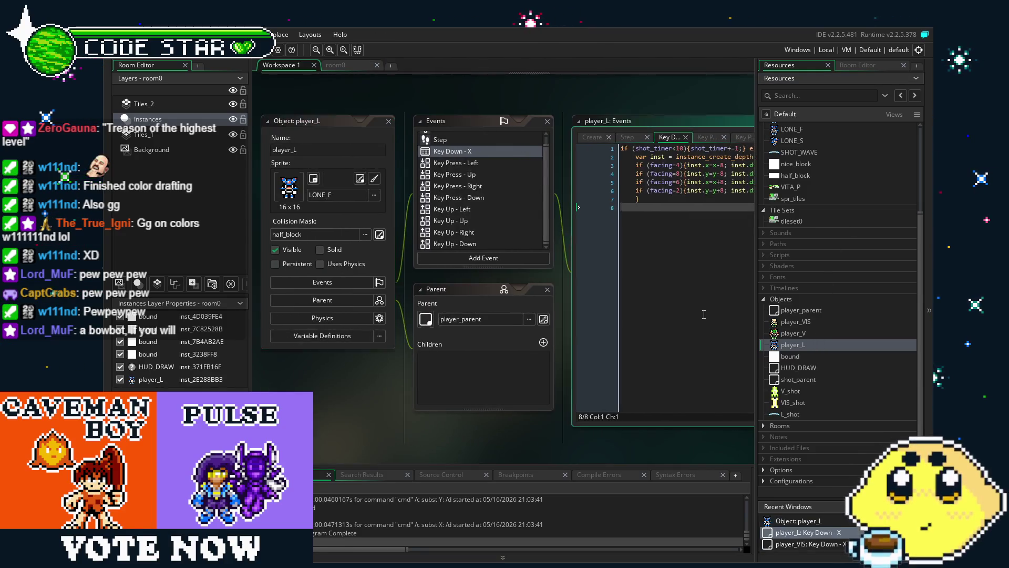
Compare player_L's and player_V's Key Down - X shooting code, then build and run the game
{"action": "left_click_drag", "start_coordinate": [564, 320], "coordinate": [527, 319]}
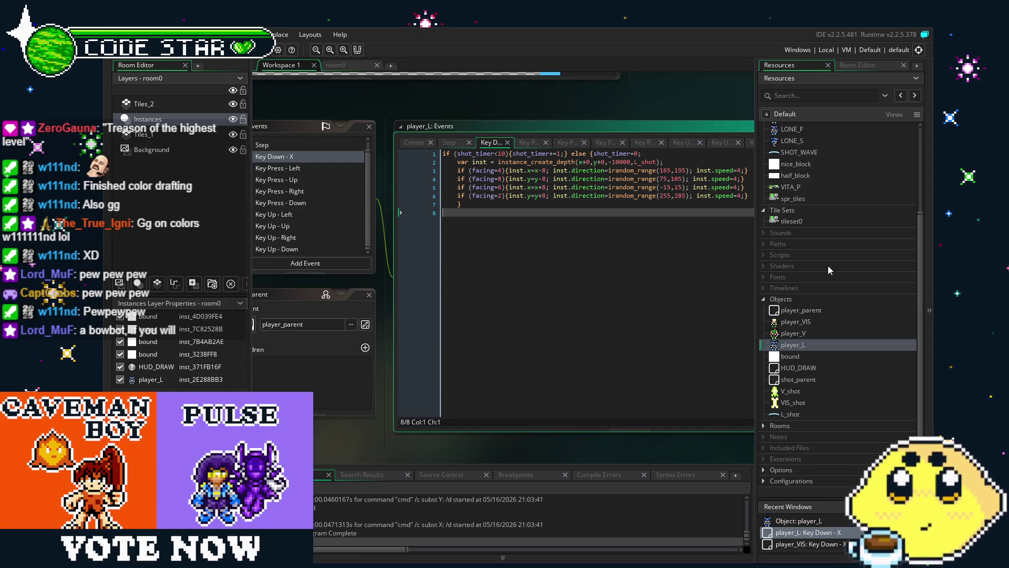
{"action": "double_click", "coordinate": [794, 345]}
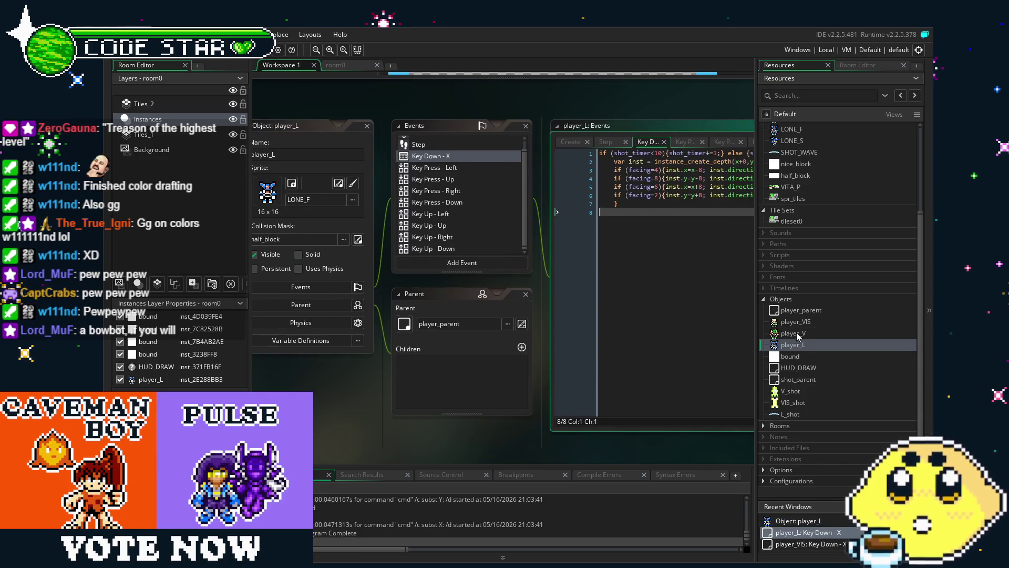
{"action": "double_click", "coordinate": [794, 334]}
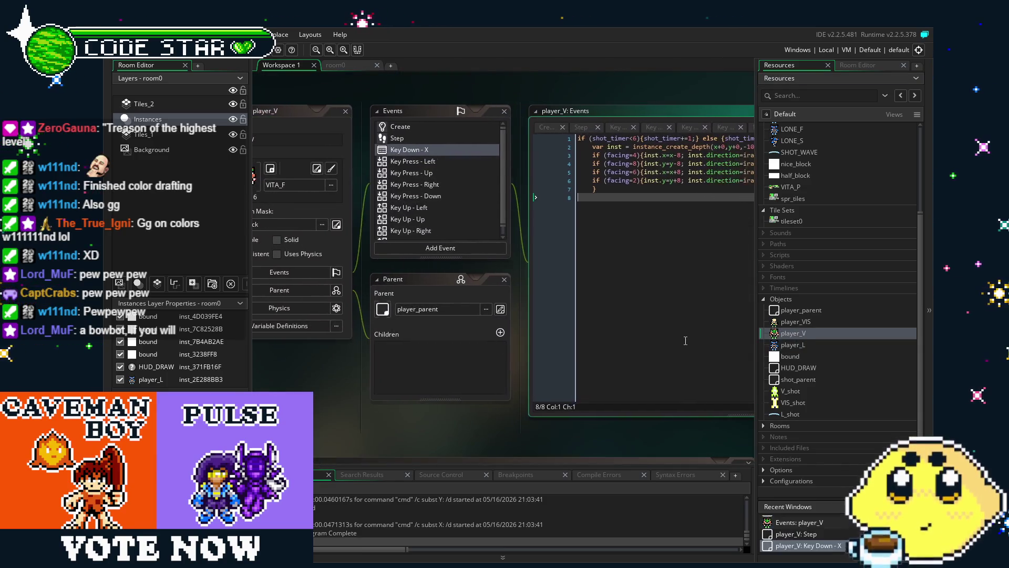
{"action": "double_click", "coordinate": [794, 344]}
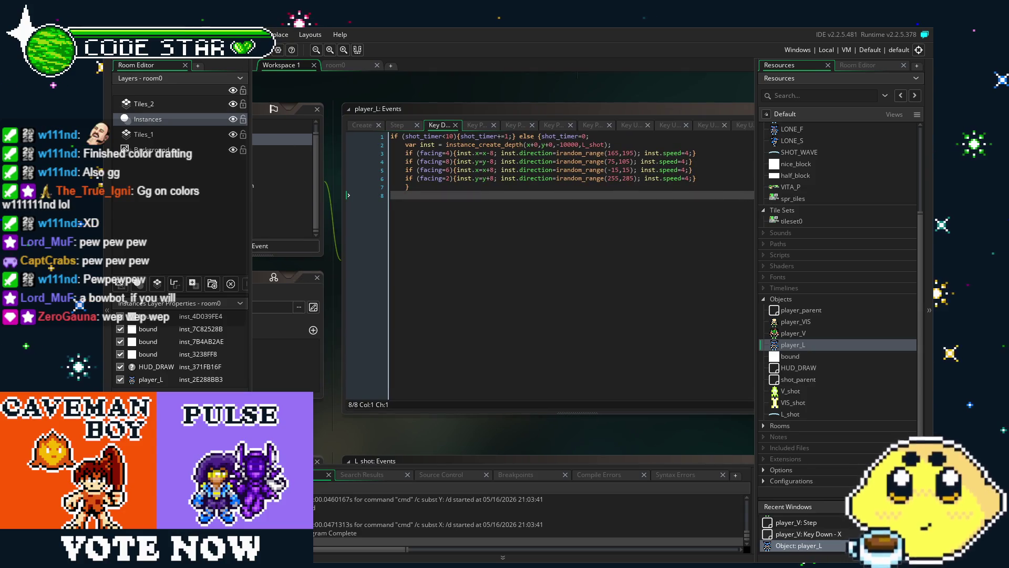
{"action": "key", "text": "F5"}
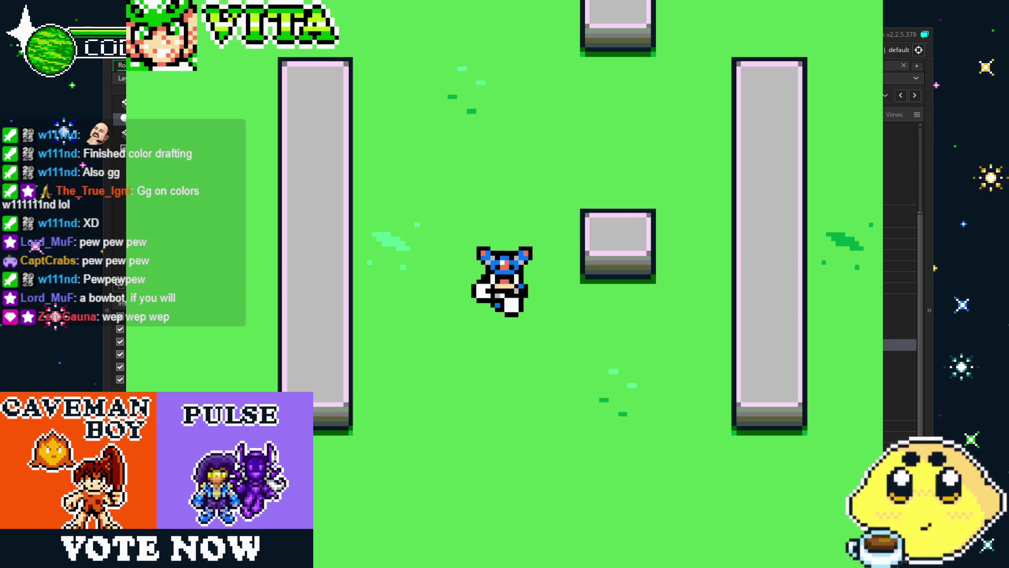
Walk the player around the grass room, firing wave shots down, up, left and right
{"action": "key", "text": "x"}
{"action": "key", "text": "x"}
{"action": "key", "text": "Up"}
{"action": "key", "text": "x"}
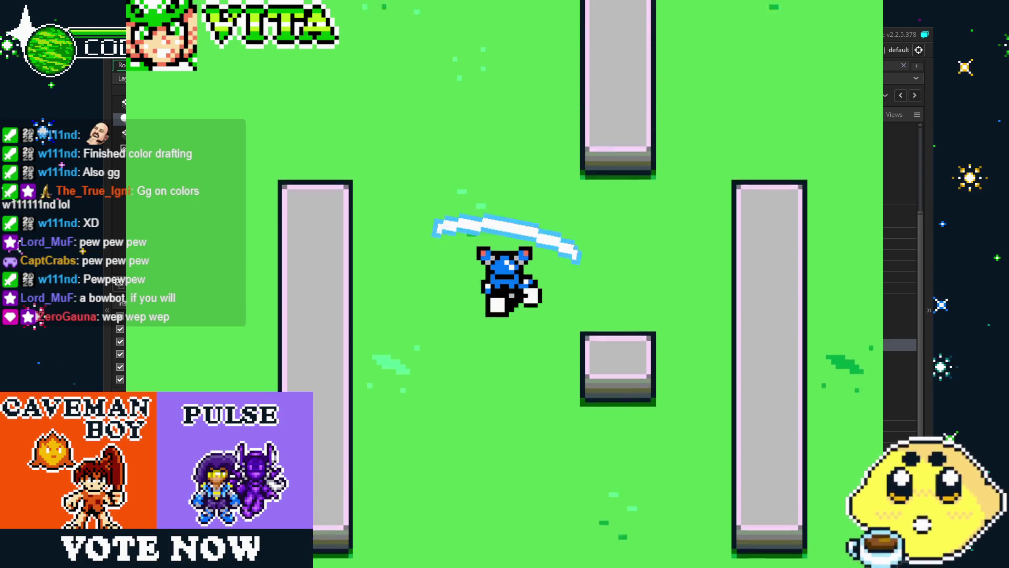
{"action": "key", "text": "Left"}
{"action": "key", "text": "x"}
{"action": "key", "text": "x"}
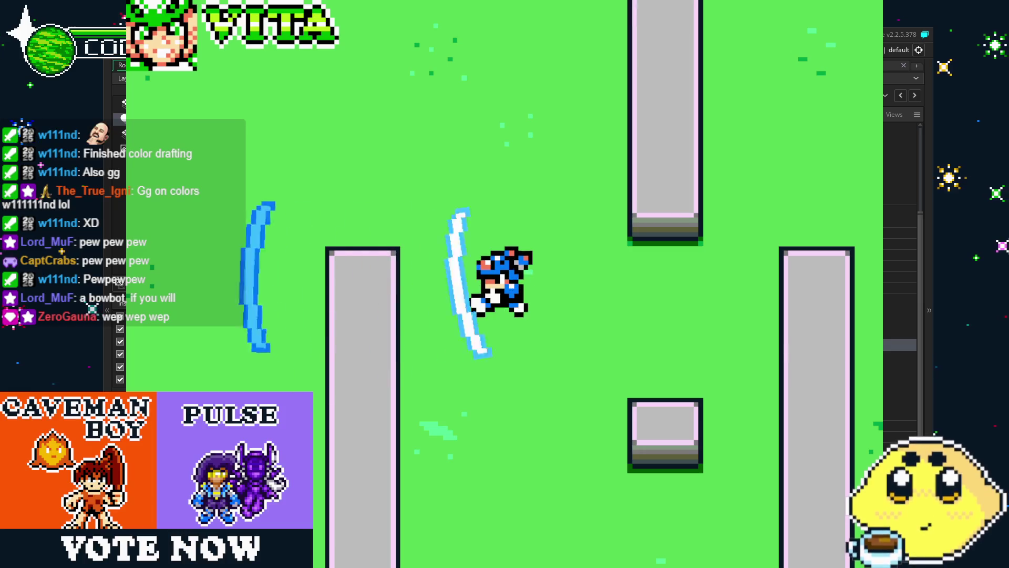
{"action": "key", "text": "Right"}
{"action": "key", "text": "x"}
{"action": "key", "text": "x"}
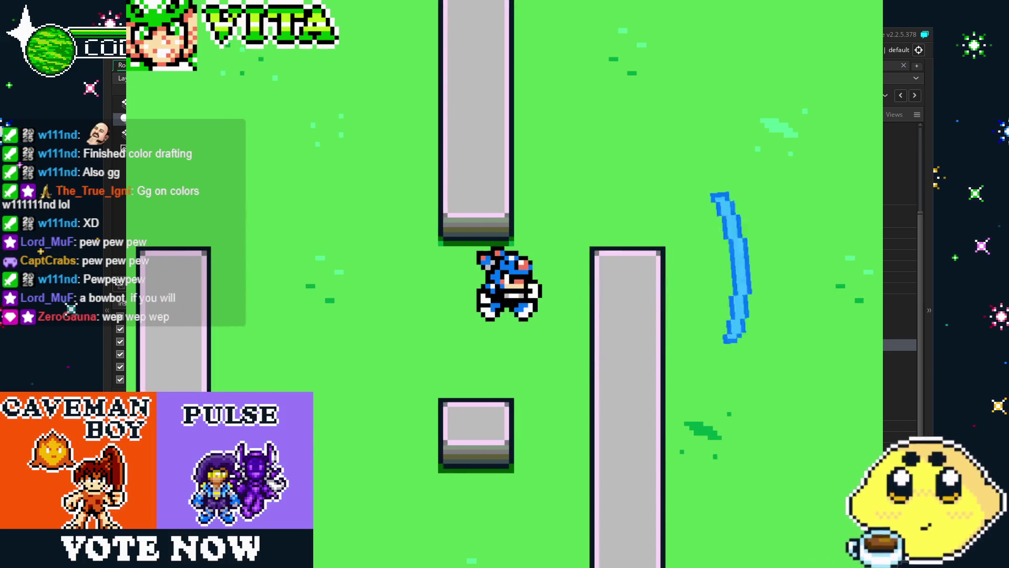
{"action": "key", "text": "Left"}
{"action": "key", "text": "x"}
{"action": "key", "text": "x"}
{"action": "key", "text": "Down"}
{"action": "key", "text": "x"}
{"action": "key", "text": "x"}
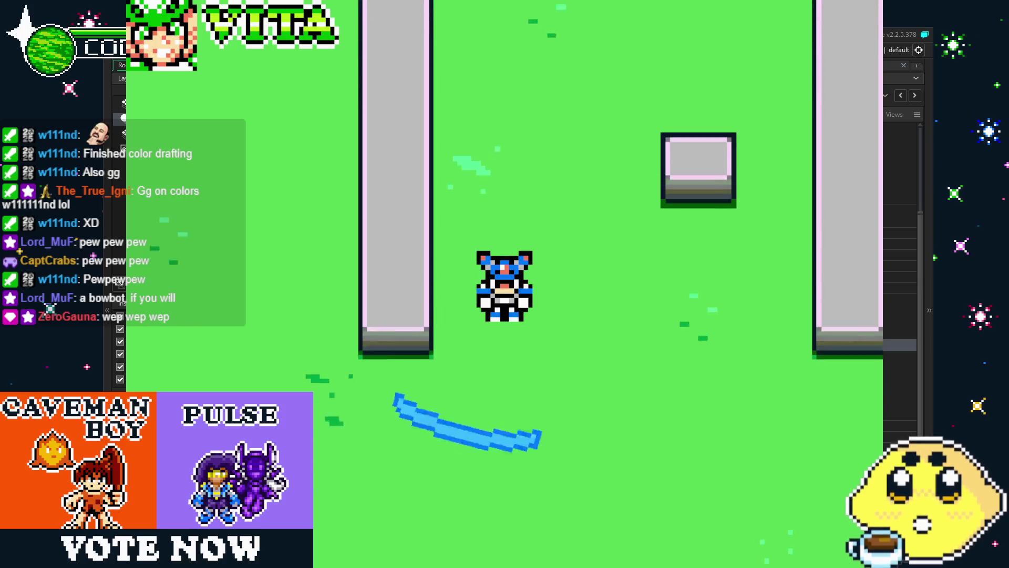
{"action": "key", "text": "Right"}
{"action": "key", "text": "x"}
{"action": "key", "text": "Up"}
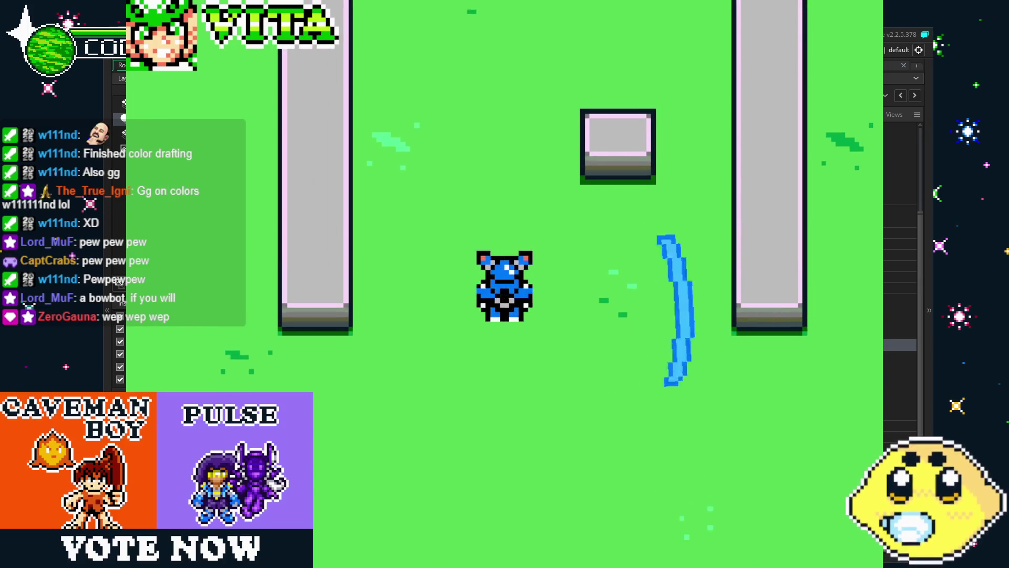
{"action": "key", "text": "x"}
{"action": "key", "text": "x"}
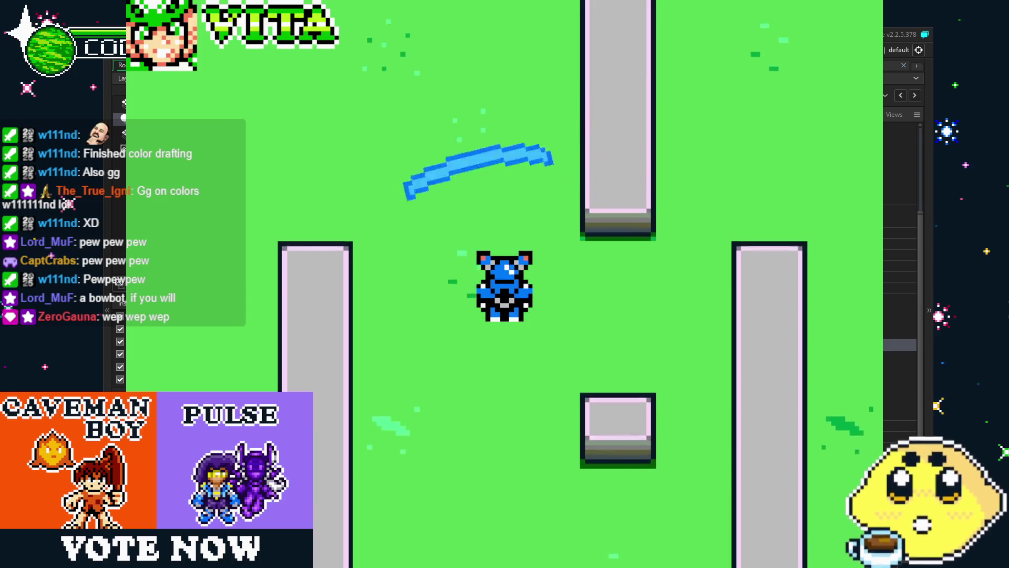
{"action": "key", "text": "Left"}
{"action": "key", "text": "x"}
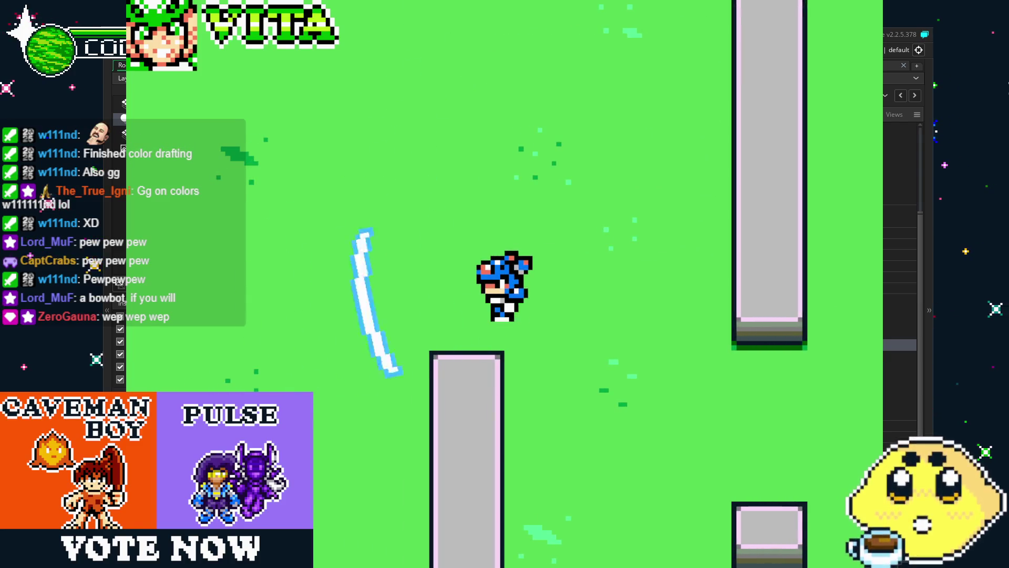
{"action": "key", "text": "Right"}
{"action": "key", "text": "x"}
{"action": "key", "text": "Down"}
{"action": "key", "text": "x"}
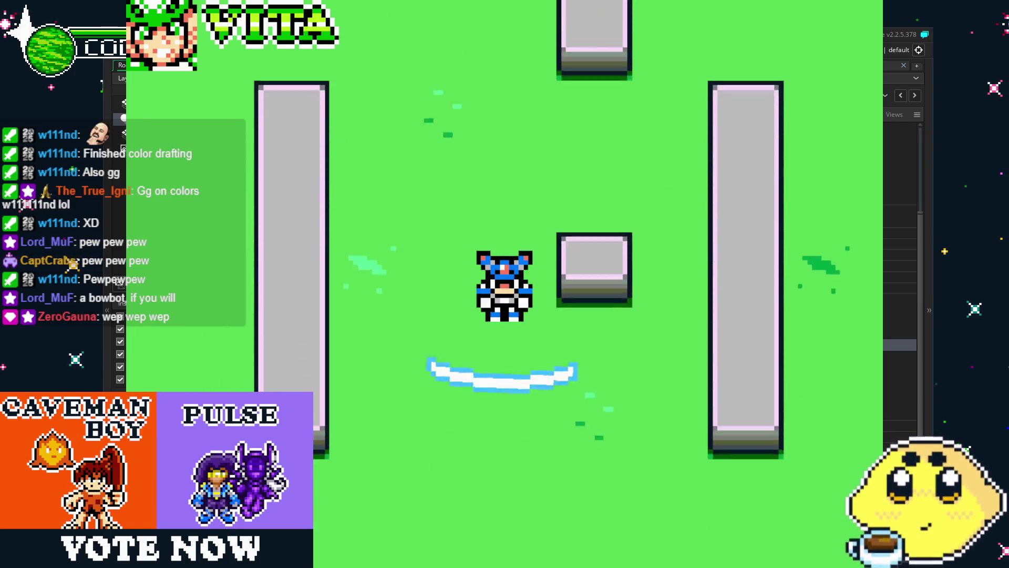
{"action": "key", "text": "Right"}
{"action": "key", "text": "x"}
{"action": "key", "text": "Up"}
{"action": "key", "text": "x"}
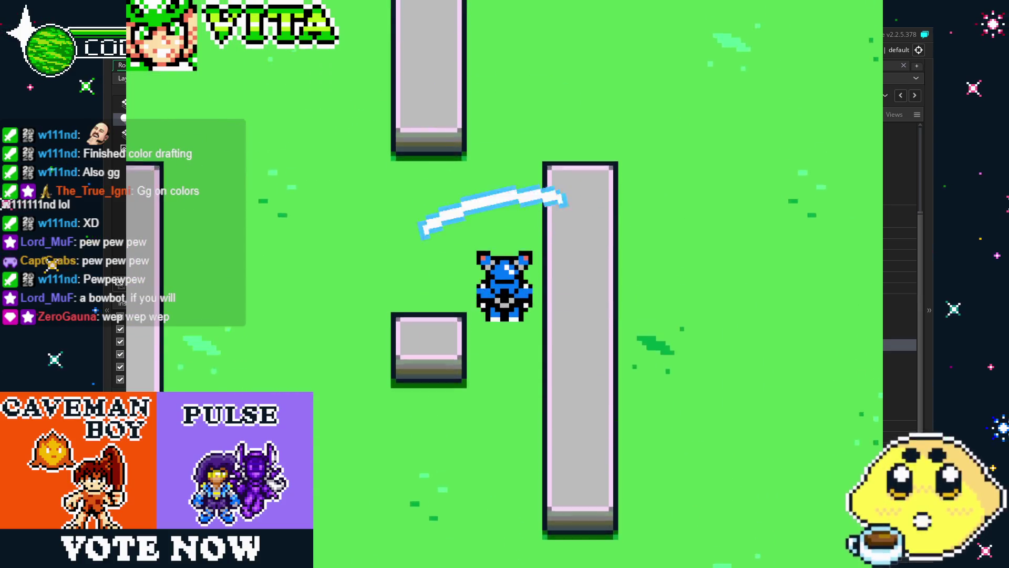
{"action": "key", "text": "Left"}
{"action": "key", "text": "x"}
{"action": "key", "text": "Left"}
{"action": "key", "text": "x"}
{"action": "key", "text": "Down"}
{"action": "key", "text": "x"}
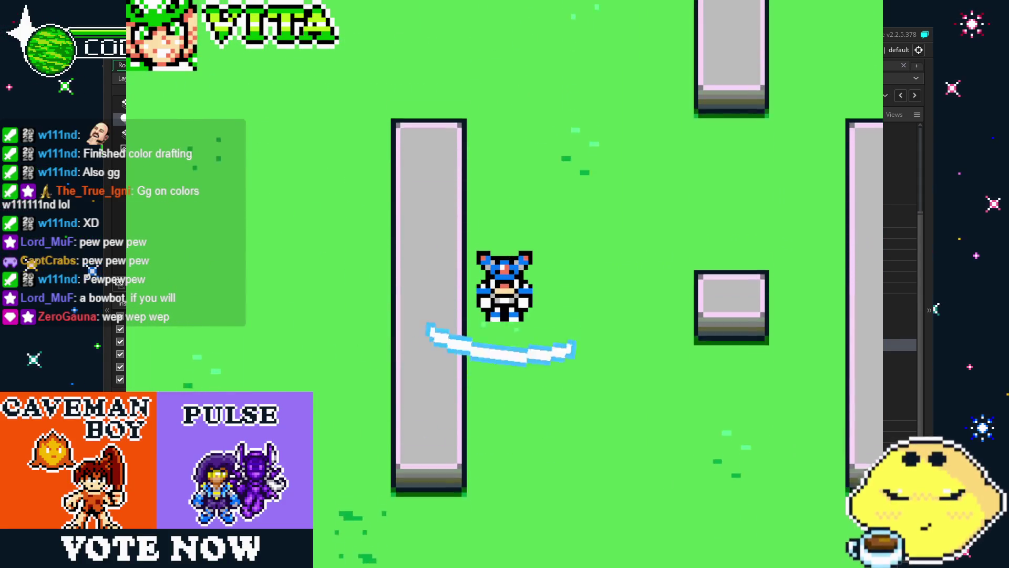
{"action": "key", "text": "Right"}
{"action": "key", "text": "x"}
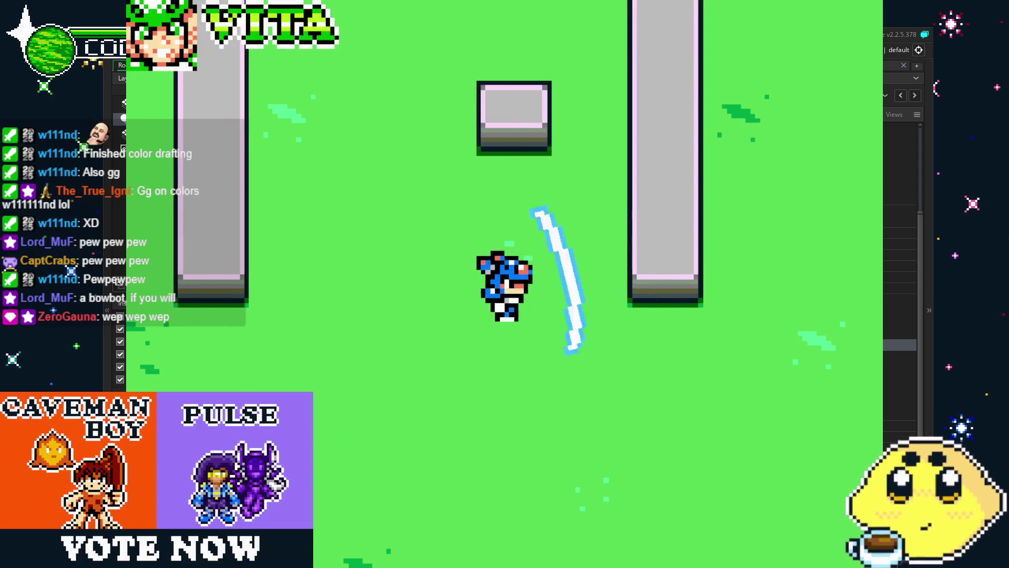
Keep moving in all four directions, firing blue wave-arc shots each way to check their offset
{"action": "key", "text": "Up"}
{"action": "key", "text": "x"}
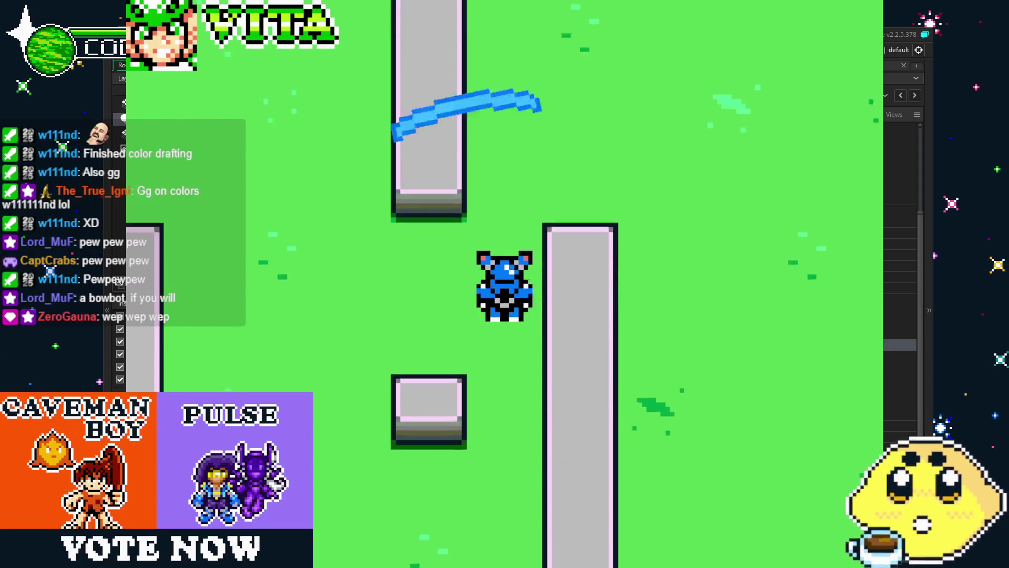
{"action": "key", "text": "Left"}
{"action": "key", "text": "x"}
{"action": "key", "text": "Down"}
{"action": "key", "text": "x"}
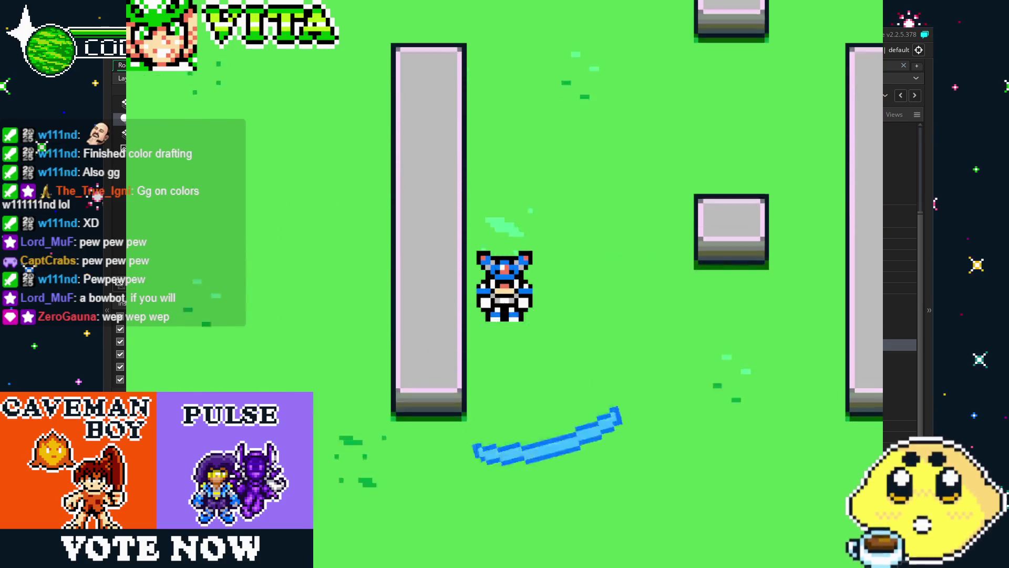
{"action": "key", "text": "x"}
{"action": "key", "text": "Left"}
{"action": "key", "text": "x"}
{"action": "key", "text": "Up"}
{"action": "key", "text": "x"}
{"action": "key", "text": "Left"}
{"action": "key", "text": "x"}
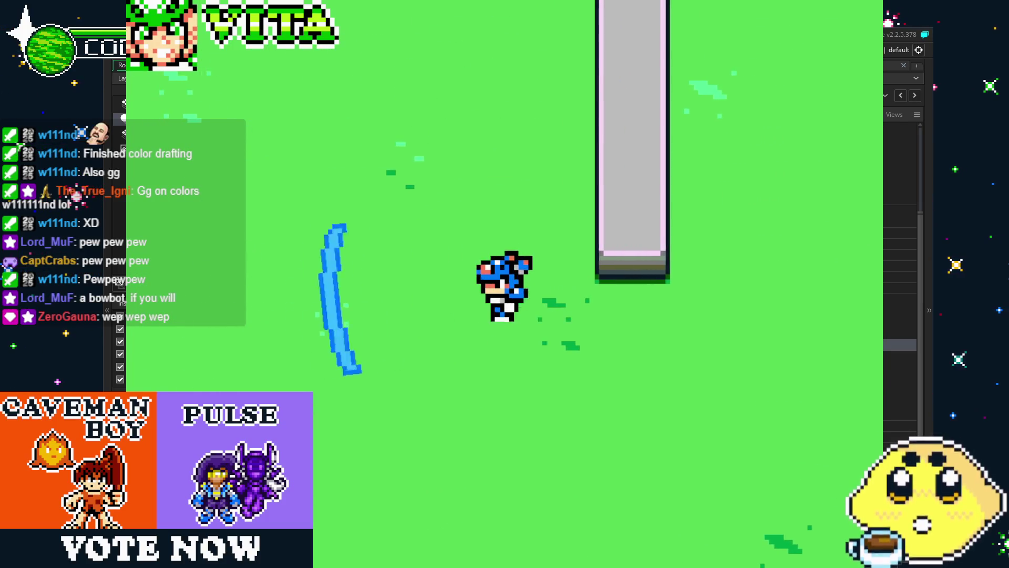
{"action": "key", "text": "Up"}
{"action": "key", "text": "x"}
{"action": "key", "text": "Up"}
{"action": "key", "text": "Right"}
{"action": "key", "text": "x"}
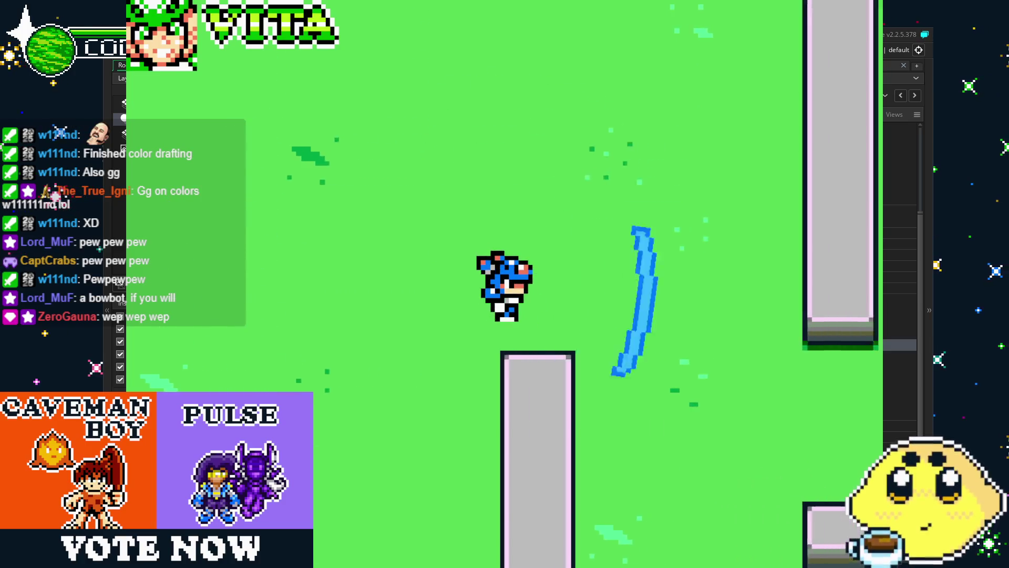
{"action": "key", "text": "Right"}
{"action": "key", "text": "Down"}
{"action": "key", "text": "x"}
{"action": "key", "text": "Right"}
{"action": "key", "text": "x"}
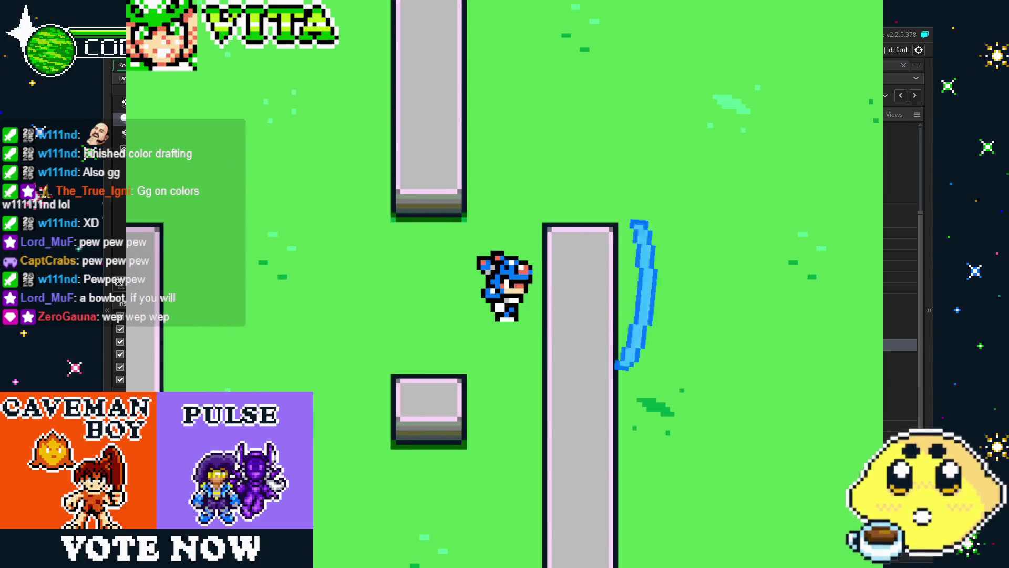
{"action": "key", "text": "Down"}
{"action": "key", "text": "x"}
{"action": "key", "text": "Up"}
{"action": "key", "text": "x"}
{"action": "key", "text": "Right"}
{"action": "key", "text": "x"}
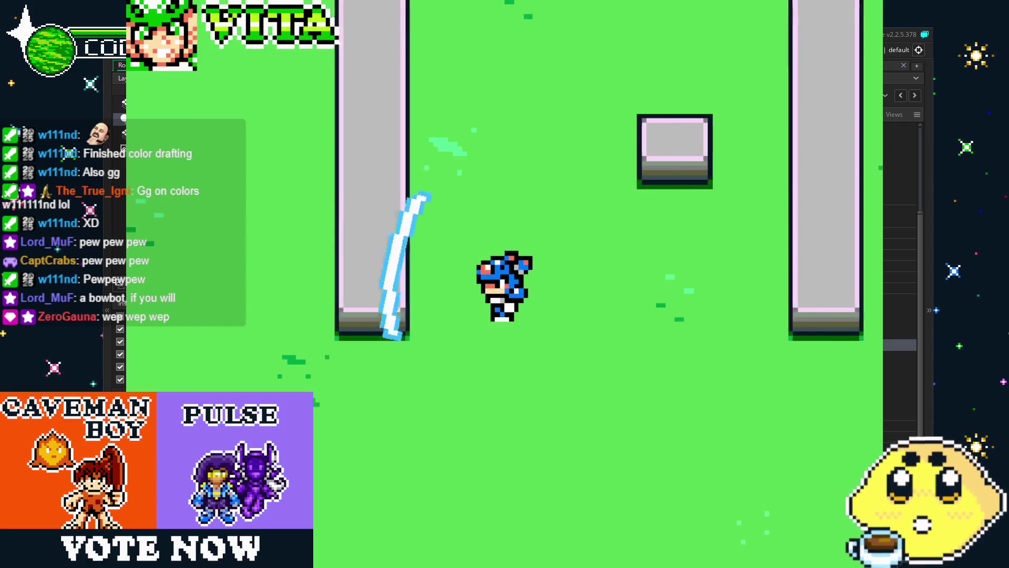
{"action": "key", "text": "x"}
{"action": "key", "text": "Up"}
{"action": "key", "text": "x"}
{"action": "key", "text": "Right"}
{"action": "key", "text": "x"}
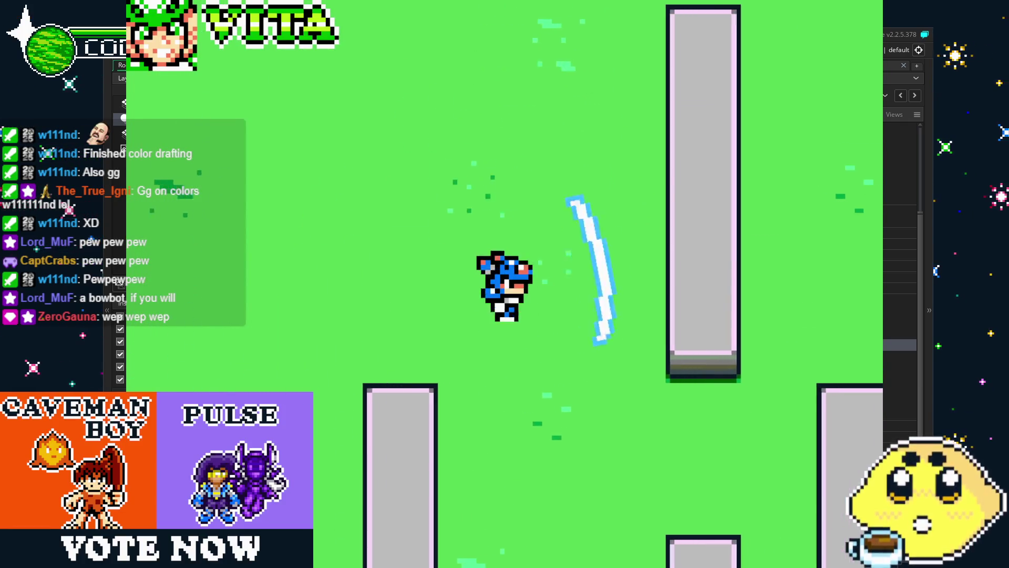
{"action": "key", "text": "x"}
Fire a final round of wave shots in every direction, then close the game with Escape
{"action": "key", "text": "Down"}
{"action": "key", "text": "x"}
{"action": "key", "text": "Right"}
{"action": "key", "text": "x"}
{"action": "key", "text": "Up"}
{"action": "key", "text": "x"}
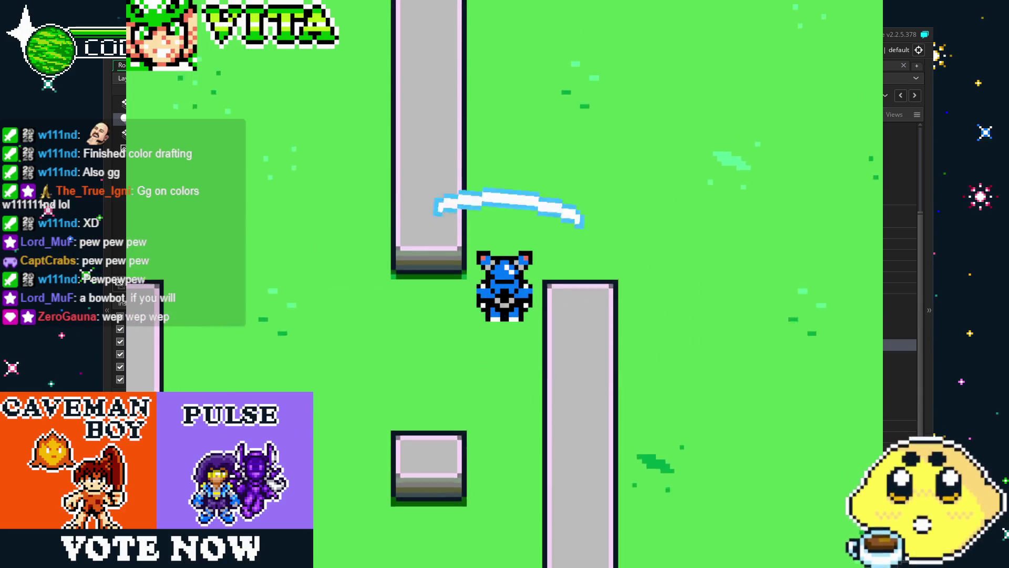
{"action": "key", "text": "x"}
{"action": "key", "text": "Up"}
{"action": "key", "text": "x"}
{"action": "key", "text": "x"}
{"action": "key", "text": "Left"}
{"action": "key", "text": "x"}
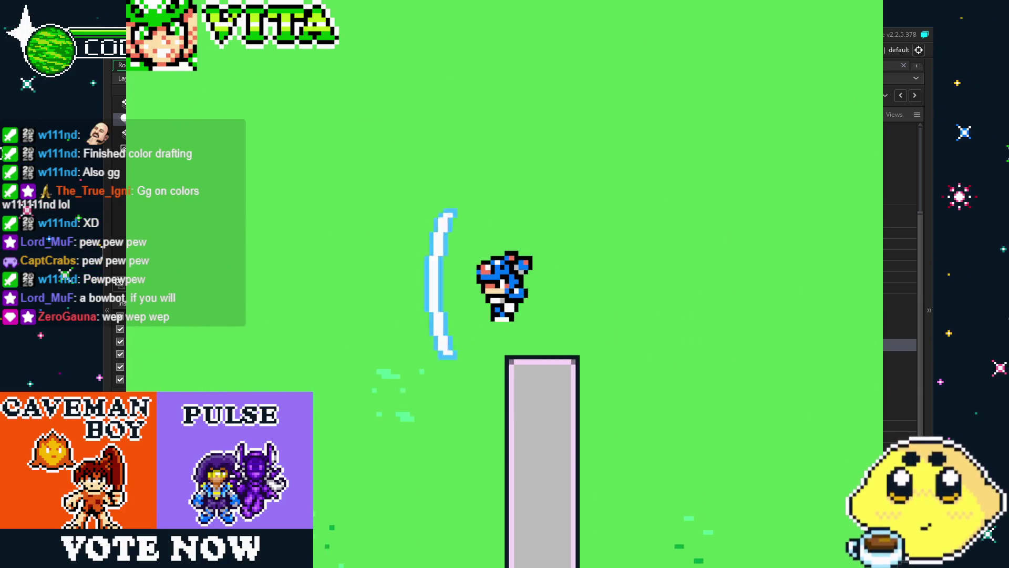
{"action": "key", "text": "Down"}
{"action": "key", "text": "x"}
{"action": "key", "text": "x"}
{"action": "key", "text": "x"}
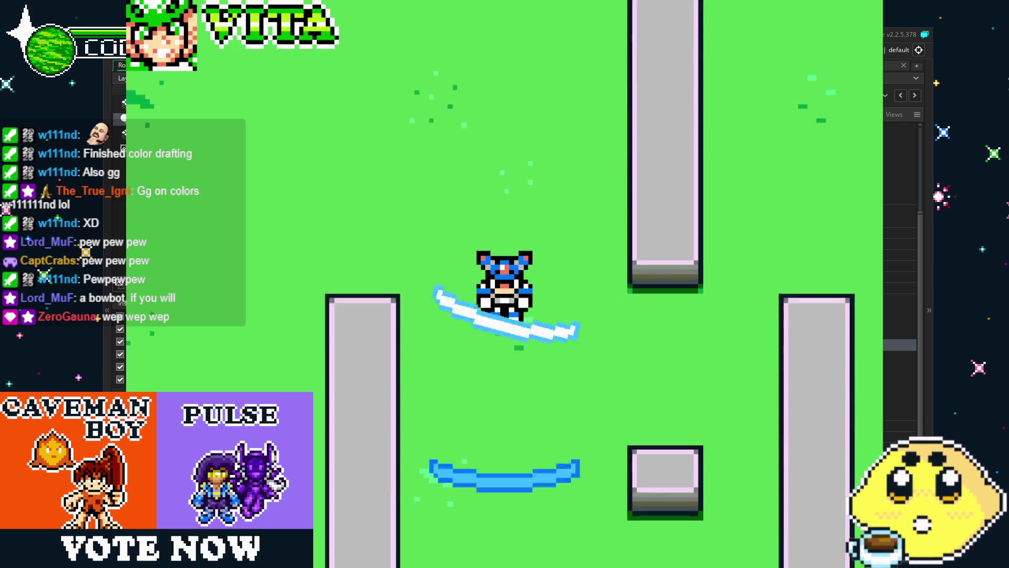
{"action": "key", "text": "Right"}
{"action": "key", "text": "x"}
{"action": "key", "text": "x"}
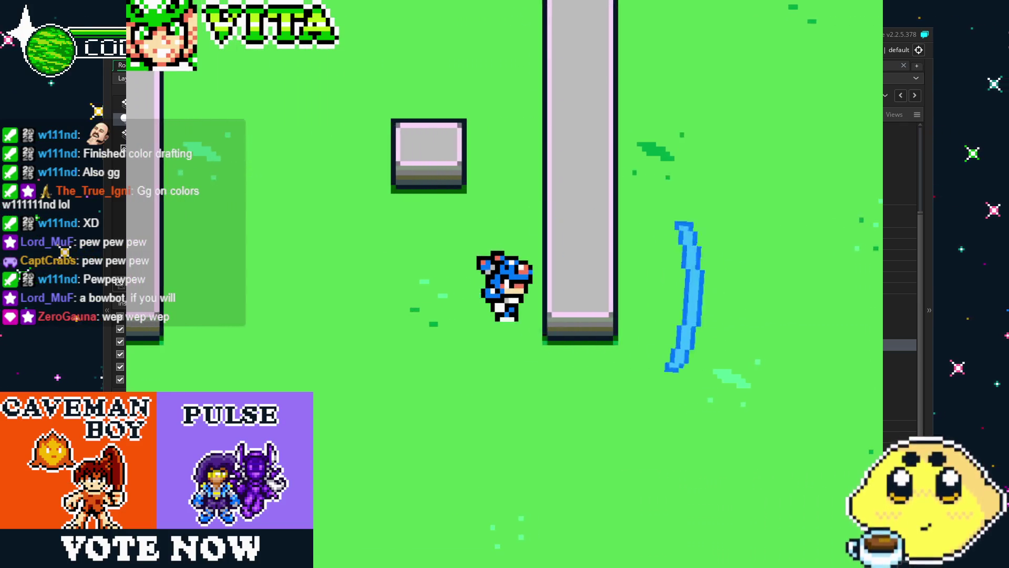
{"action": "key", "text": "Up"}
{"action": "key", "text": "x"}
{"action": "key", "text": "Up"}
{"action": "key", "text": "Left"}
{"action": "key", "text": "x"}
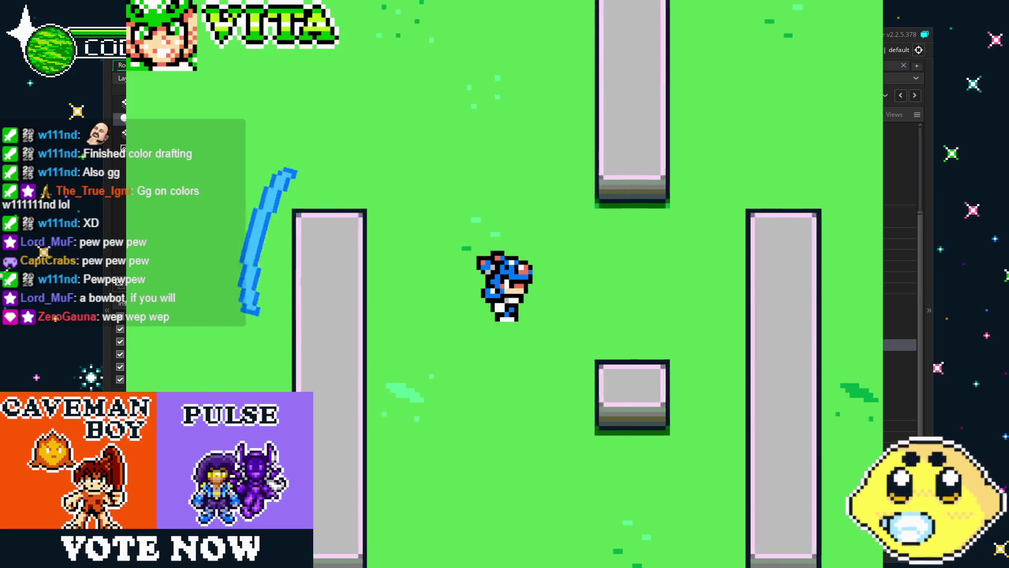
{"action": "key", "text": "Right"}
{"action": "key", "text": "x"}
{"action": "key", "text": "Left"}
{"action": "key", "text": "x"}
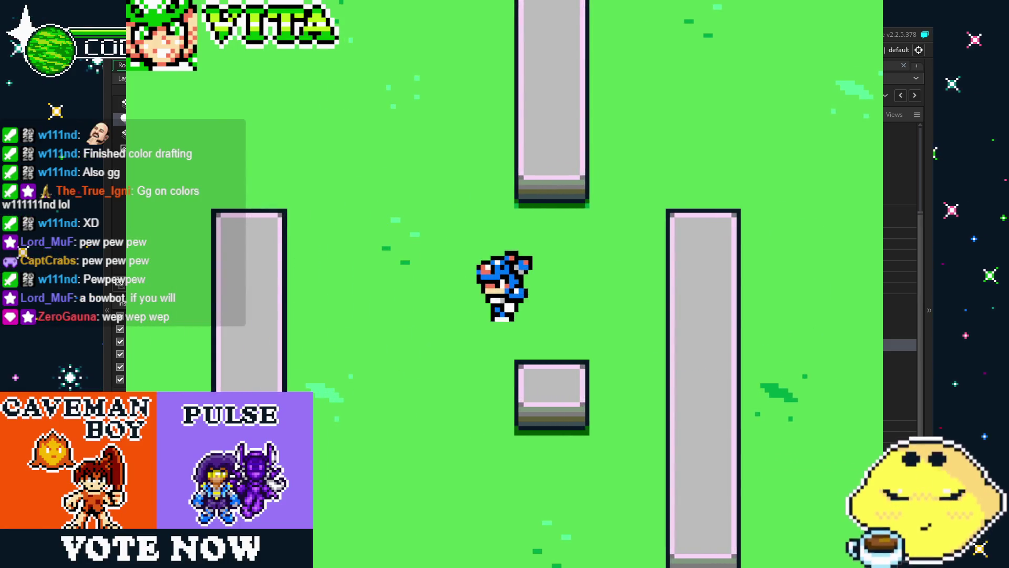
{"action": "key", "text": "Escape"}
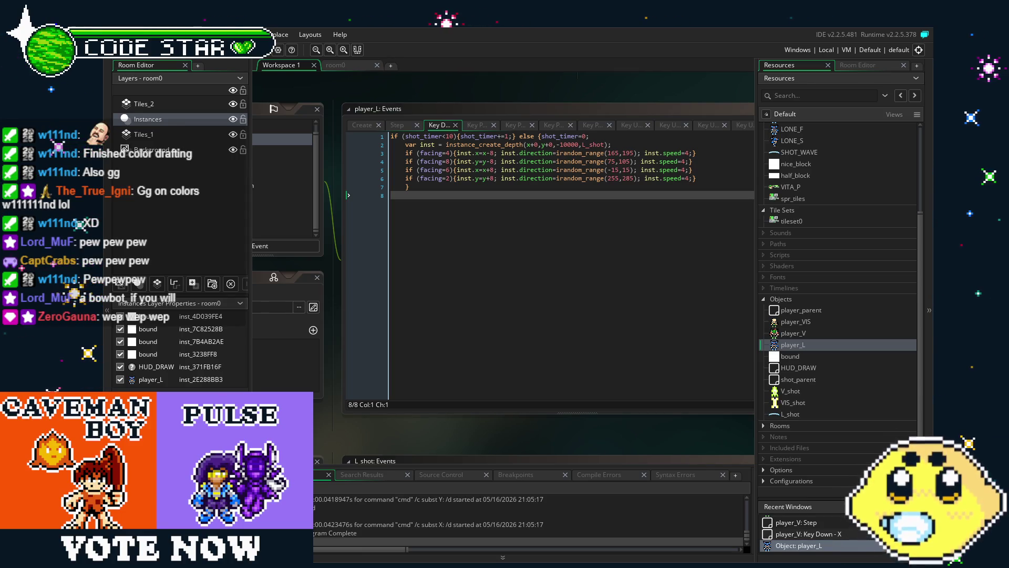
{"action": "left_click", "coordinate": [495, 324]}
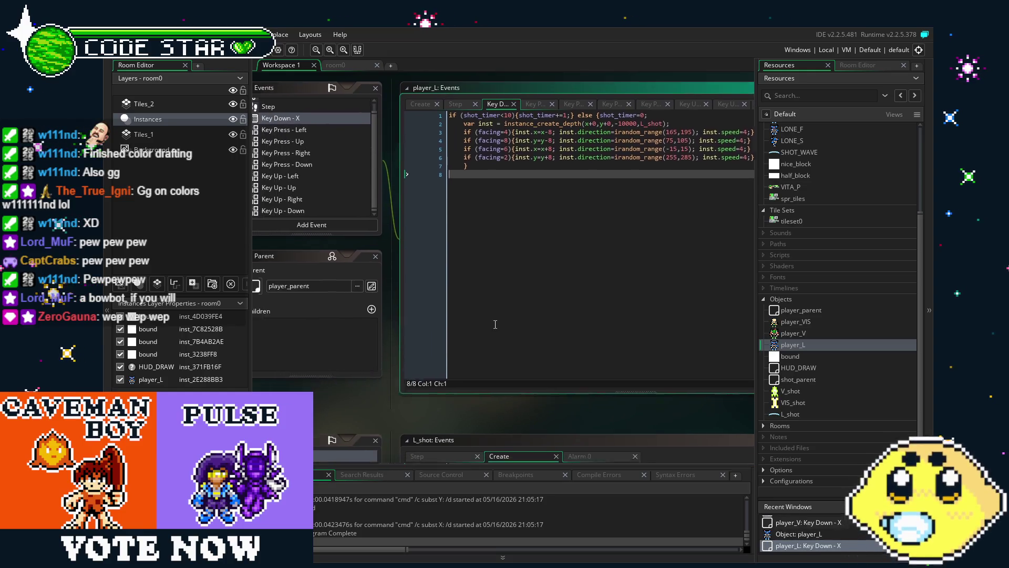
{"action": "key", "text": "ctrl+s"}
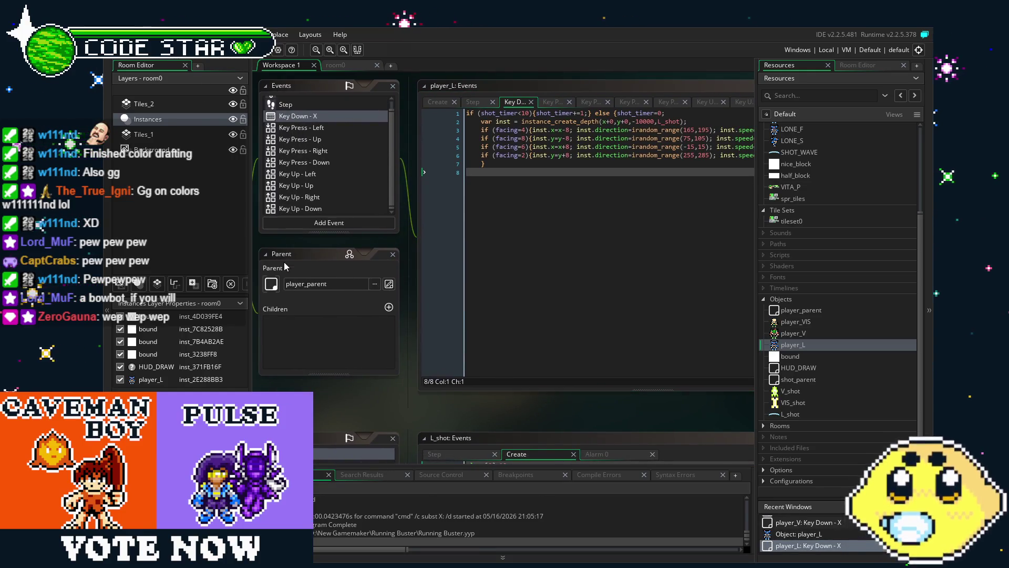
{"action": "left_click_drag", "start_coordinate": [348, 390], "coordinate": [368, 390]}
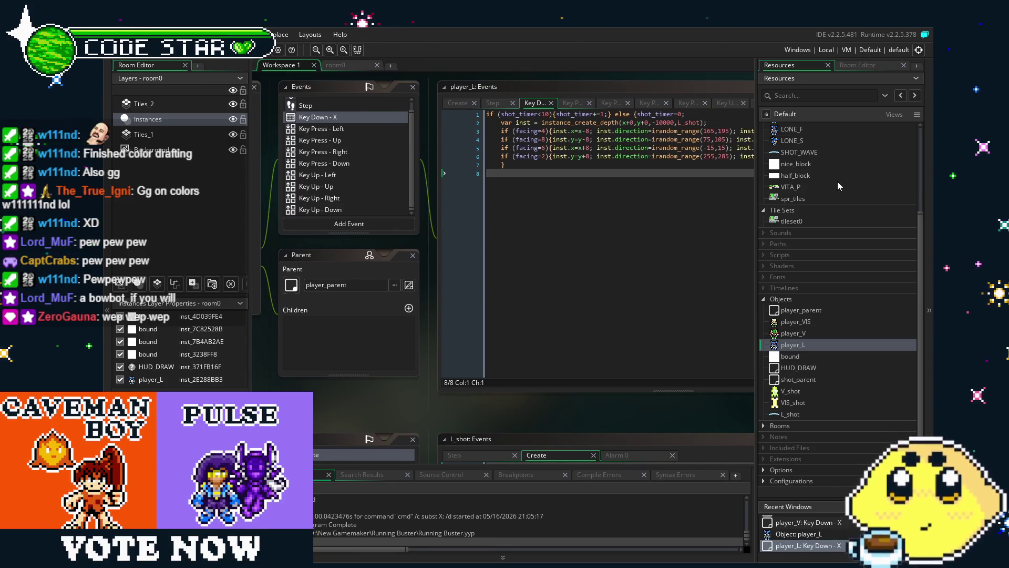
{"action": "left_click", "coordinate": [346, 64]}
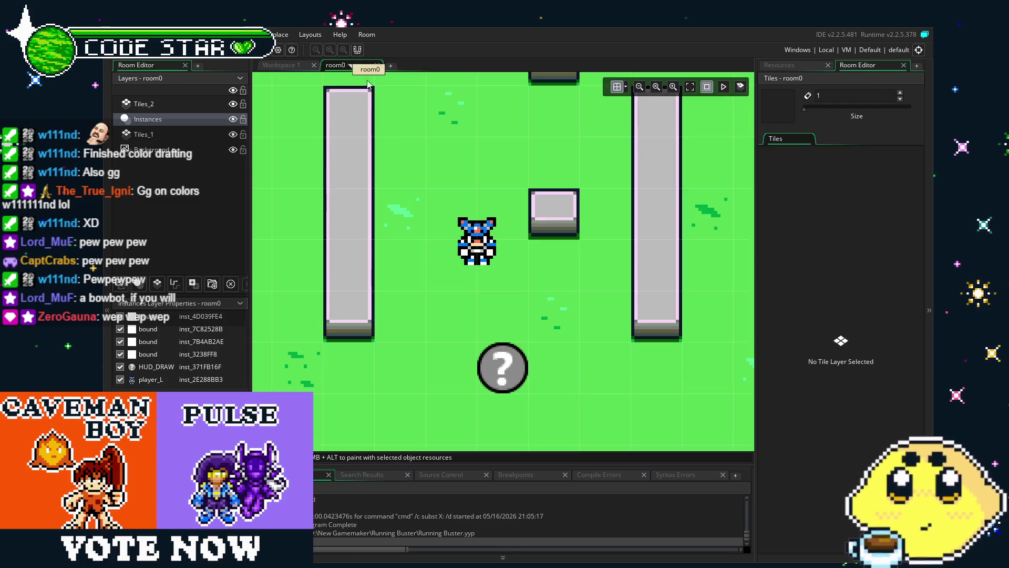
{"action": "left_click", "coordinate": [294, 67]}
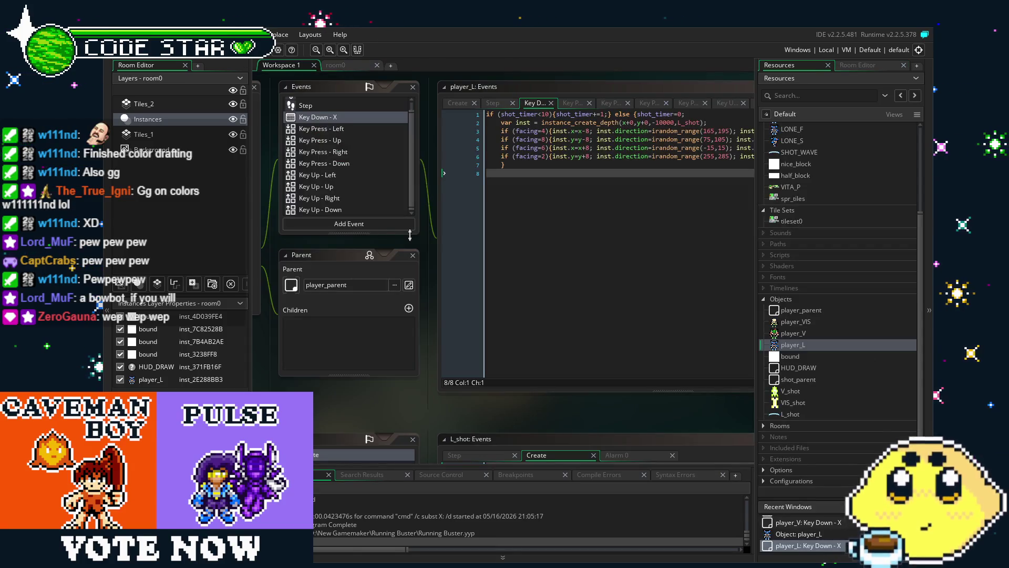
{"action": "scroll", "coordinate": [781, 380], "scroll_direction": "up", "scroll_amount": 5}
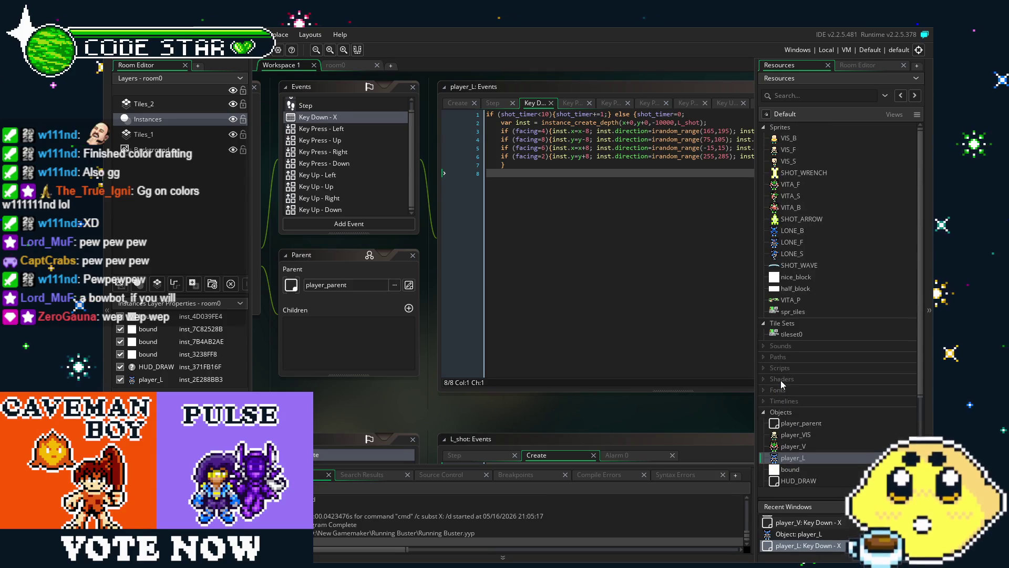
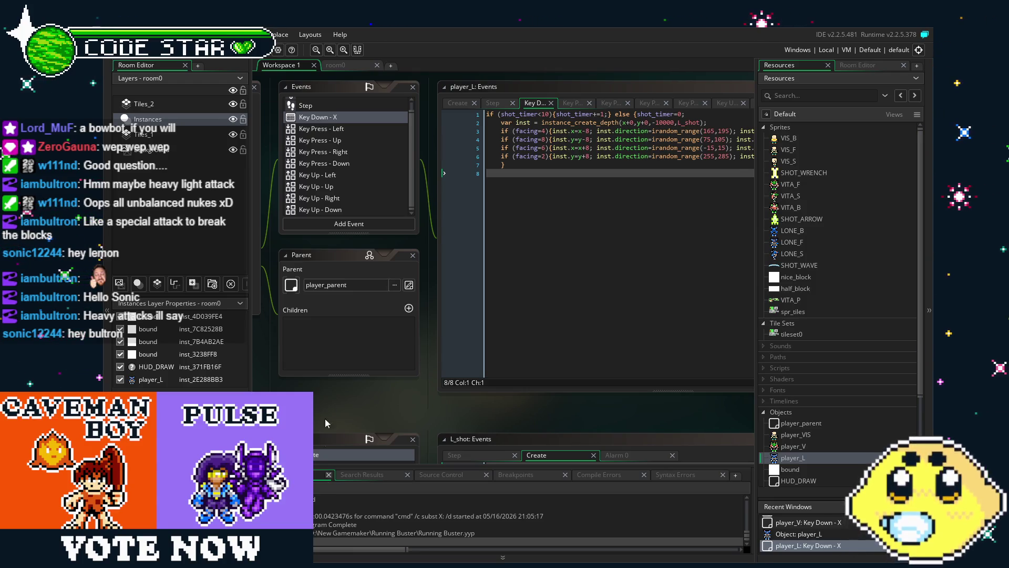
Pan around the workspace to review the player_L Key Down - X code
{"action": "scroll", "coordinate": [366, 415], "scroll_direction": "left", "scroll_amount": 1}
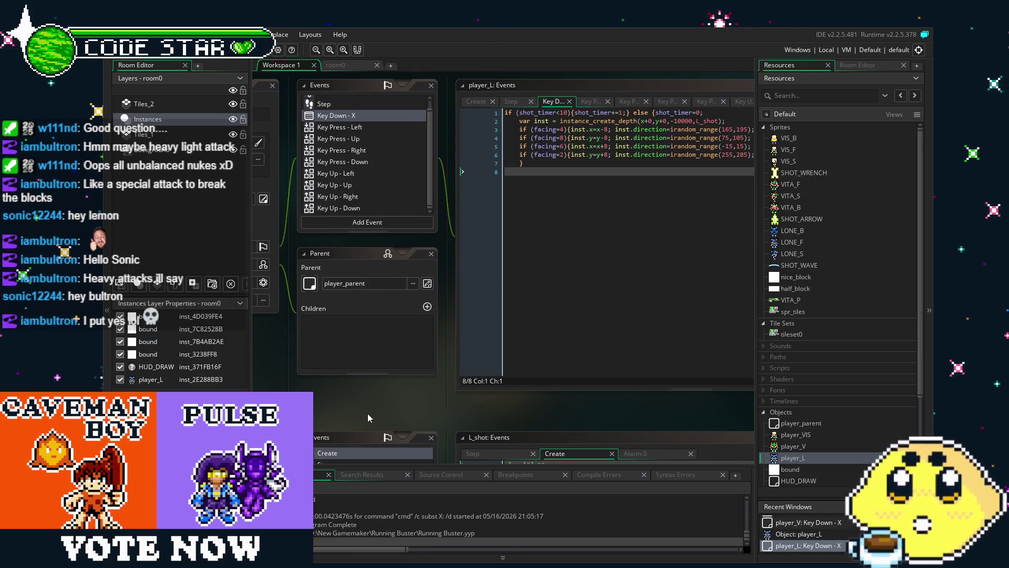
{"action": "left_click_drag", "start_coordinate": [375, 407], "coordinate": [383, 407]}
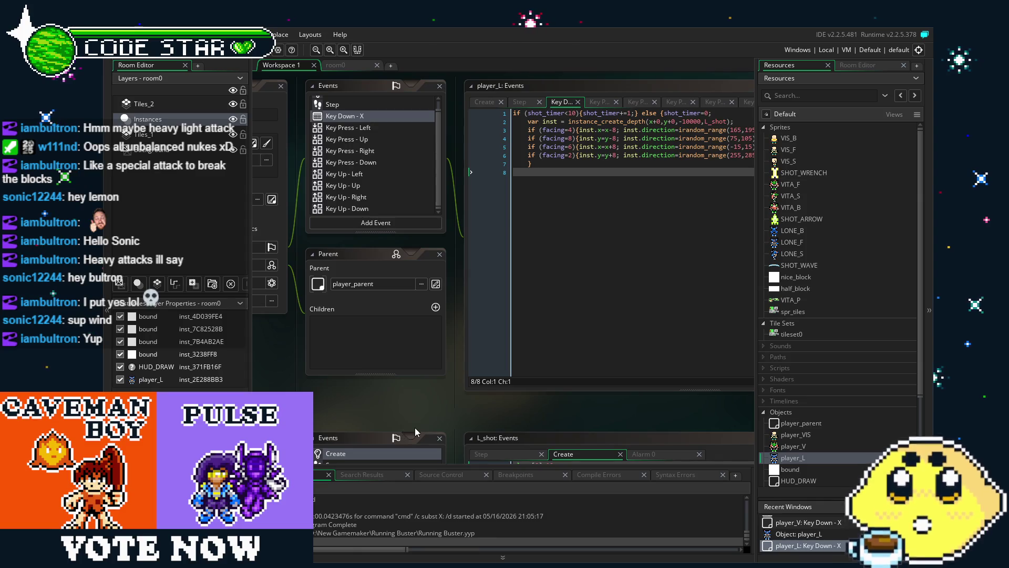
{"action": "left_click_drag", "start_coordinate": [435, 407], "coordinate": [453, 408]}
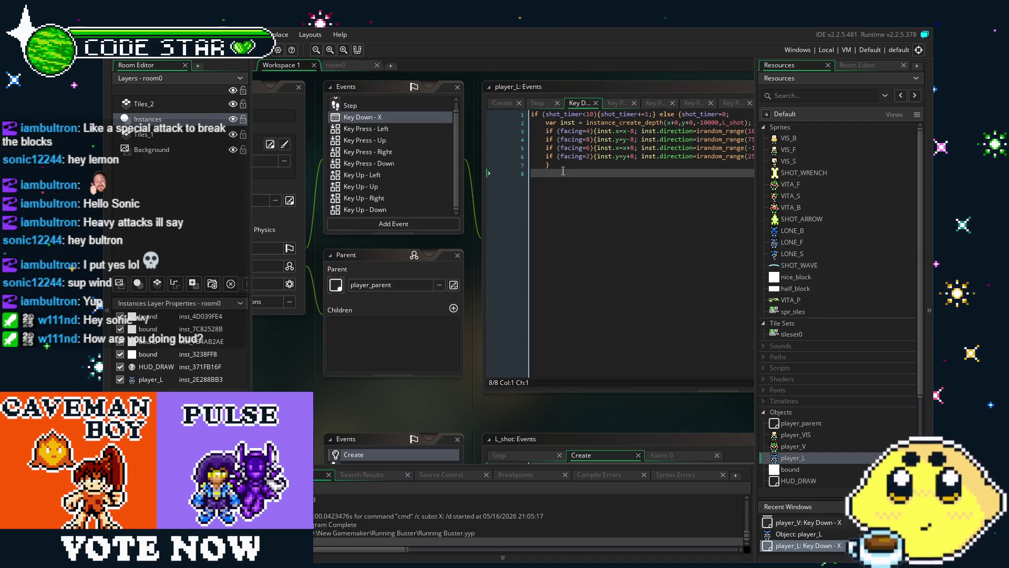
{"action": "left_click", "coordinate": [590, 209]}
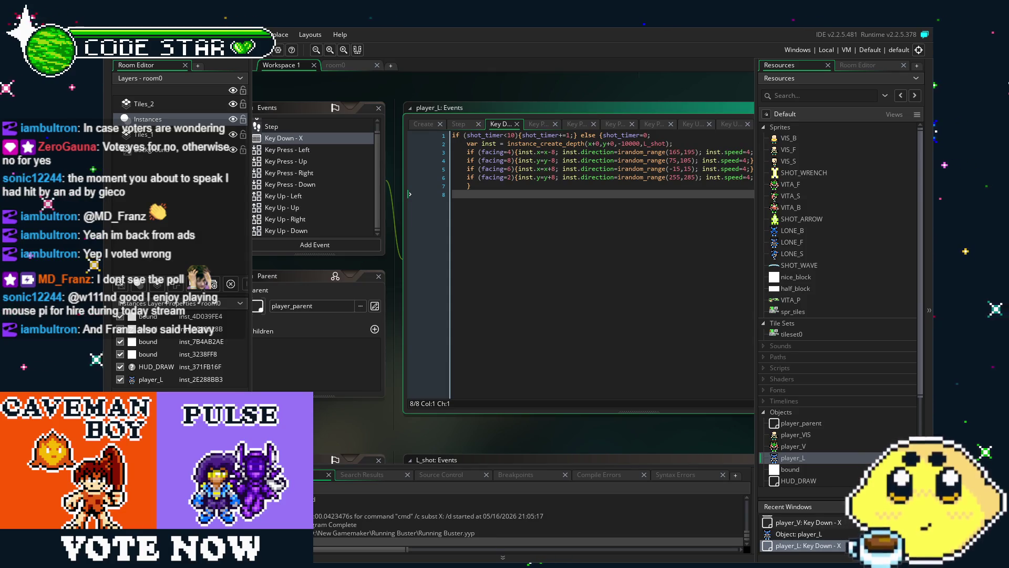
{"action": "left_click_drag", "start_coordinate": [327, 442], "coordinate": [392, 443]}
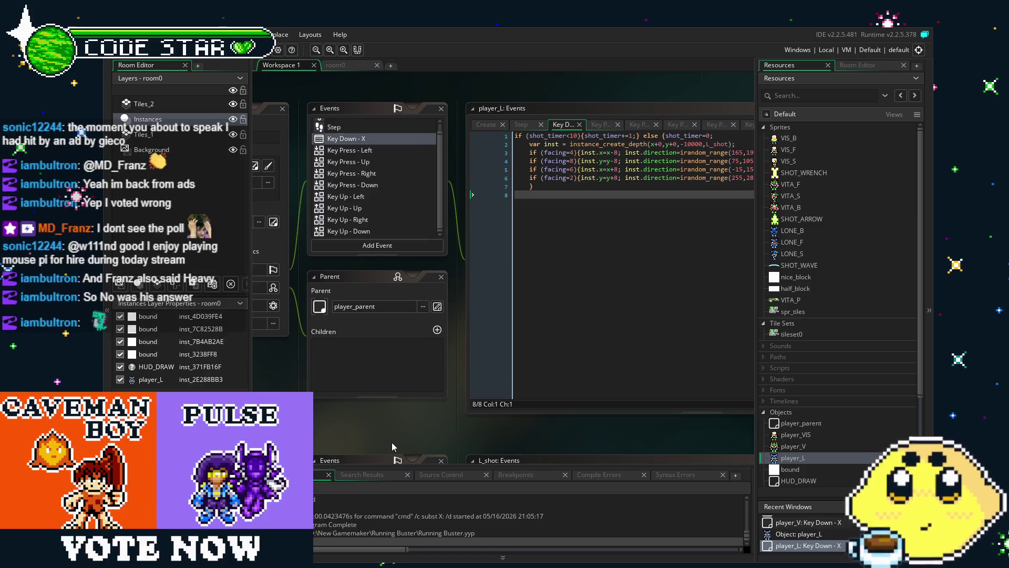
{"action": "scroll", "coordinate": [370, 400], "scroll_direction": "left", "scroll_amount": 3}
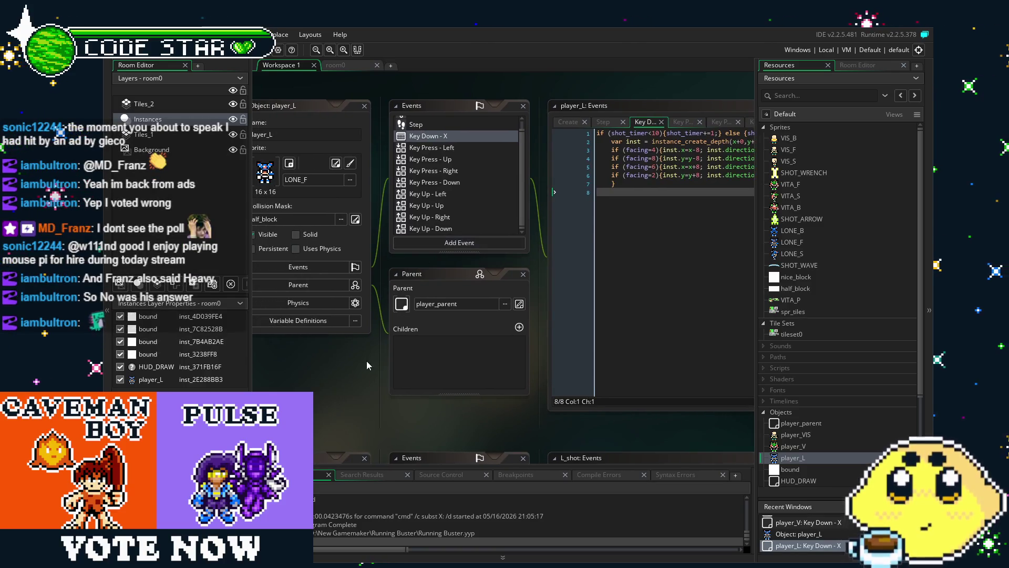
{"action": "left_click_drag", "start_coordinate": [356, 366], "coordinate": [346, 377]}
{"action": "scroll", "coordinate": [353, 377], "scroll_direction": "left", "scroll_amount": 2}
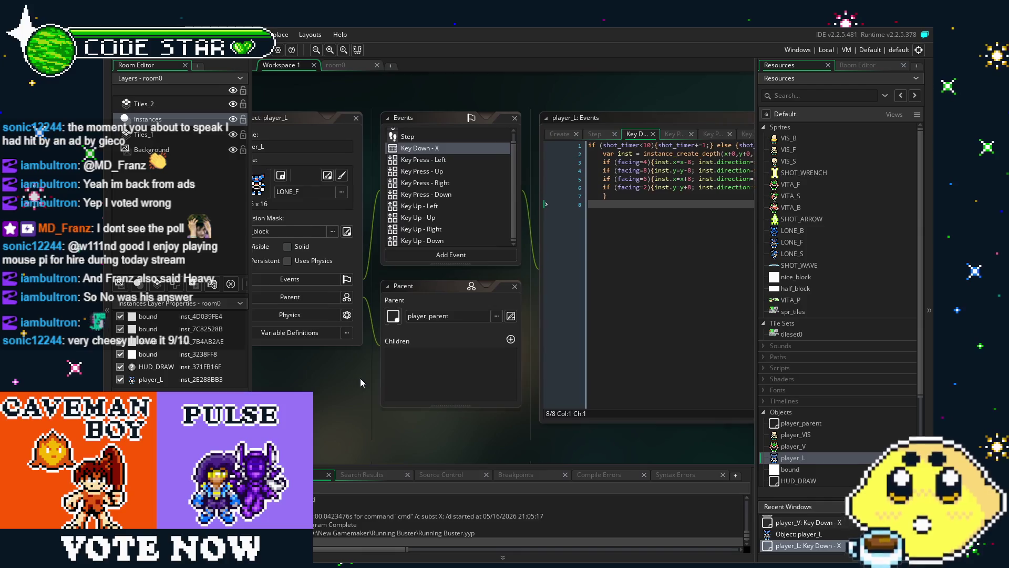
{"action": "left_click_drag", "start_coordinate": [358, 388], "coordinate": [335, 401]}
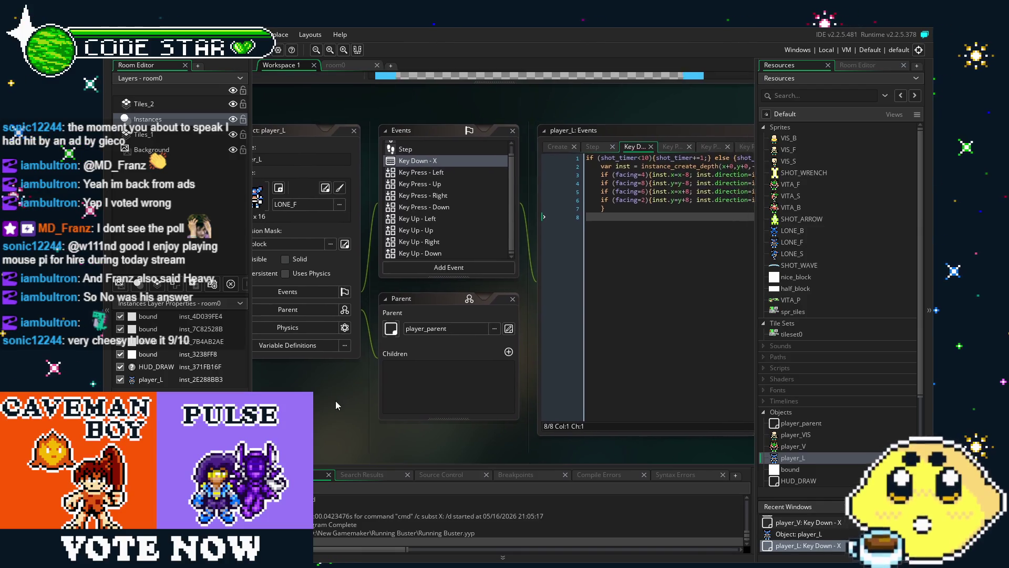
{"action": "scroll", "coordinate": [462, 226], "scroll_direction": "up", "scroll_amount": 1}
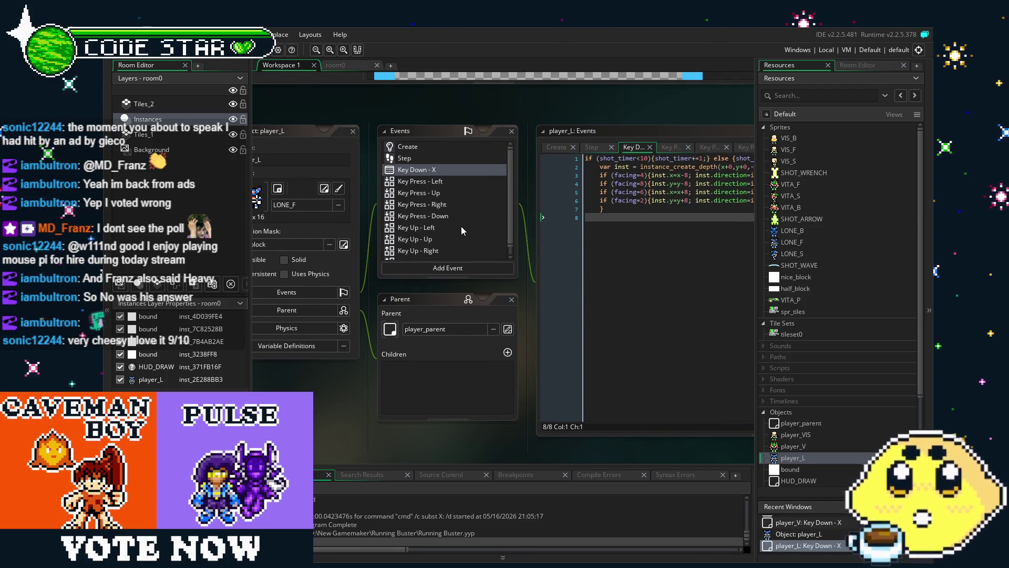
{"action": "left_click_drag", "start_coordinate": [403, 381], "coordinate": [376, 383]}
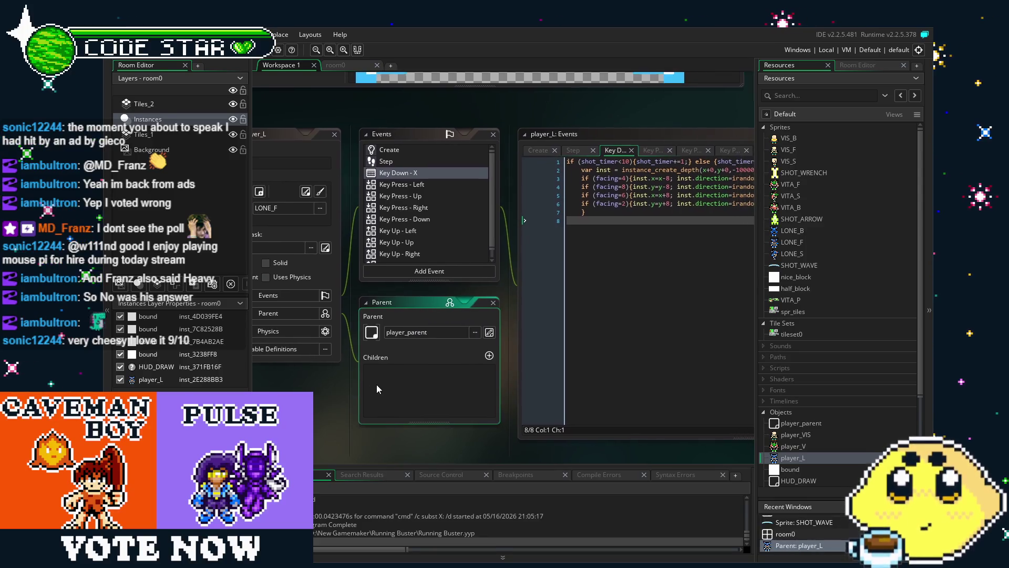
{"action": "scroll", "coordinate": [450, 248], "scroll_direction": "down", "scroll_amount": 1}
{"action": "left_click", "coordinate": [526, 303]}
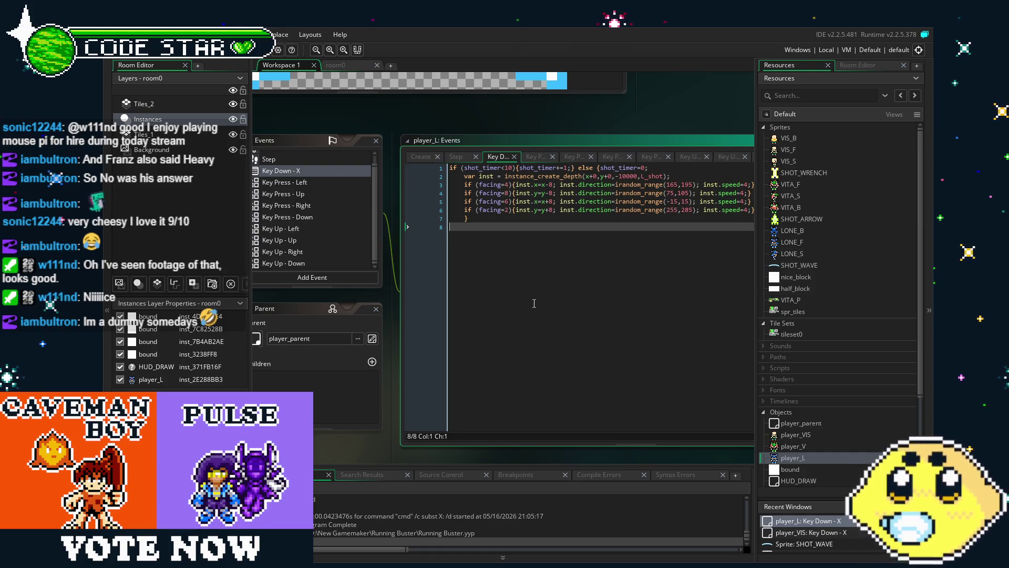
{"action": "mouse_move", "coordinate": [534, 304]}
{"action": "left_mouse_down"}
{"action": "mouse_move", "coordinate": [566, 305]}
{"action": "mouse_move", "coordinate": [525, 310]}
{"action": "left_mouse_up"}
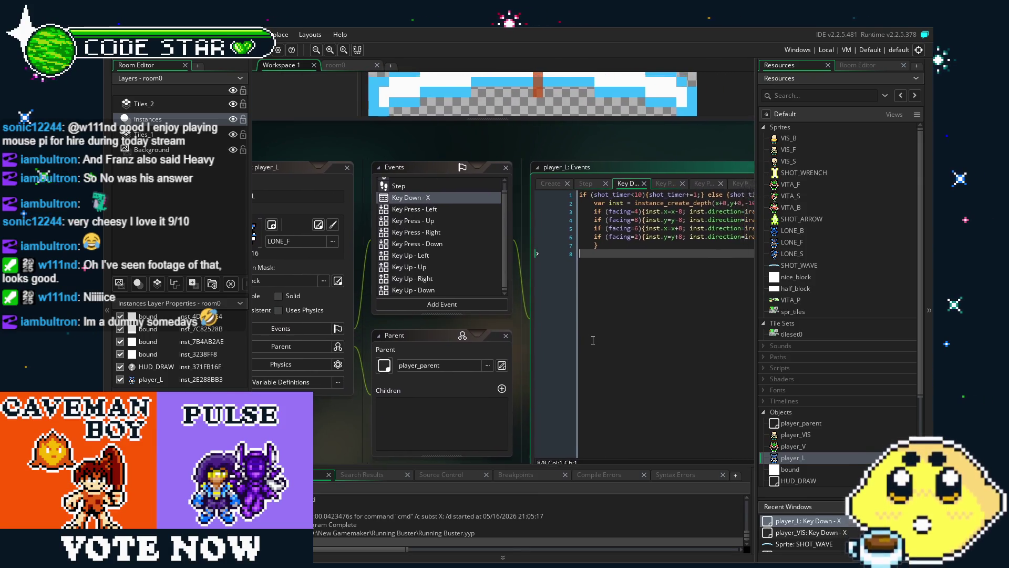
{"action": "scroll", "coordinate": [832, 418], "scroll_direction": "down", "scroll_amount": 5}
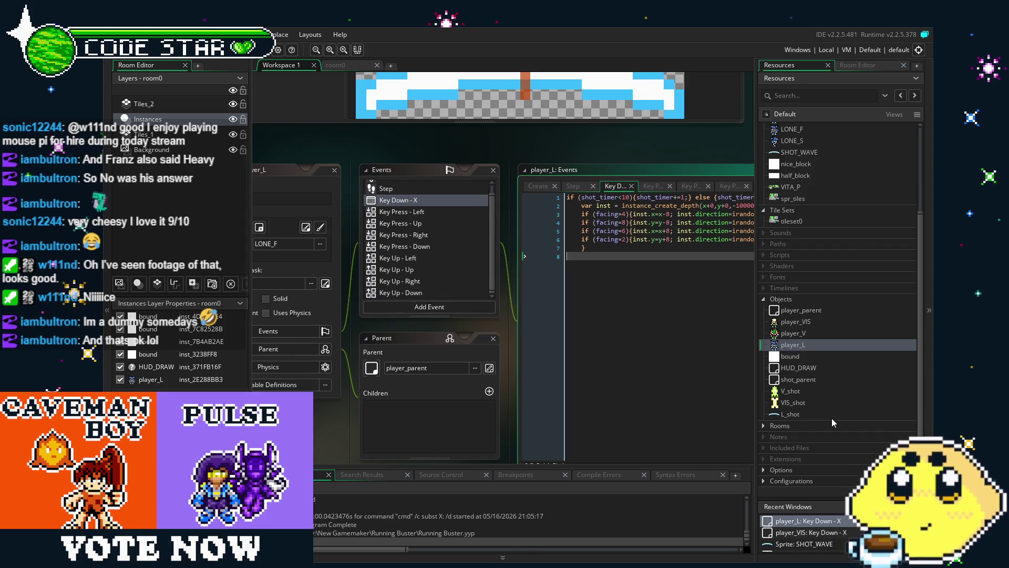
{"action": "scroll", "coordinate": [831, 418], "scroll_direction": "up", "scroll_amount": 5}
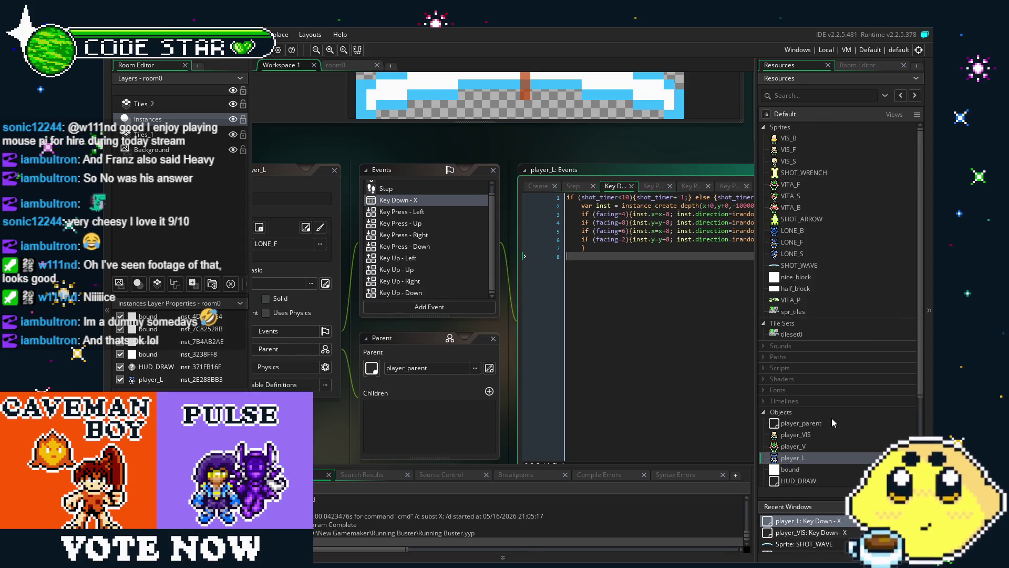
Open spr_tiles and make its top-left 16x16 brick tile a brush with Ctrl+B
{"action": "right_click", "coordinate": [788, 128]}
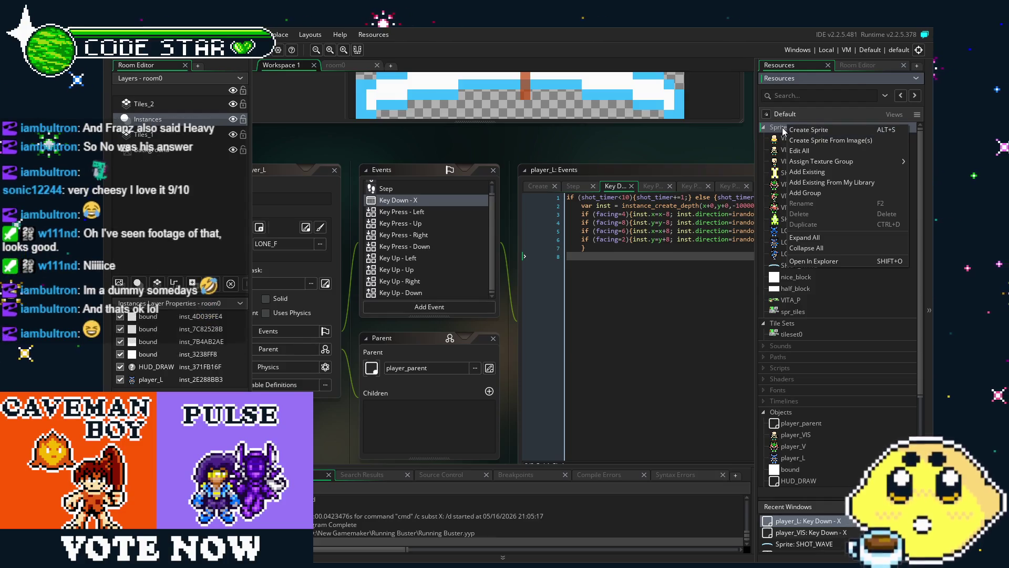
{"action": "left_click", "coordinate": [783, 133]}
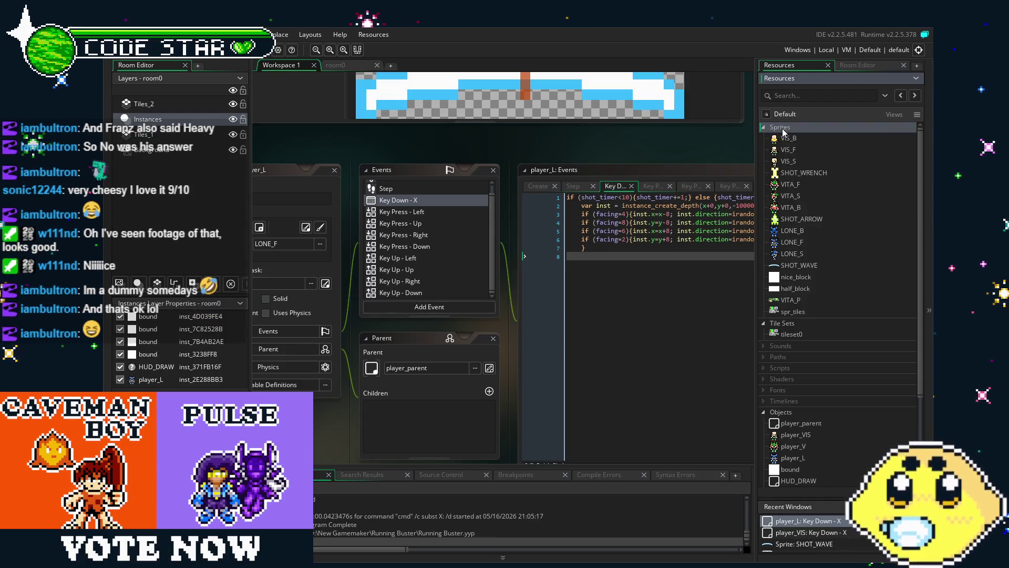
{"action": "double_click", "coordinate": [793, 311]}
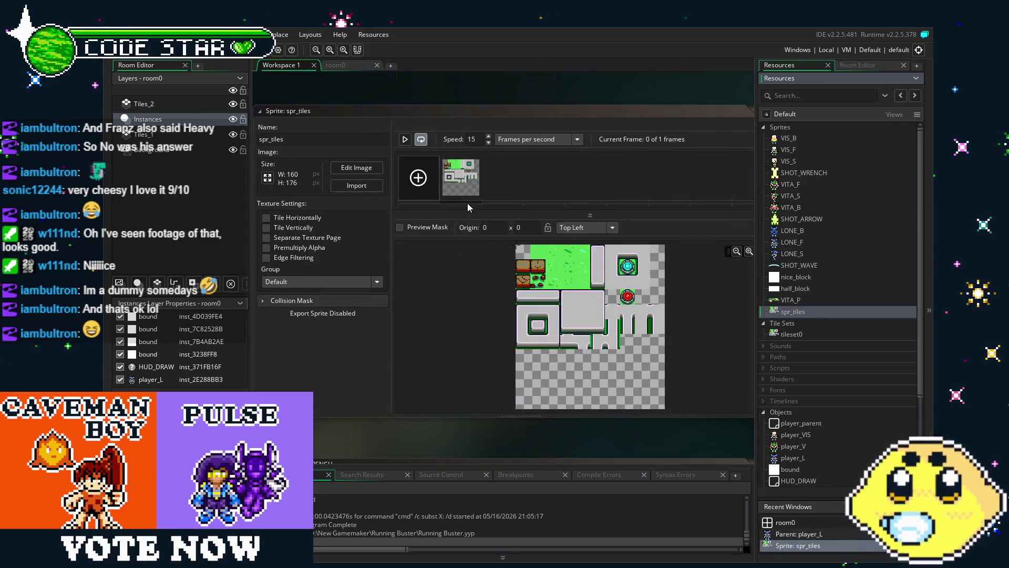
{"action": "double_click", "coordinate": [468, 195]}
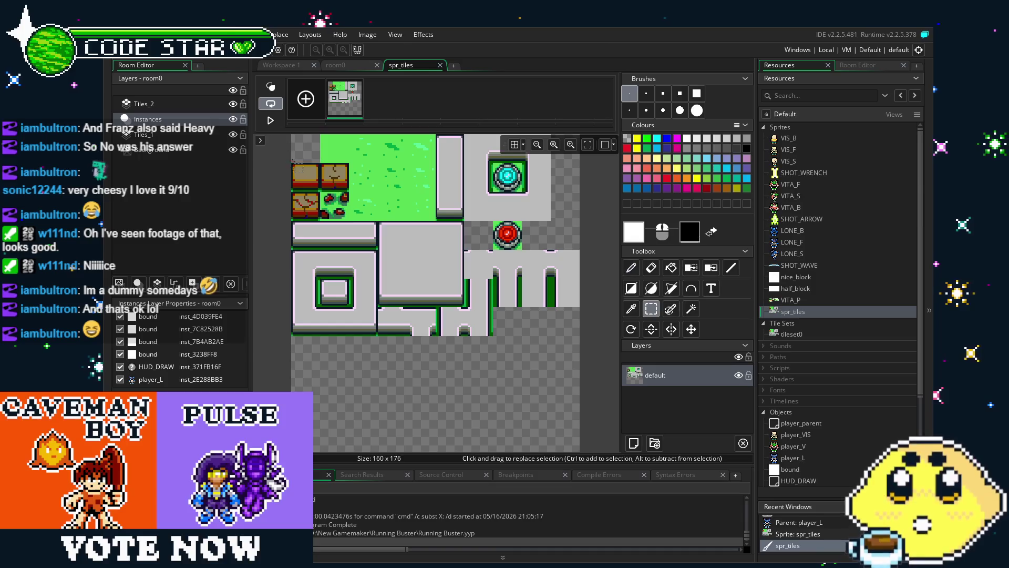
{"action": "key", "text": "s"}
{"action": "scroll", "coordinate": [287, 198], "scroll_direction": "up", "scroll_amount": 2}
{"action": "scroll", "coordinate": [320, 168], "scroll_direction": "up", "scroll_amount": 1}
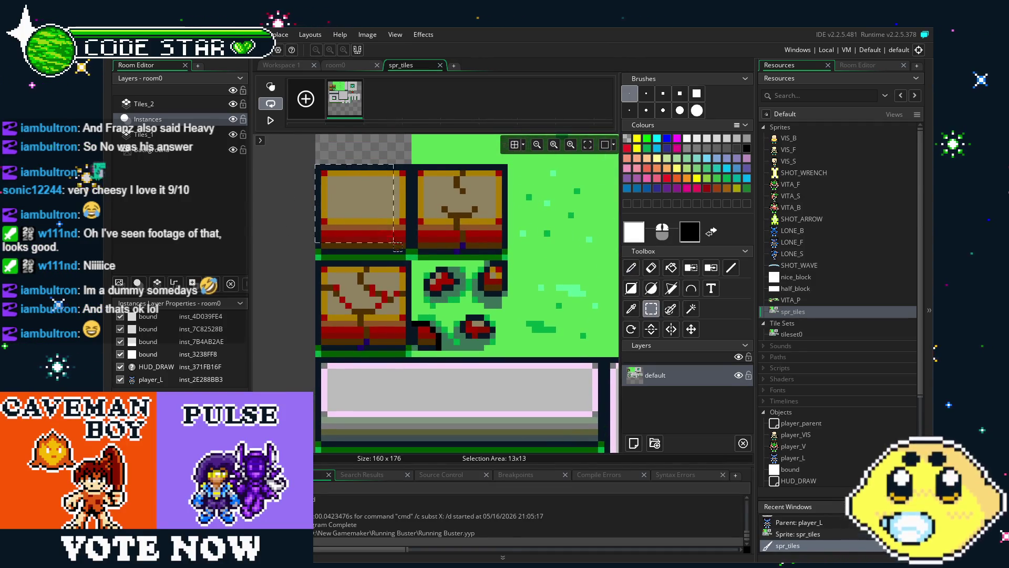
{"action": "left_click_drag", "start_coordinate": [320, 170], "coordinate": [412, 265]}
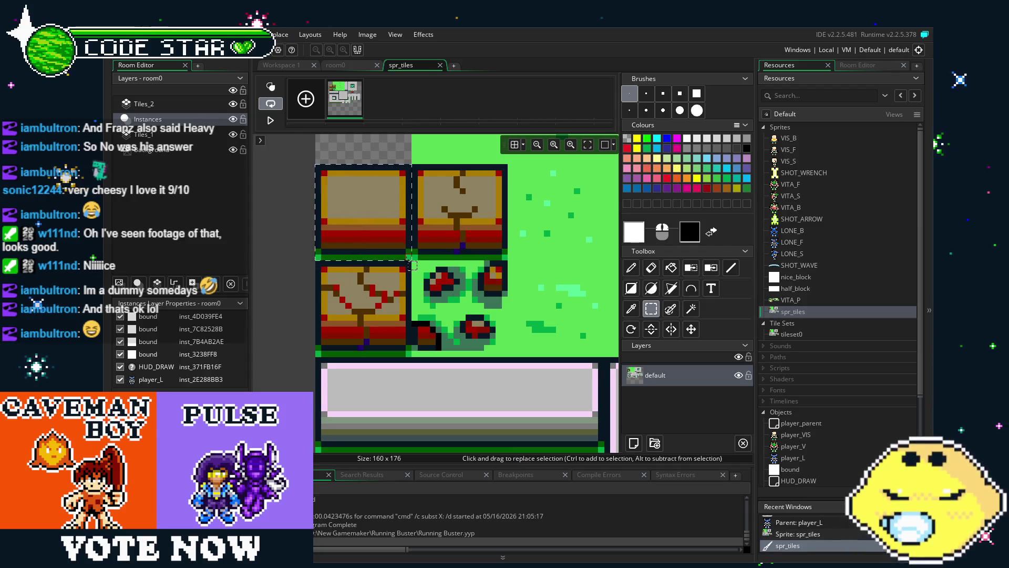
{"action": "key", "text": "ctrl+b"}
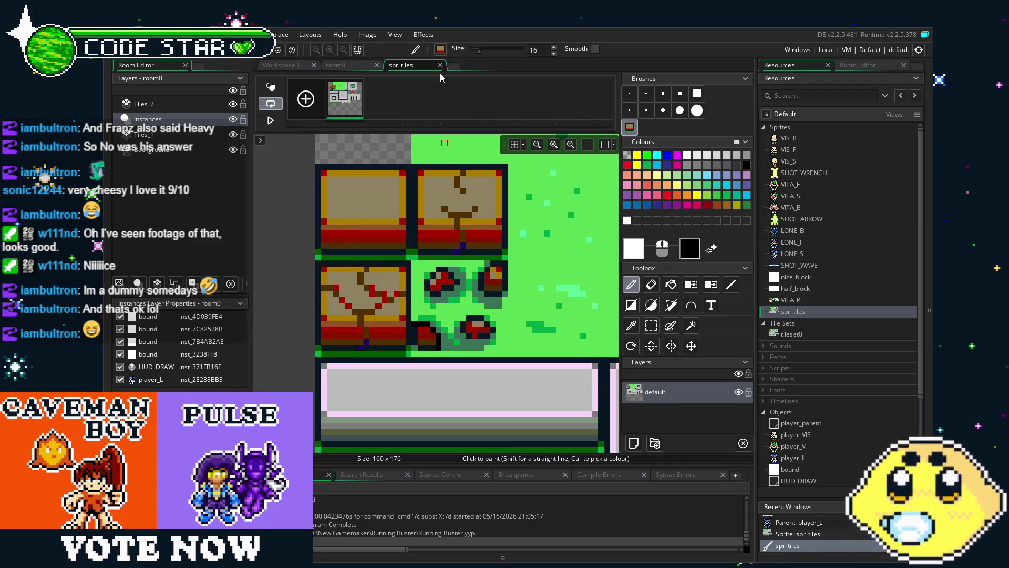
{"action": "left_click", "coordinate": [440, 66]}
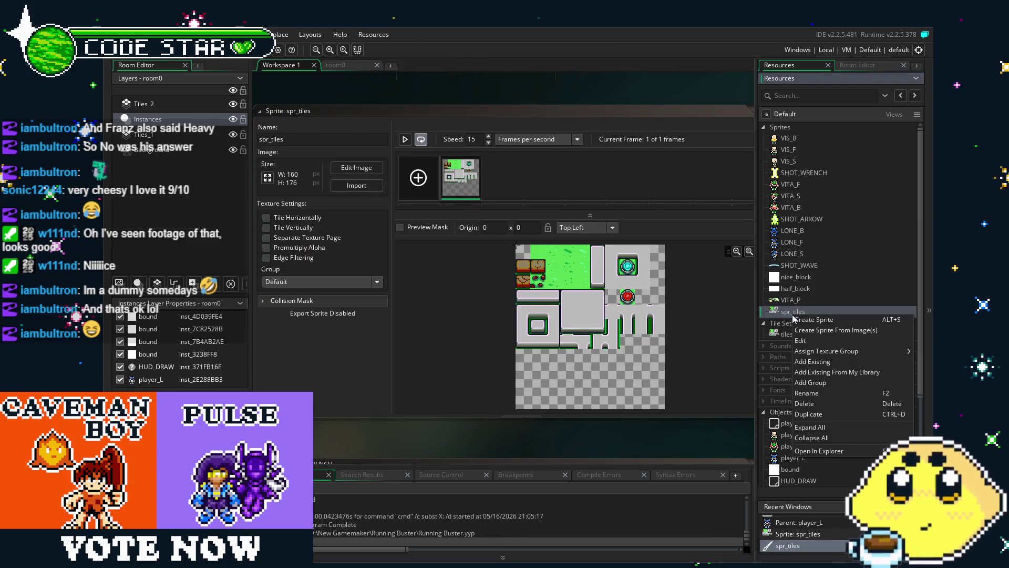
Create a new 16x16 sprite16 and paste the intact brick tile into its first frame
{"action": "right_click", "coordinate": [795, 315]}
{"action": "left_click", "coordinate": [808, 322]}
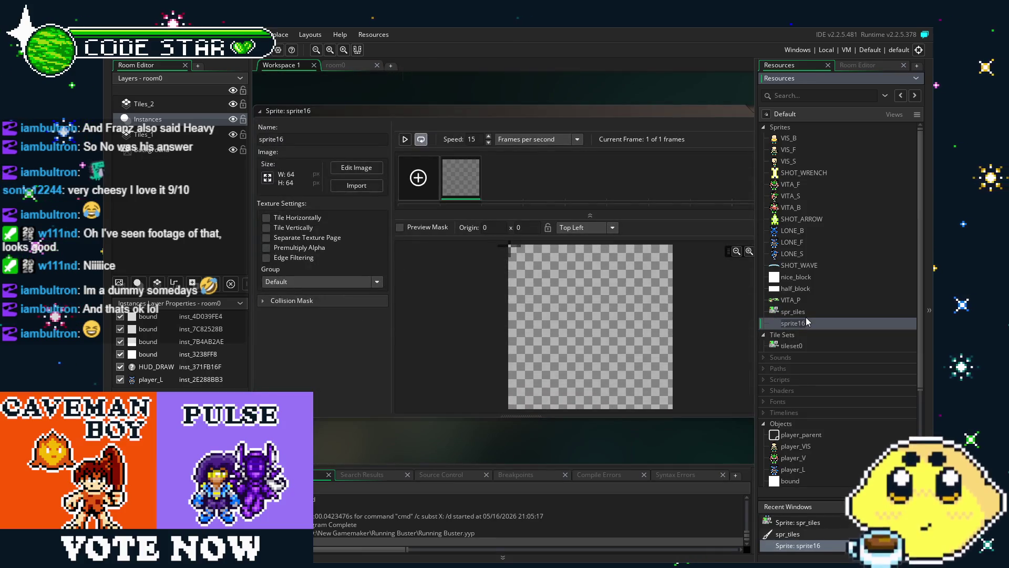
{"action": "left_click", "coordinate": [267, 178]}
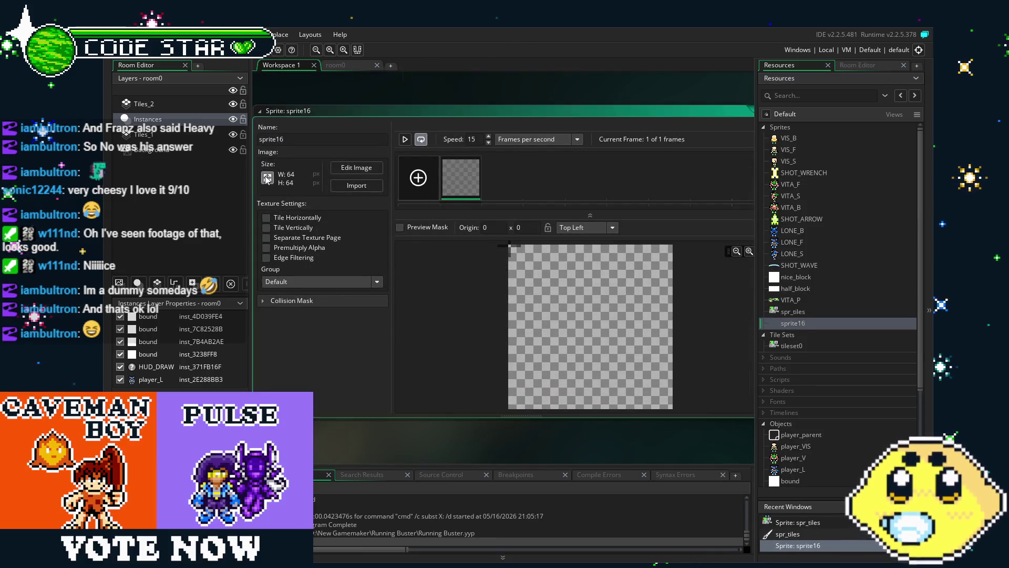
{"action": "double_click", "coordinate": [211, 155]}
{"action": "type", "text": "16"}
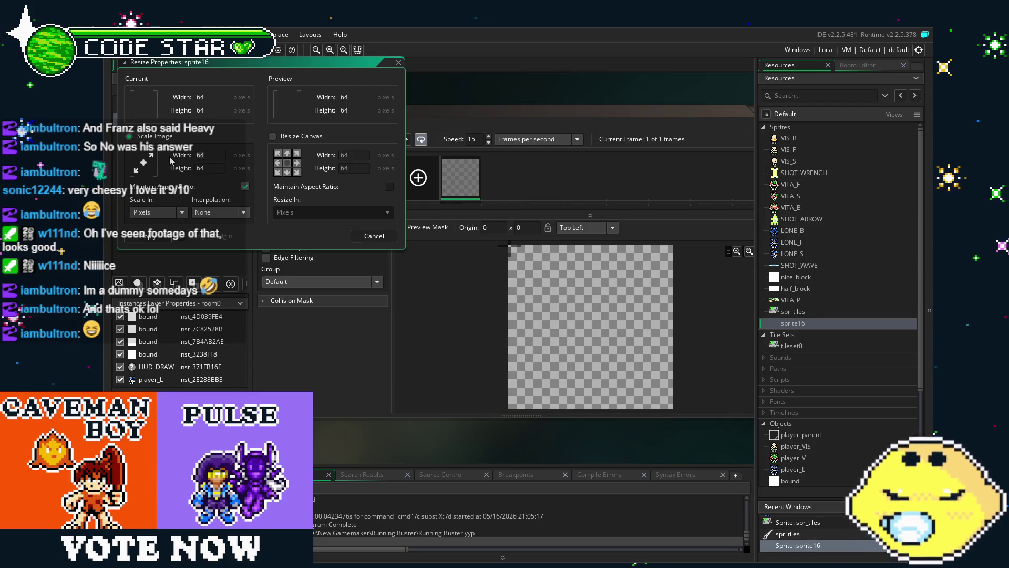
{"action": "key", "text": "Tab"}
{"action": "key", "text": "Return"}
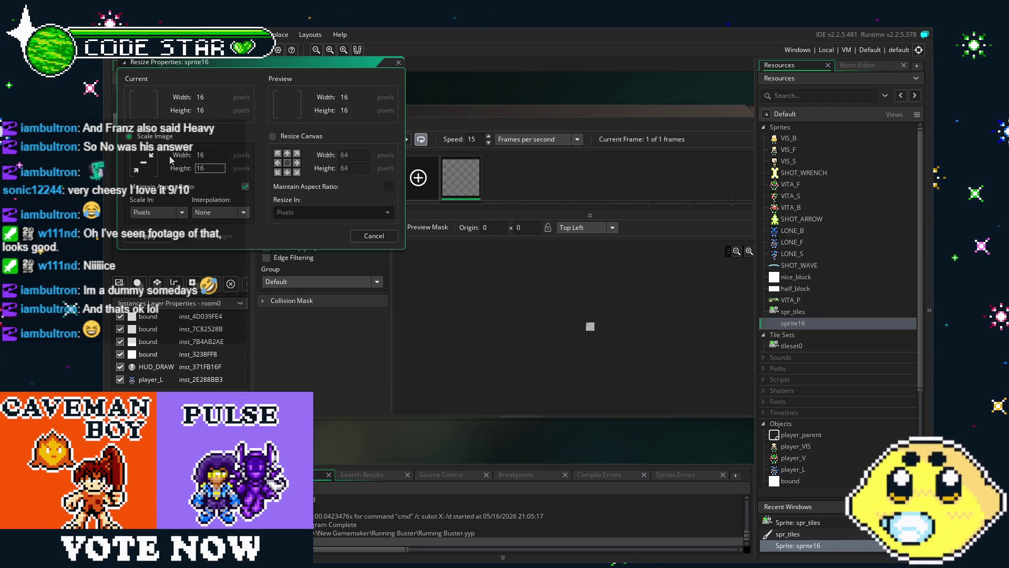
{"action": "double_click", "coordinate": [477, 170]}
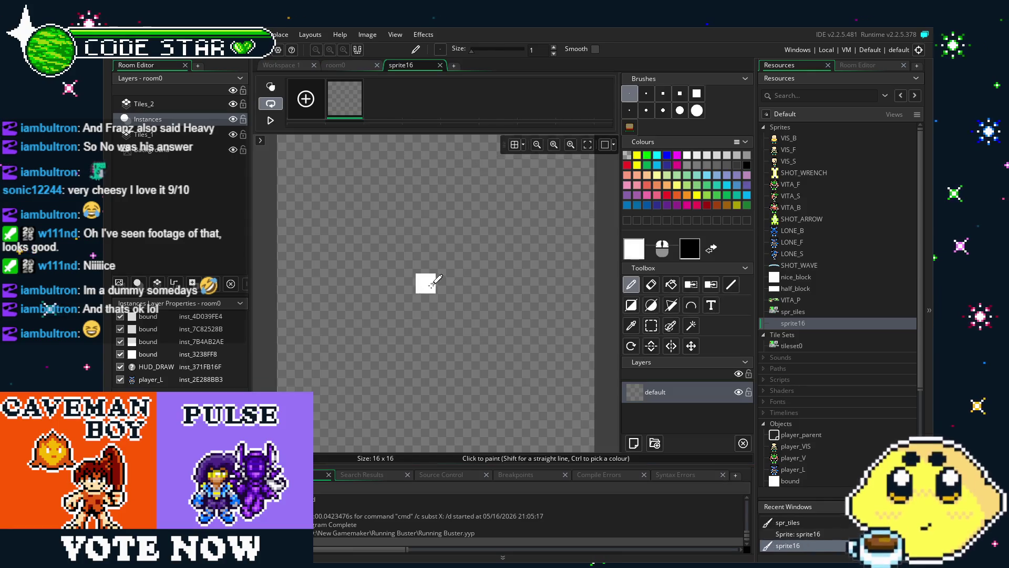
{"action": "key", "text": "ctrl+v"}
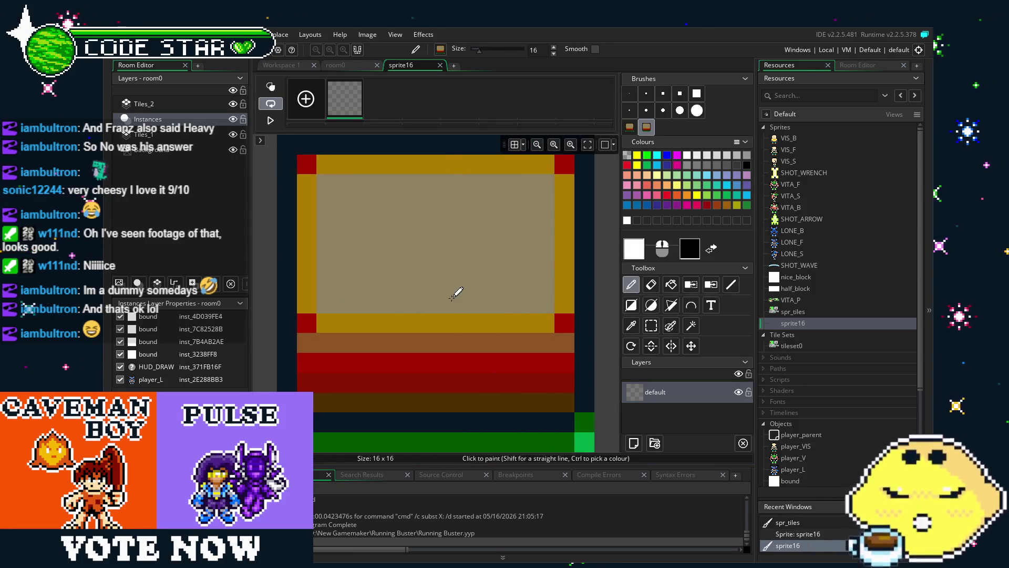
{"action": "left_click", "coordinate": [440, 67]}
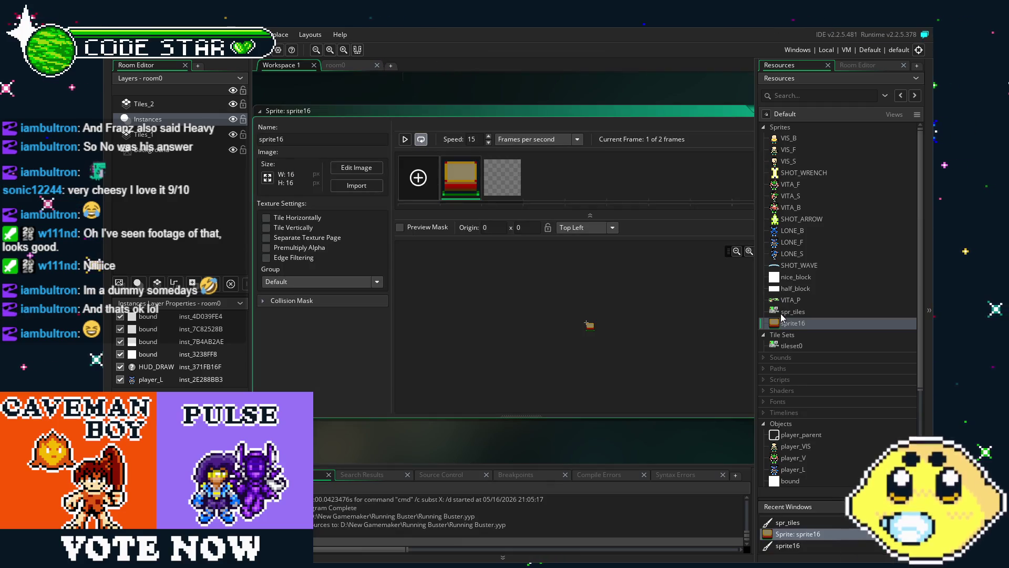
Copy the lightly cracked brick tile from spr_tiles and stamp it onto sprite16's frame 2
{"action": "double_click", "coordinate": [780, 313]}
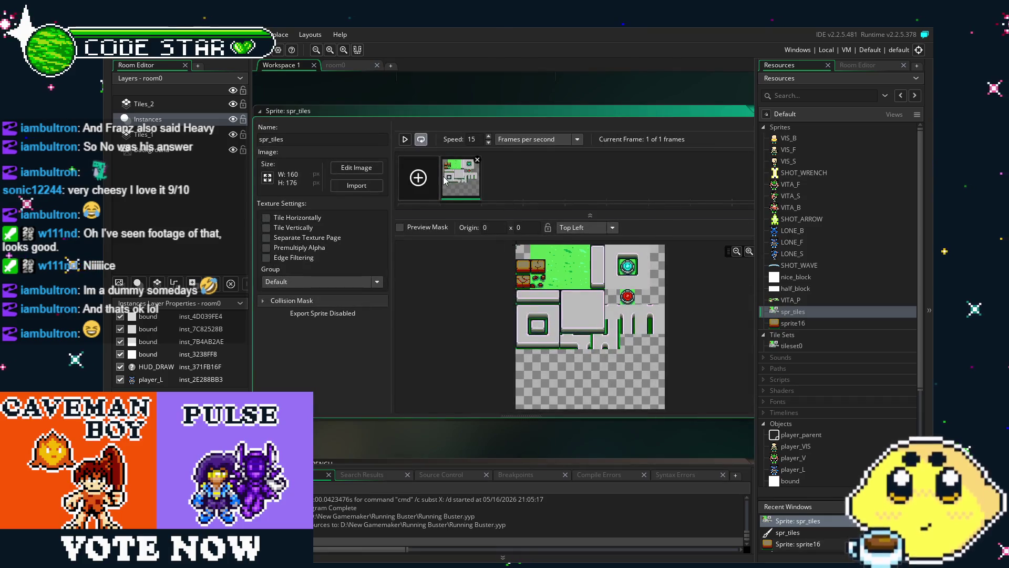
{"action": "double_click", "coordinate": [444, 180]}
{"action": "scroll", "coordinate": [303, 295], "scroll_direction": "up", "scroll_amount": 4}
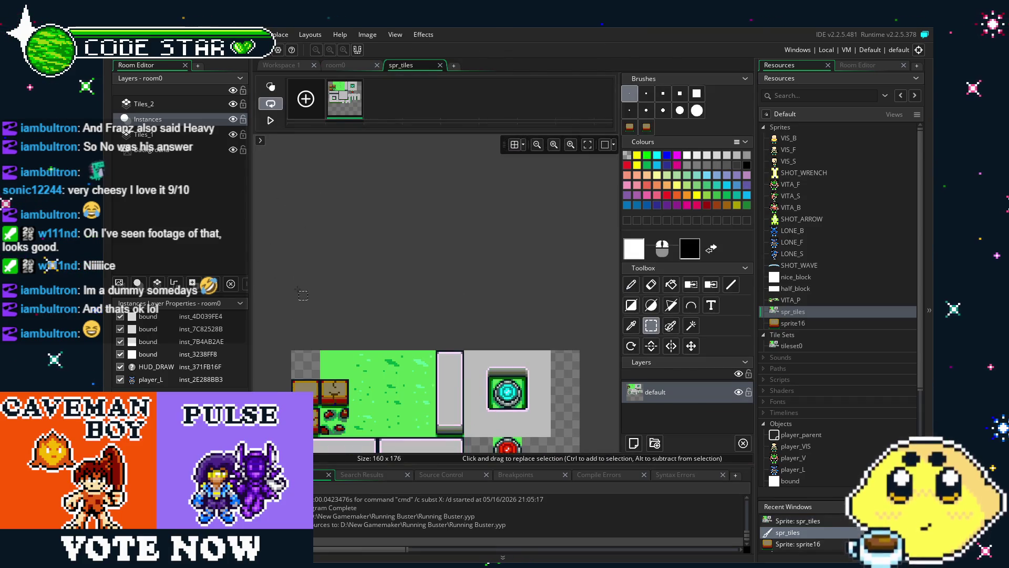
{"action": "scroll", "coordinate": [304, 295], "scroll_direction": "down", "scroll_amount": 3}
{"action": "scroll", "coordinate": [383, 195], "scroll_direction": "up", "scroll_amount": 5}
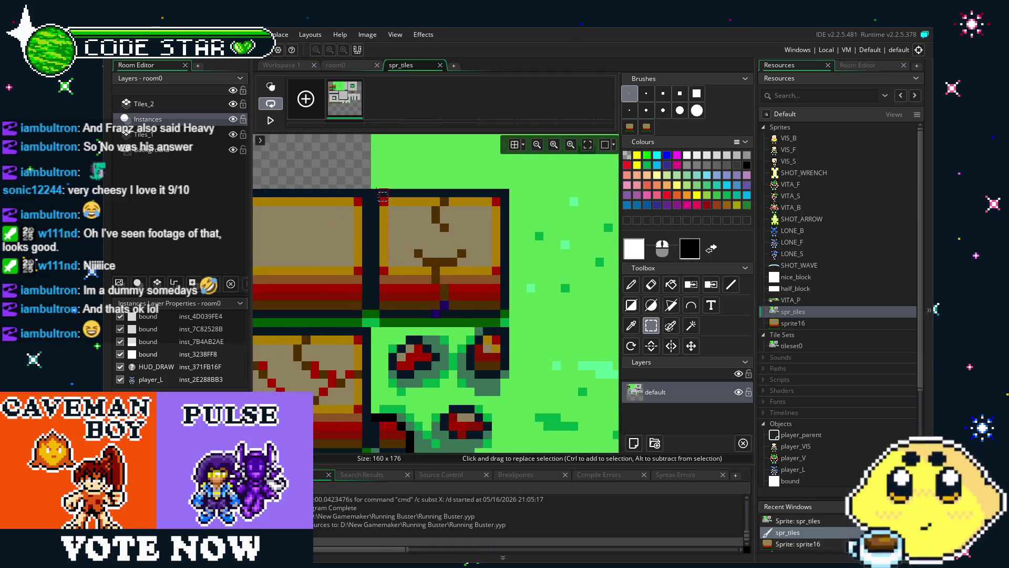
{"action": "left_click_drag", "start_coordinate": [377, 195], "coordinate": [487, 299]}
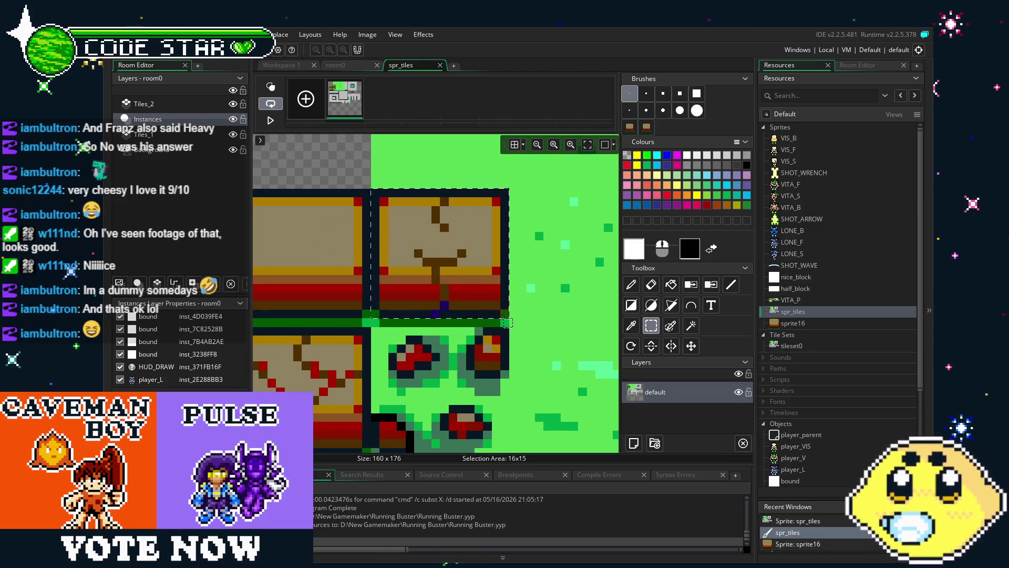
{"action": "key", "text": "ctrl+c"}
{"action": "key", "text": "ctrl+v"}
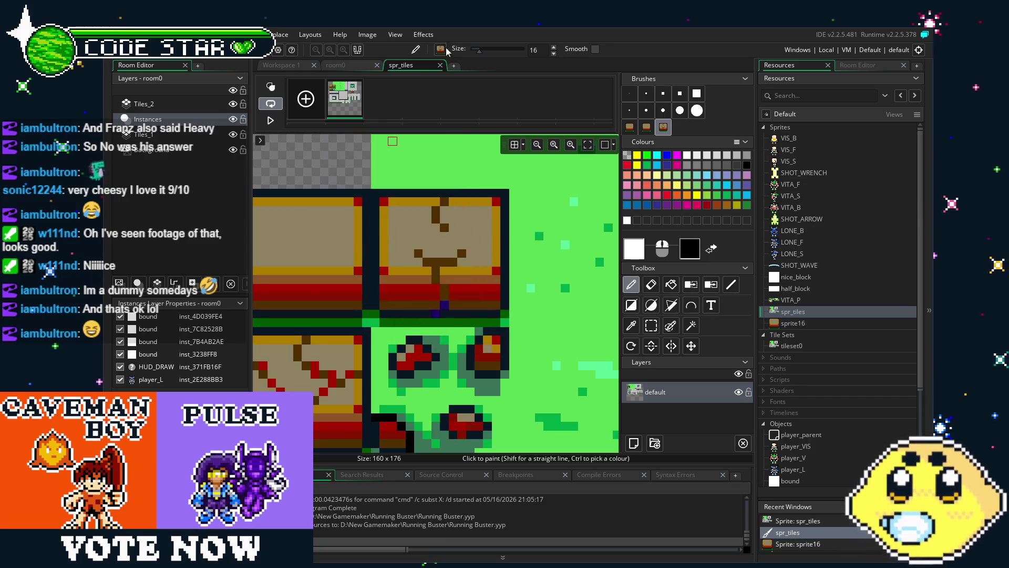
{"action": "left_click", "coordinate": [440, 66]}
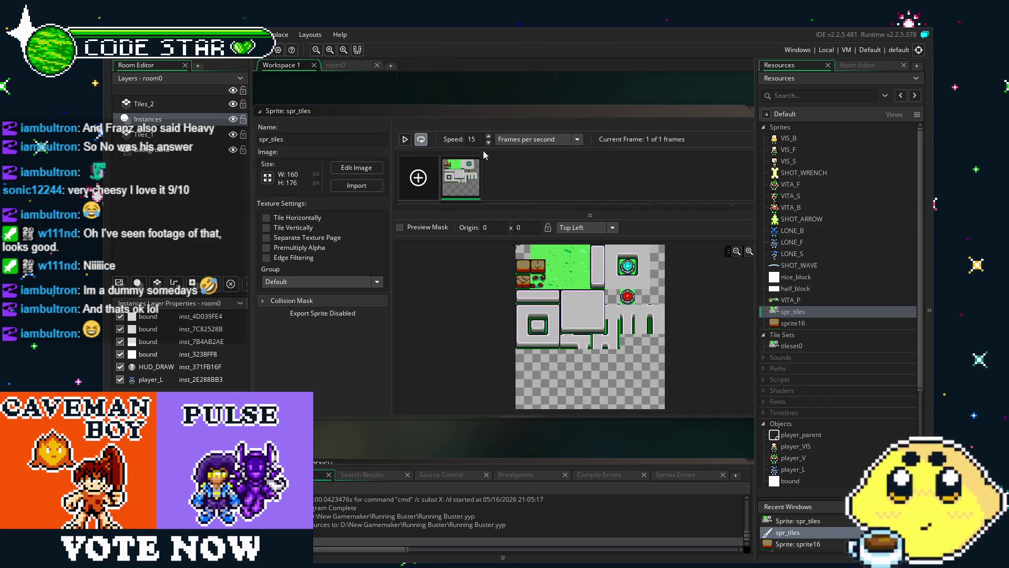
{"action": "double_click", "coordinate": [788, 322]}
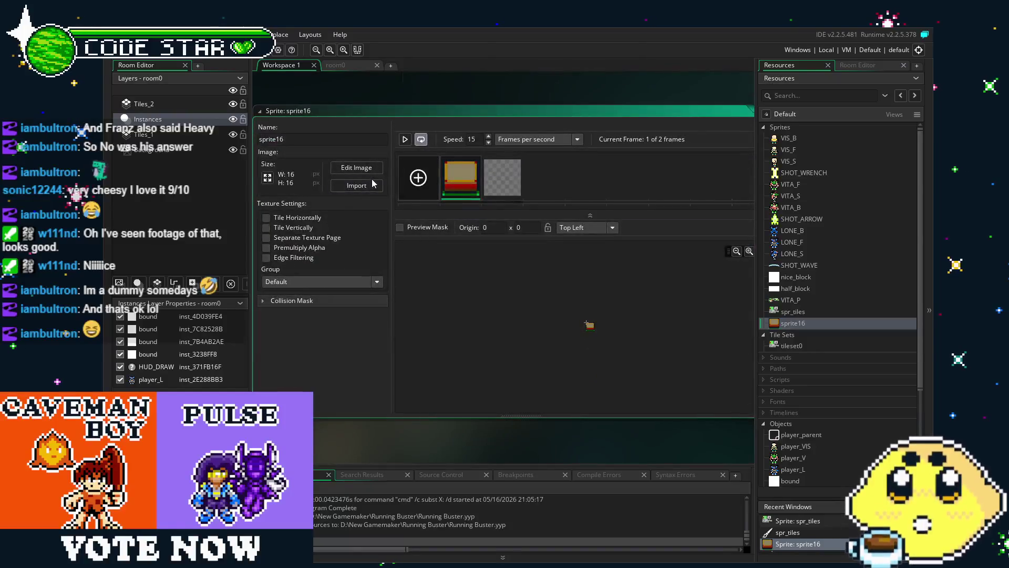
{"action": "double_click", "coordinate": [516, 182]}
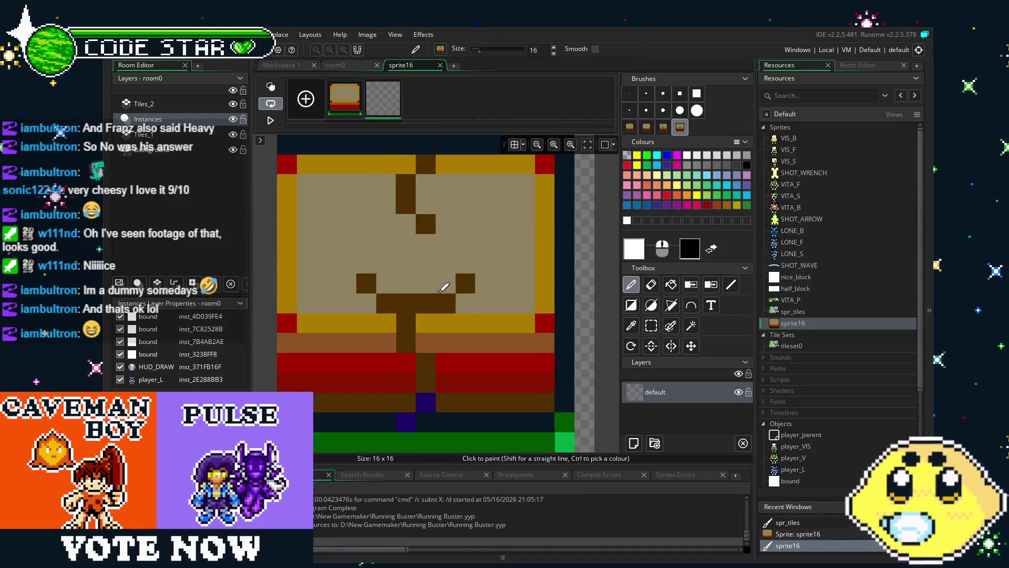
{"action": "left_click", "coordinate": [443, 315]}
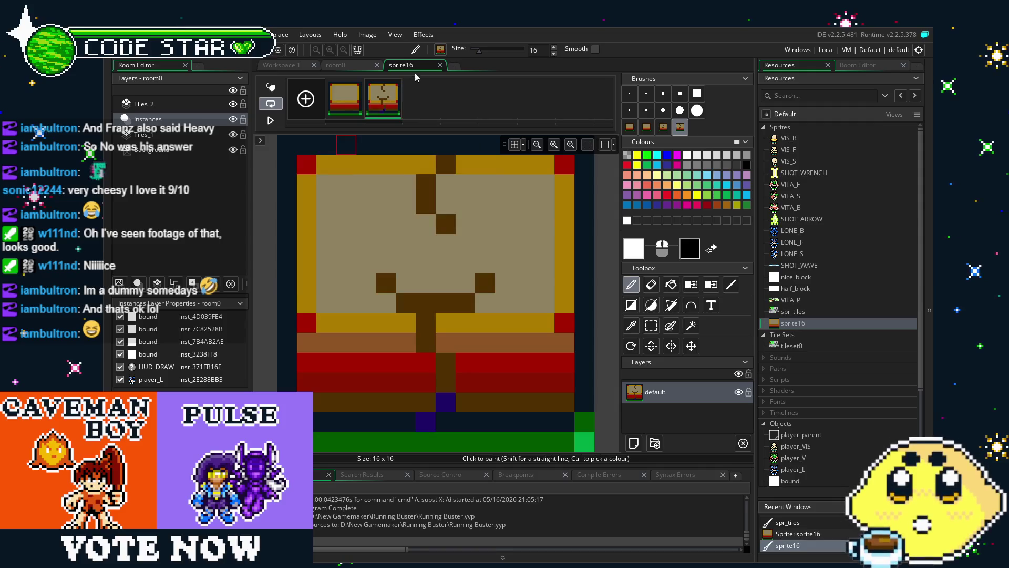
{"action": "left_click", "coordinate": [439, 65]}
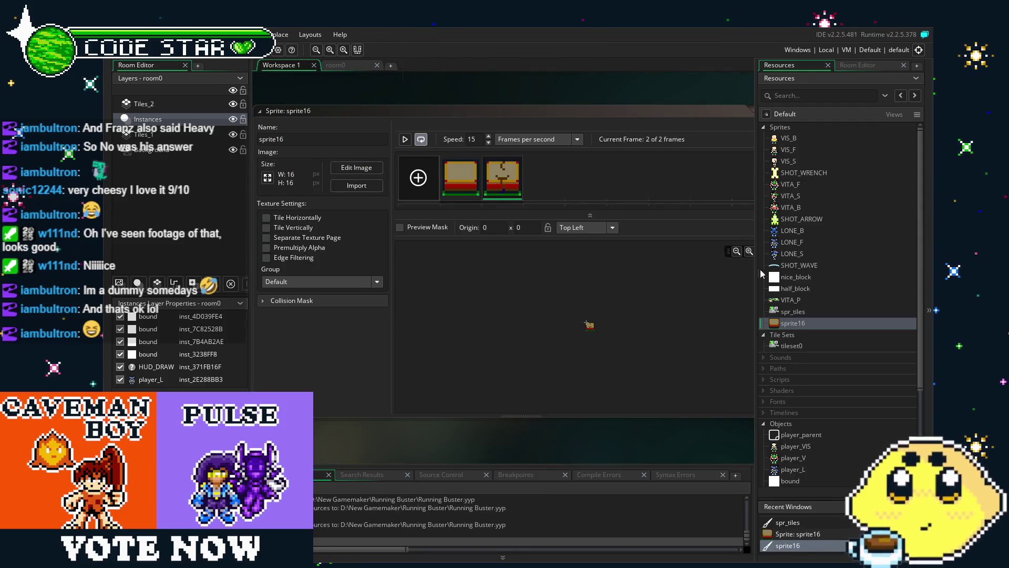
Add a third frame and stamp the heavily cracked brick tile onto it
{"action": "double_click", "coordinate": [820, 323]}
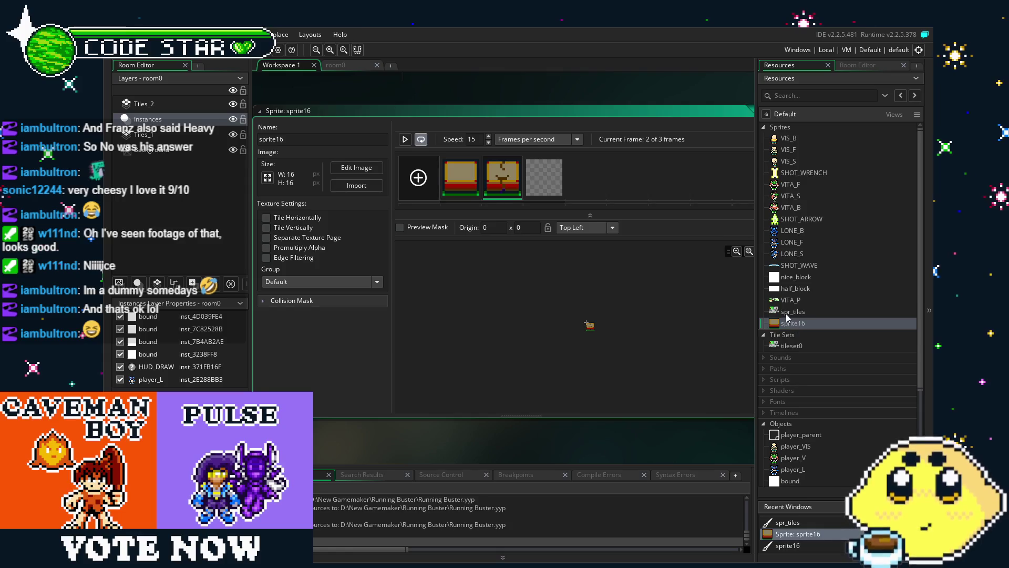
{"action": "double_click", "coordinate": [789, 311]}
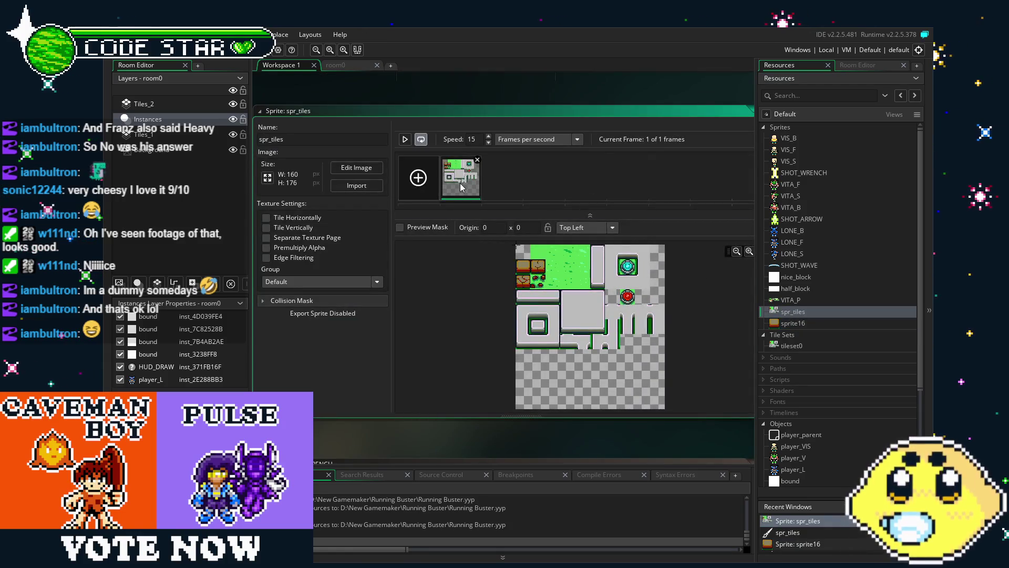
{"action": "double_click", "coordinate": [461, 181]}
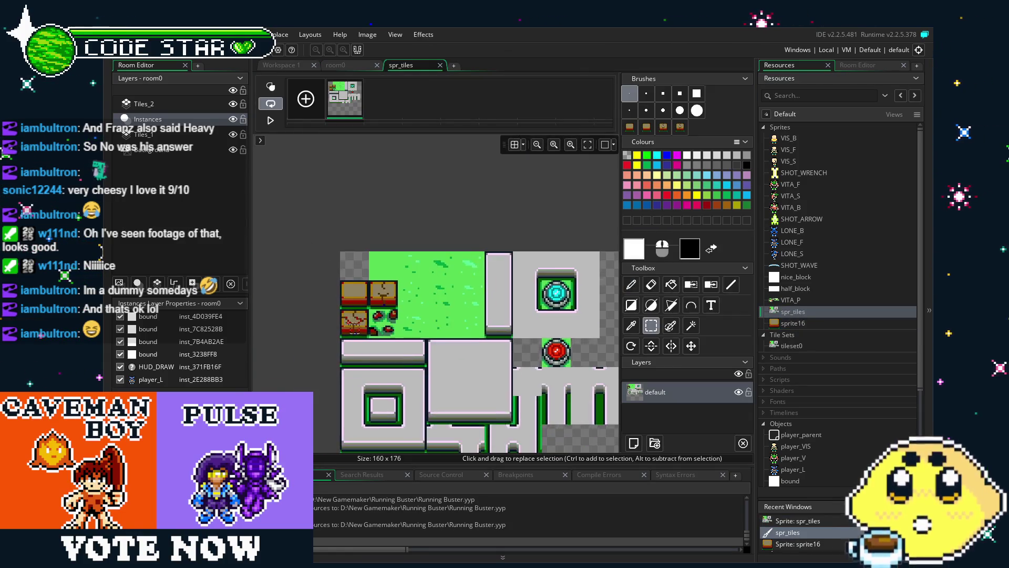
{"action": "scroll", "coordinate": [355, 327], "scroll_direction": "up", "scroll_amount": 3}
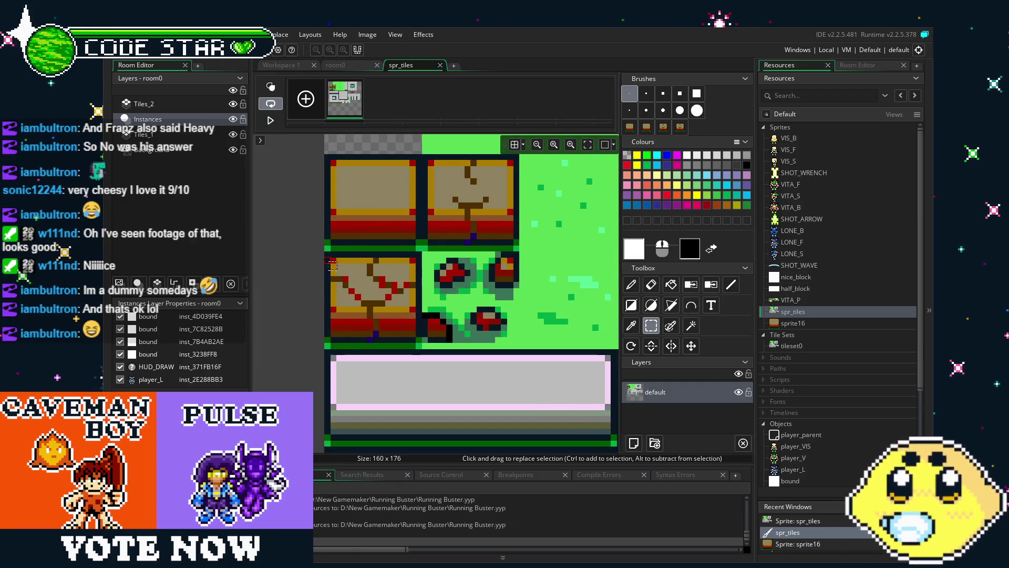
{"action": "left_click_drag", "start_coordinate": [332, 263], "coordinate": [422, 352]}
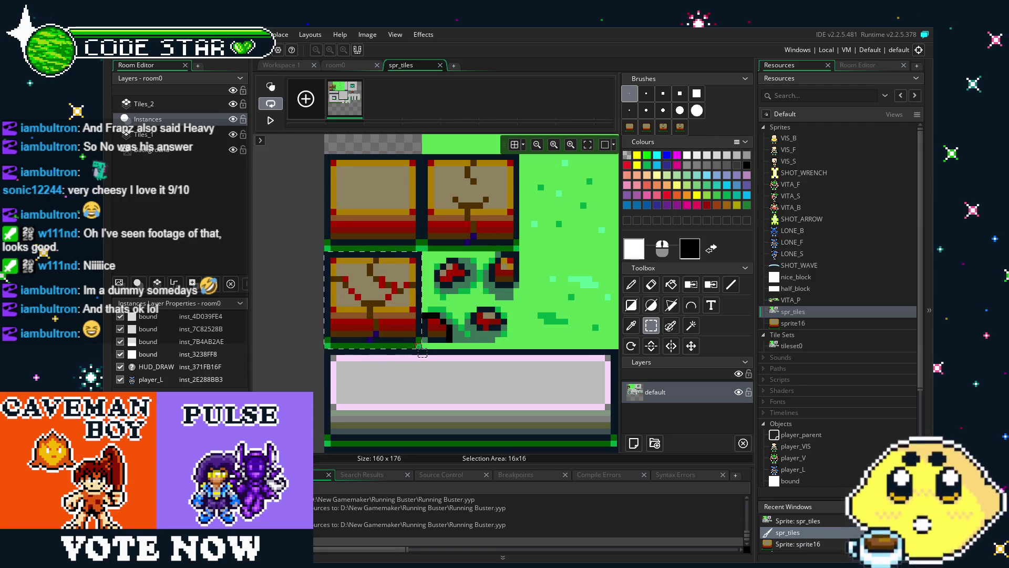
{"action": "key", "text": "ctrl+b"}
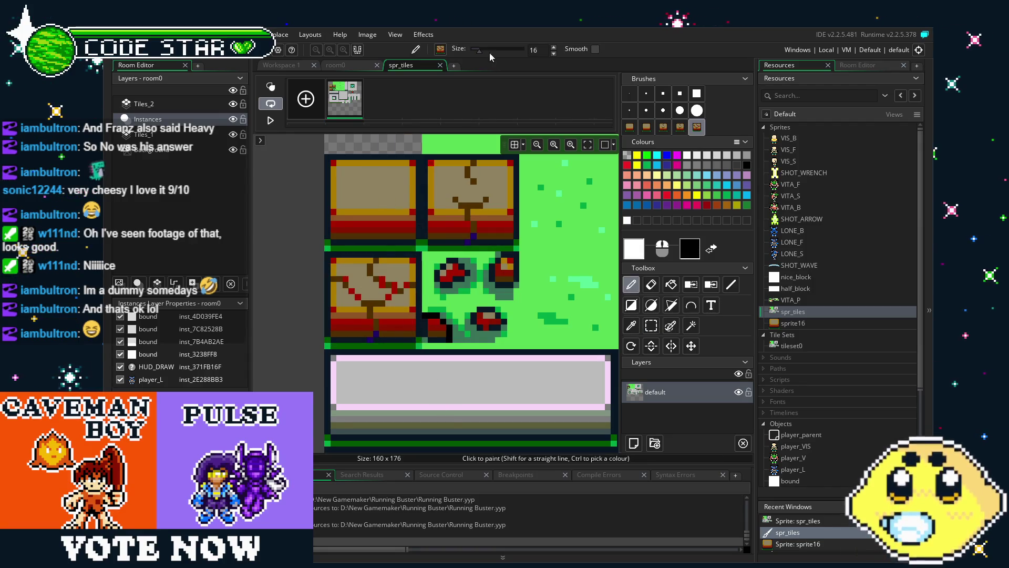
{"action": "left_click", "coordinate": [440, 65]}
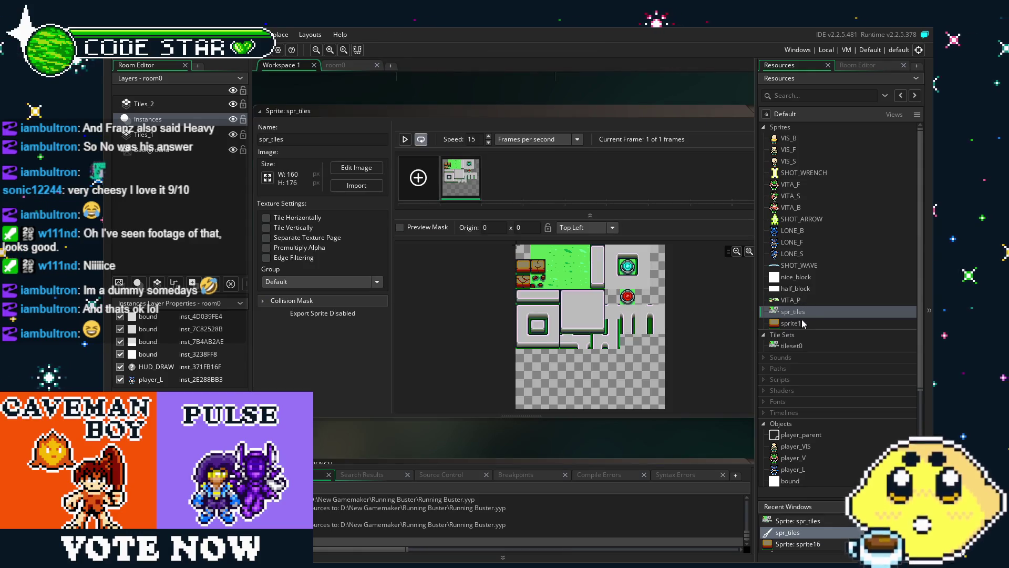
{"action": "double_click", "coordinate": [803, 323]}
{"action": "double_click", "coordinate": [548, 183]}
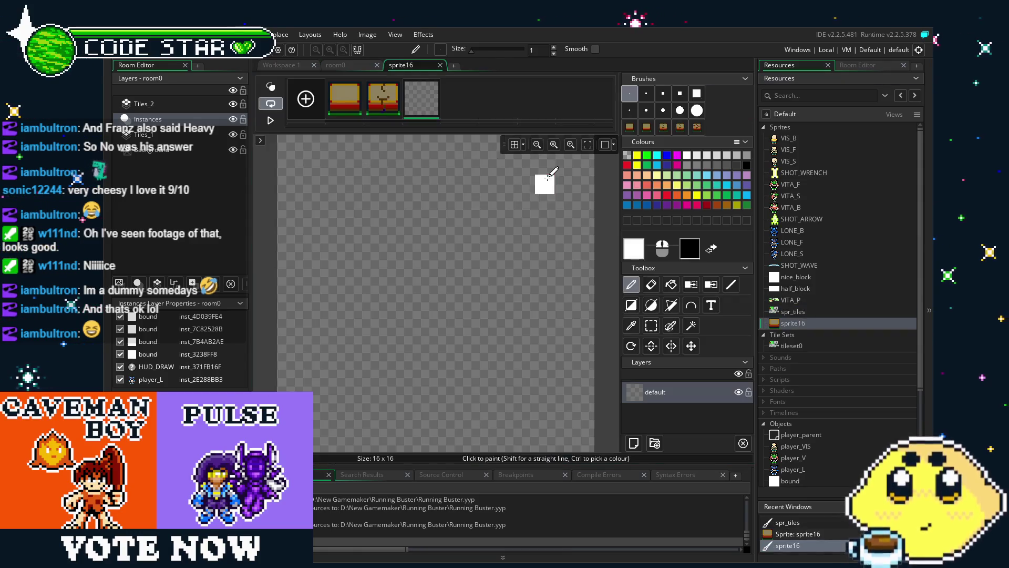
{"action": "left_click", "coordinate": [442, 306]}
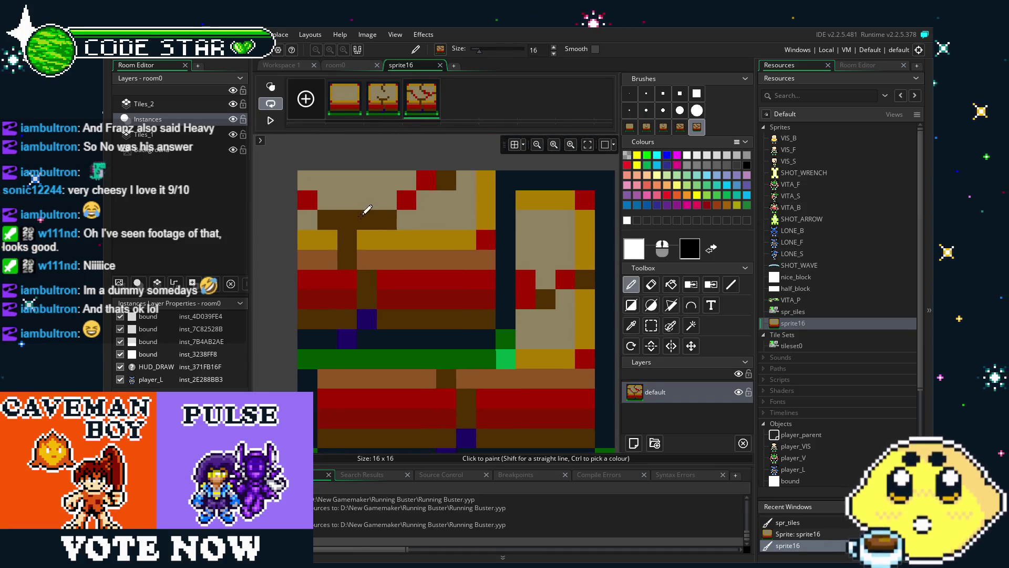
{"action": "left_click", "coordinate": [440, 65]}
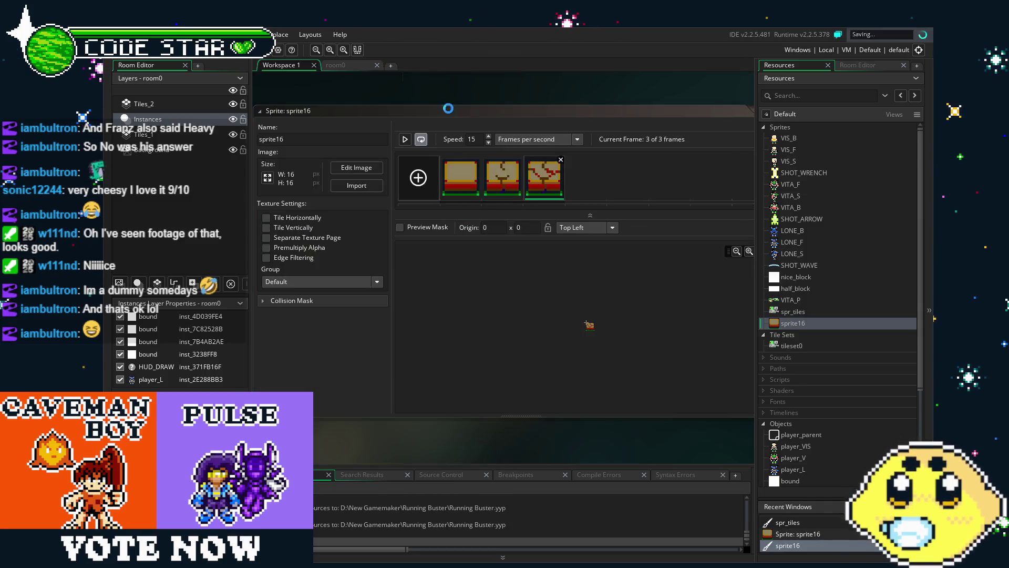
Paint the broken rubble tile from spr_tiles onto sprite16's fourth frame
{"action": "double_click", "coordinate": [795, 311]}
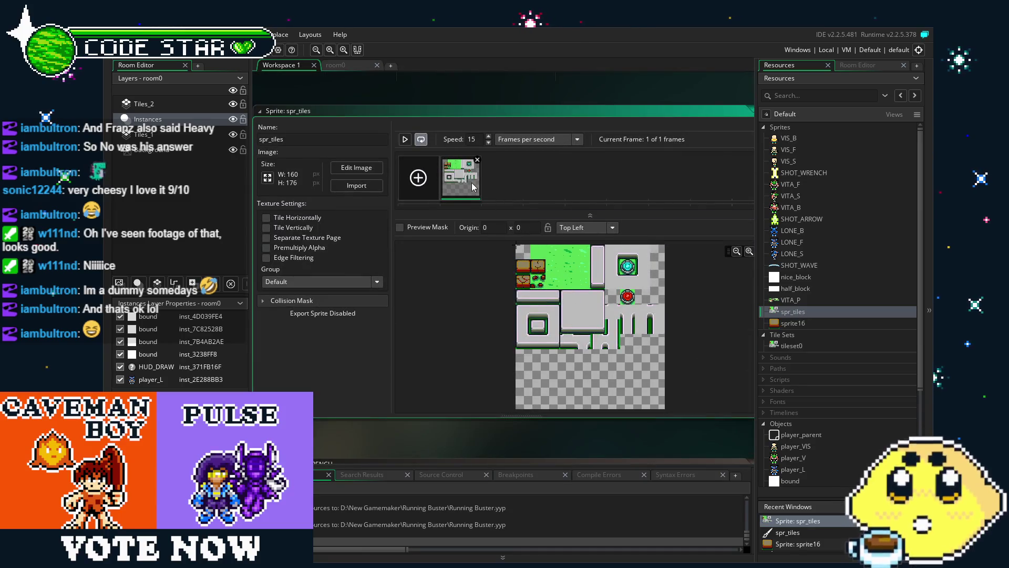
{"action": "double_click", "coordinate": [472, 187]}
{"action": "scroll", "coordinate": [315, 232], "scroll_direction": "up", "scroll_amount": 5}
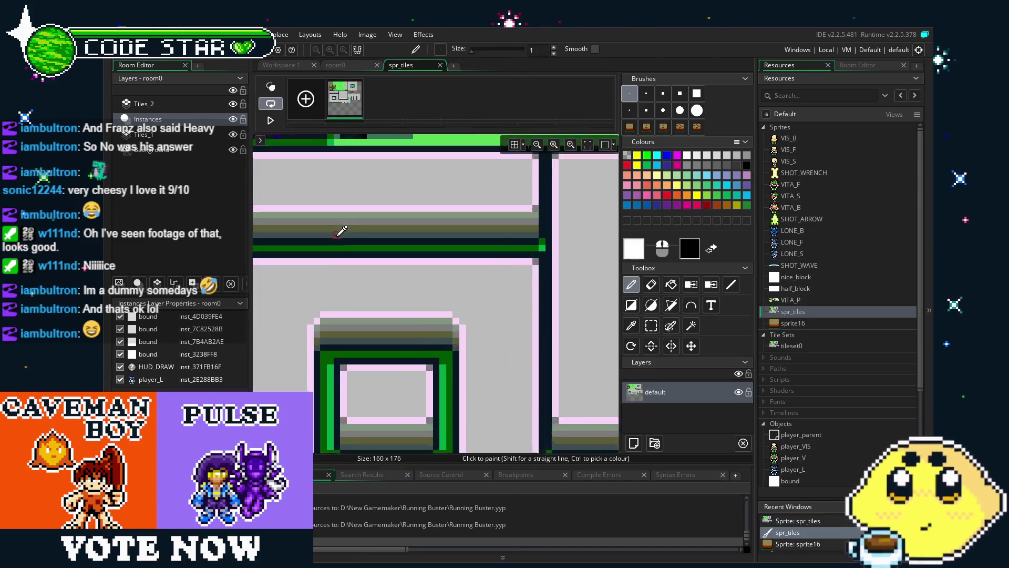
{"action": "key", "text": "s"}
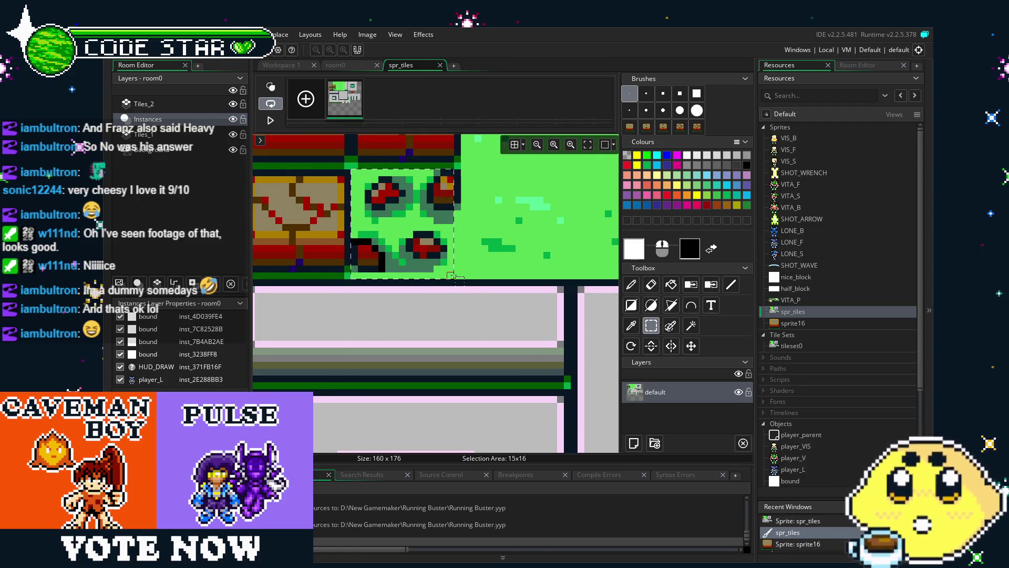
{"action": "left_click_drag", "start_coordinate": [451, 275], "coordinate": [457, 275]}
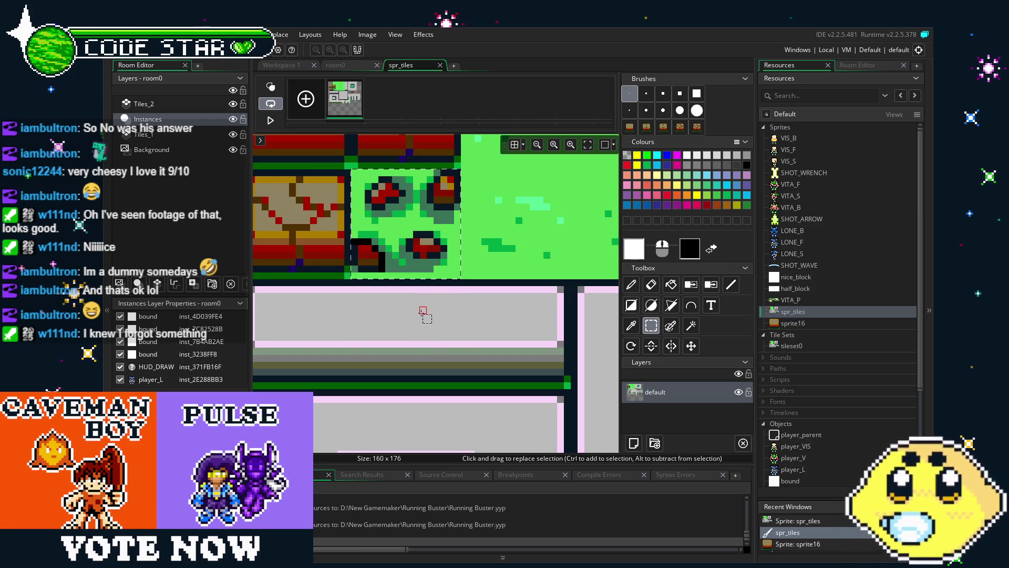
{"action": "key", "text": "ctrl+b"}
{"action": "left_click", "coordinate": [440, 66]}
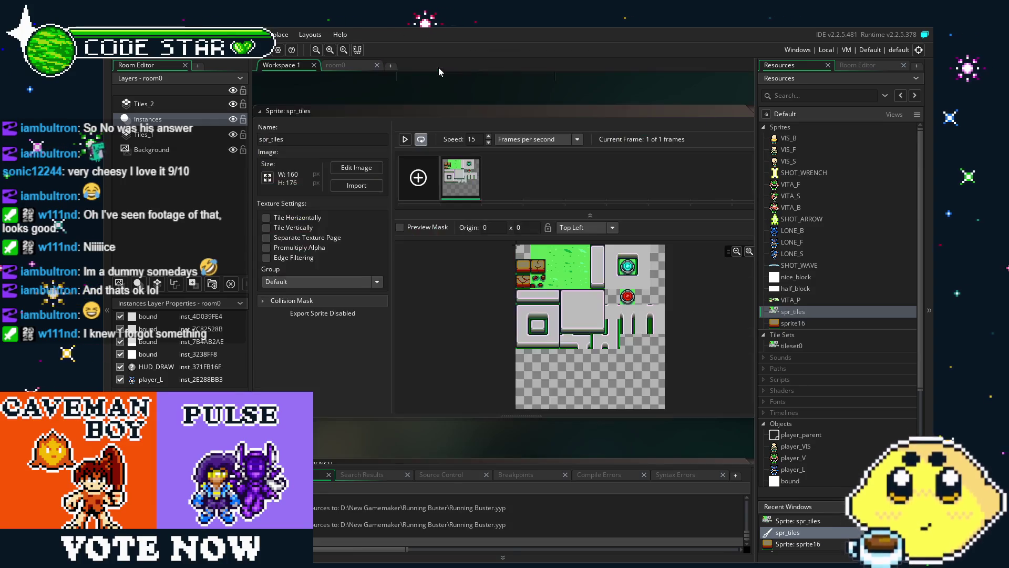
{"action": "double_click", "coordinate": [784, 324]}
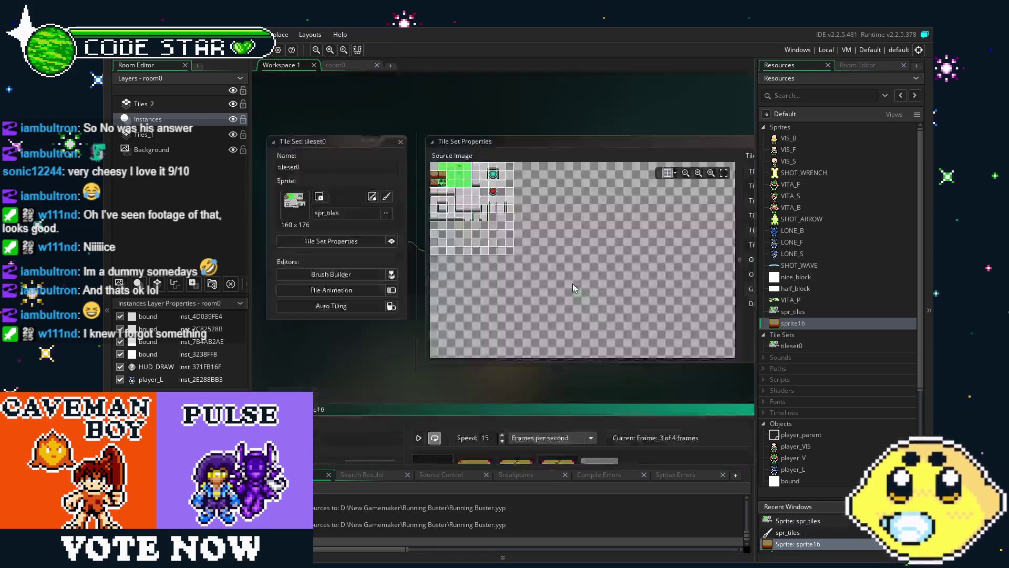
{"action": "double_click", "coordinate": [578, 185]}
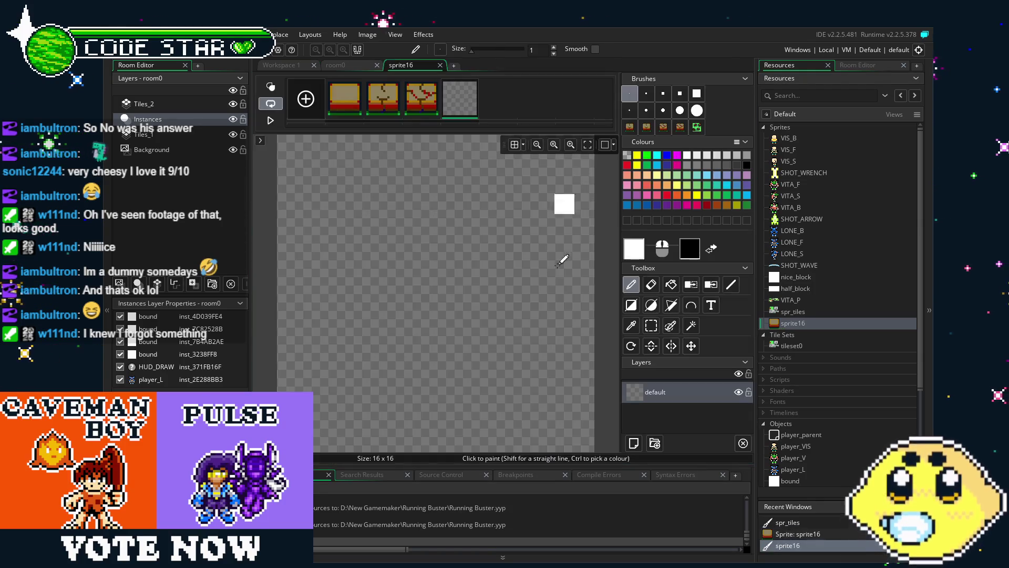
{"action": "key", "text": "ctrl+v"}
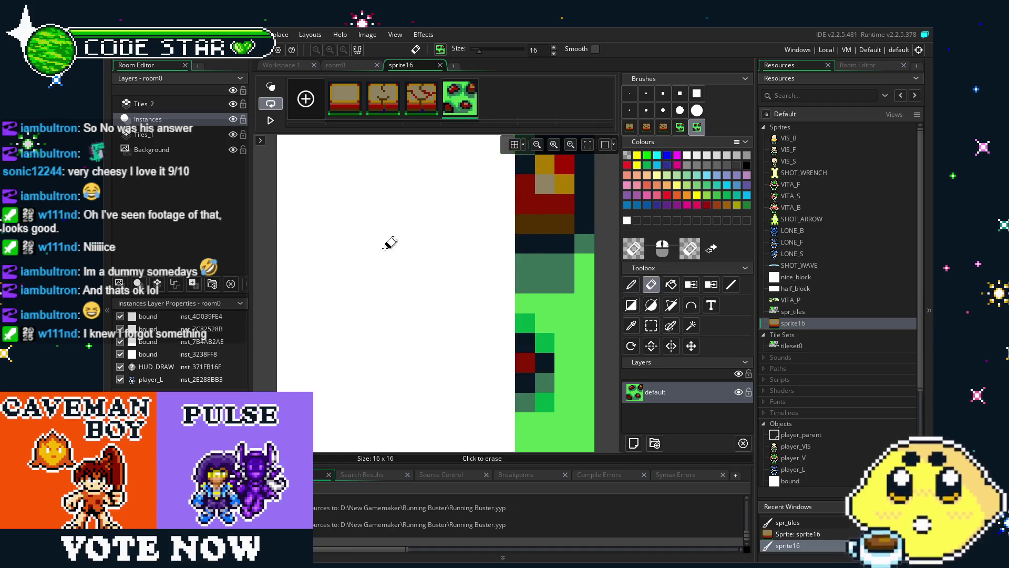
{"action": "left_click", "coordinate": [441, 65]}
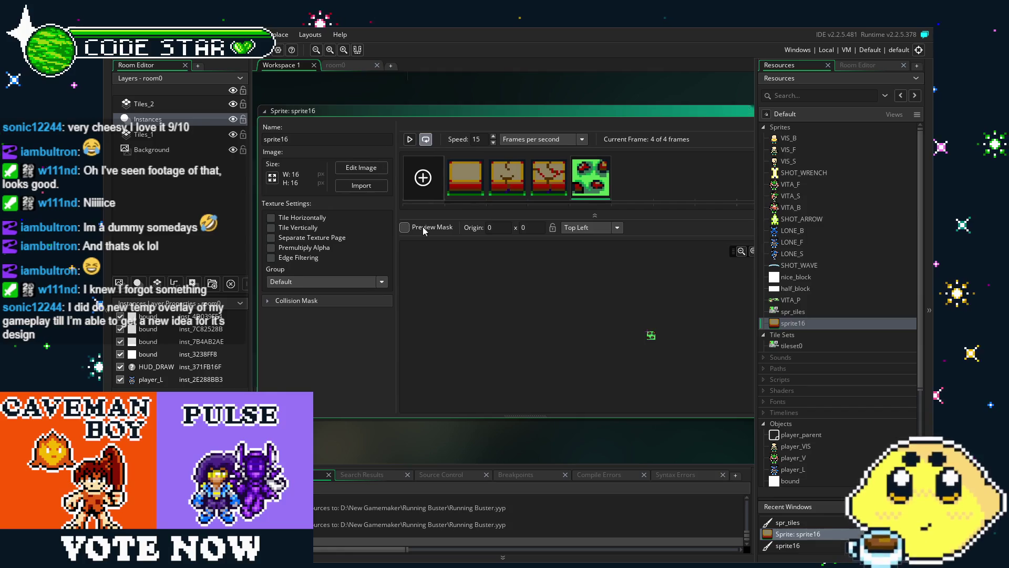
Add an empty fifth frame to the sprite, leaving its origin at Top Left
{"action": "left_click", "coordinate": [443, 229]}
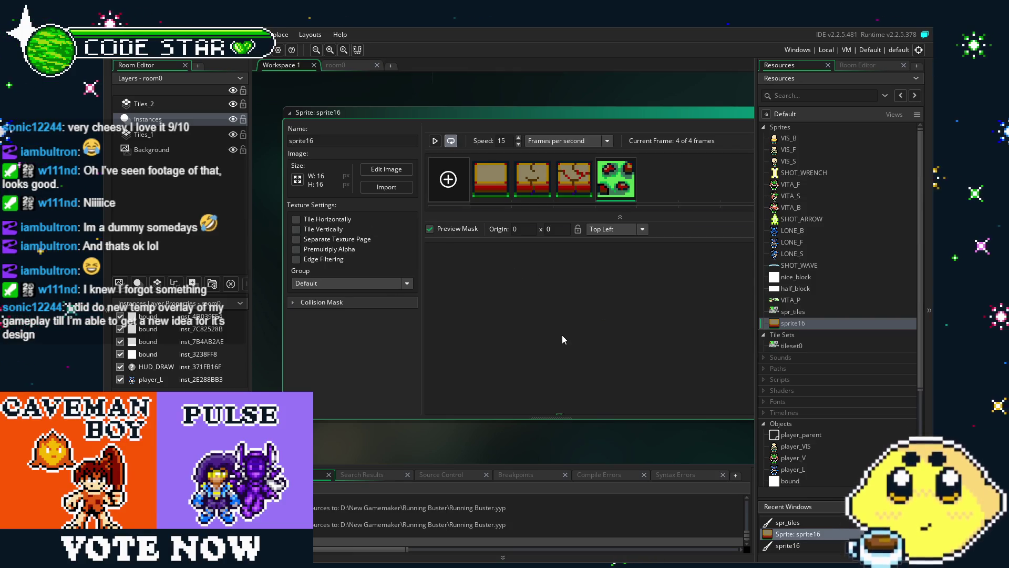
{"action": "scroll", "coordinate": [554, 319], "scroll_direction": "up", "scroll_amount": 3}
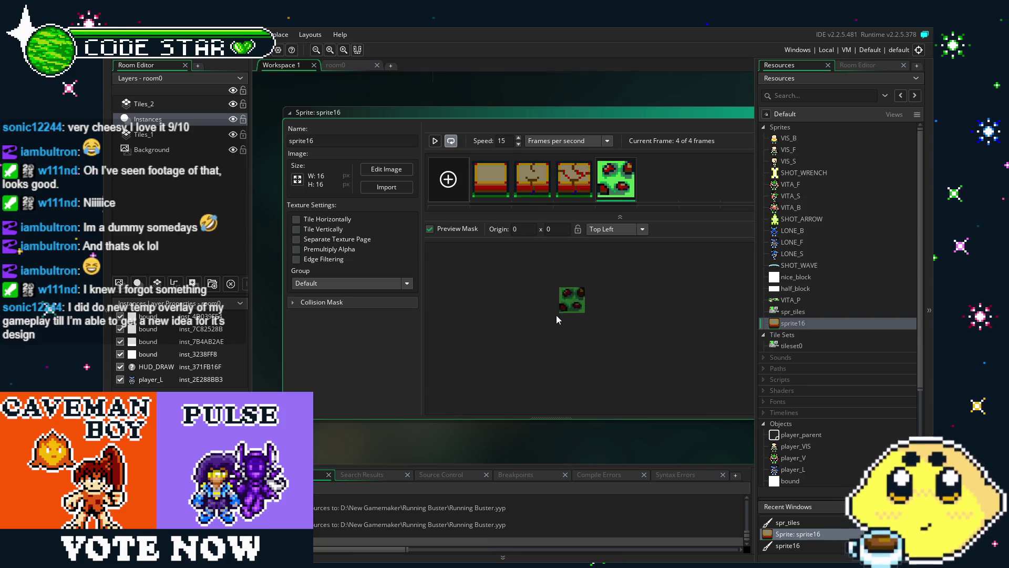
{"action": "scroll", "coordinate": [556, 315], "scroll_direction": "up", "scroll_amount": 4}
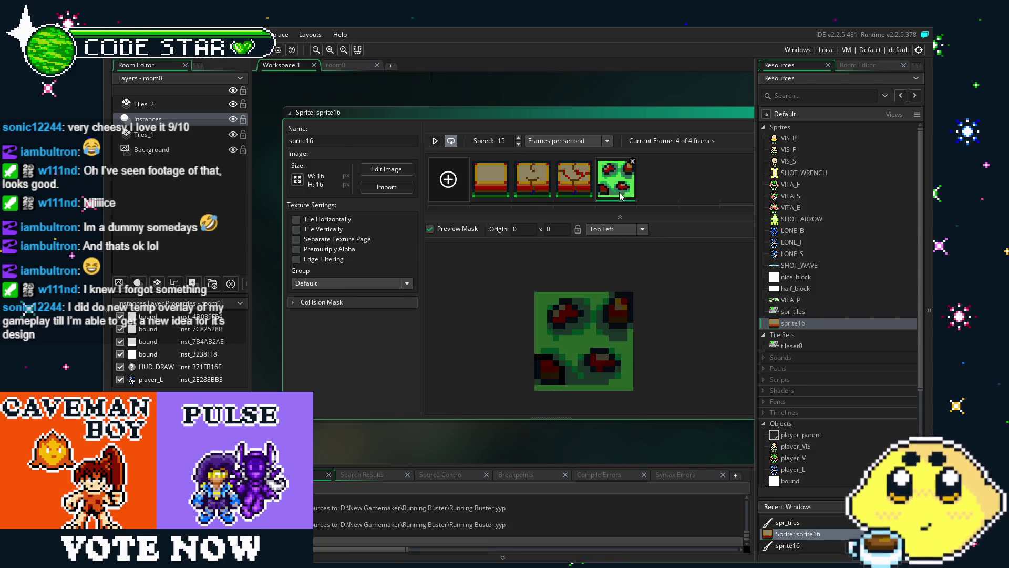
{"action": "left_click", "coordinate": [574, 179]}
{"action": "left_click", "coordinate": [448, 180]}
{"action": "left_click", "coordinate": [482, 180]}
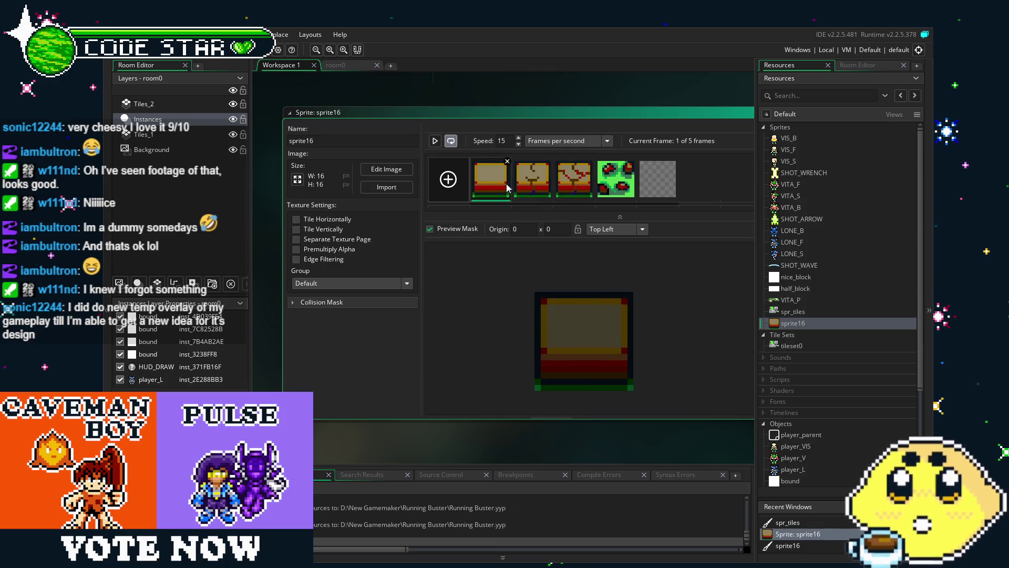
{"action": "left_click", "coordinate": [607, 232]}
{"action": "left_click", "coordinate": [607, 232]}
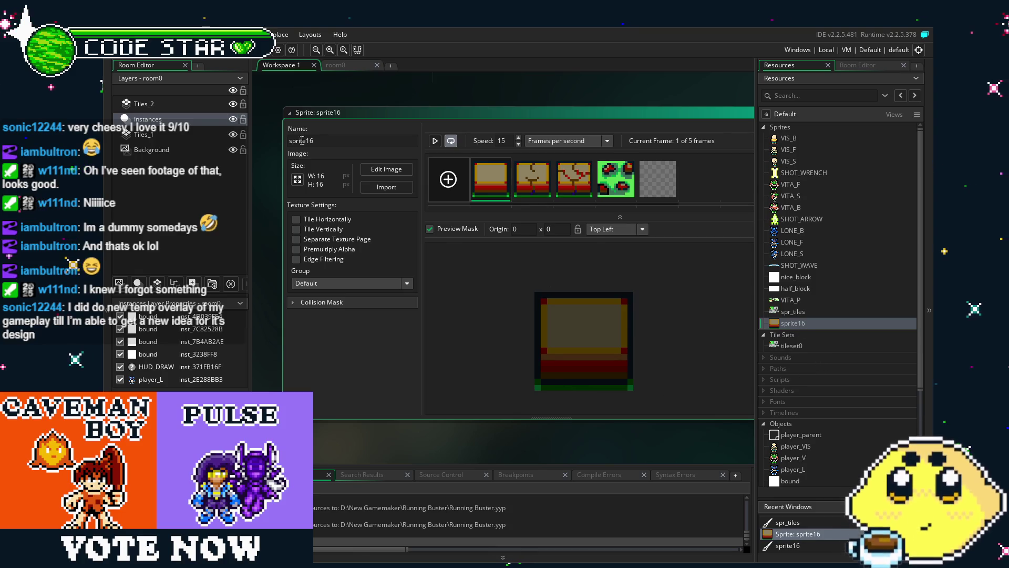
Name the sprite spr_brick, shortening the initially typed spr_breakblock
{"action": "type", "text": "s"}
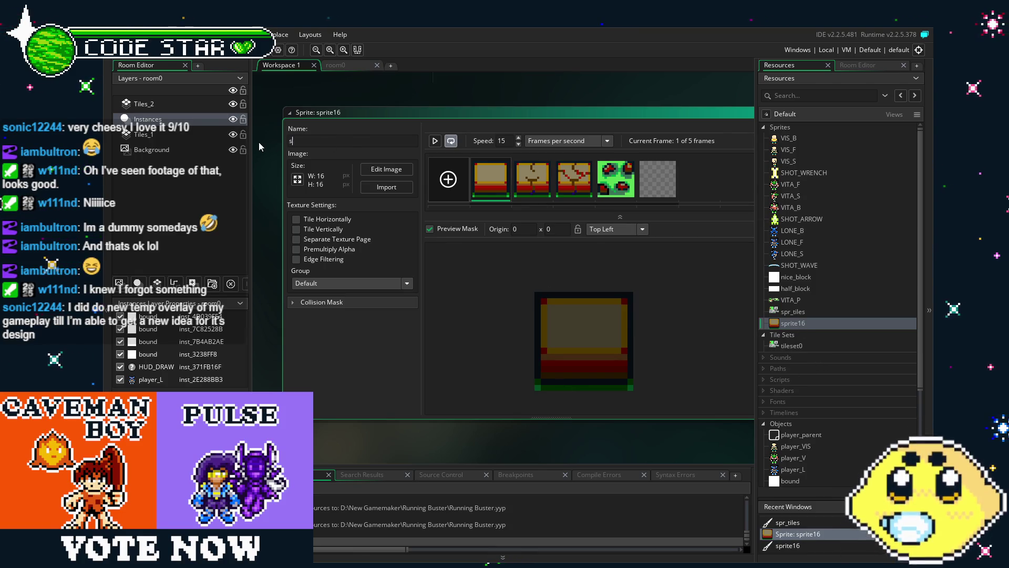
{"action": "type", "text": "pr_breakblock"}
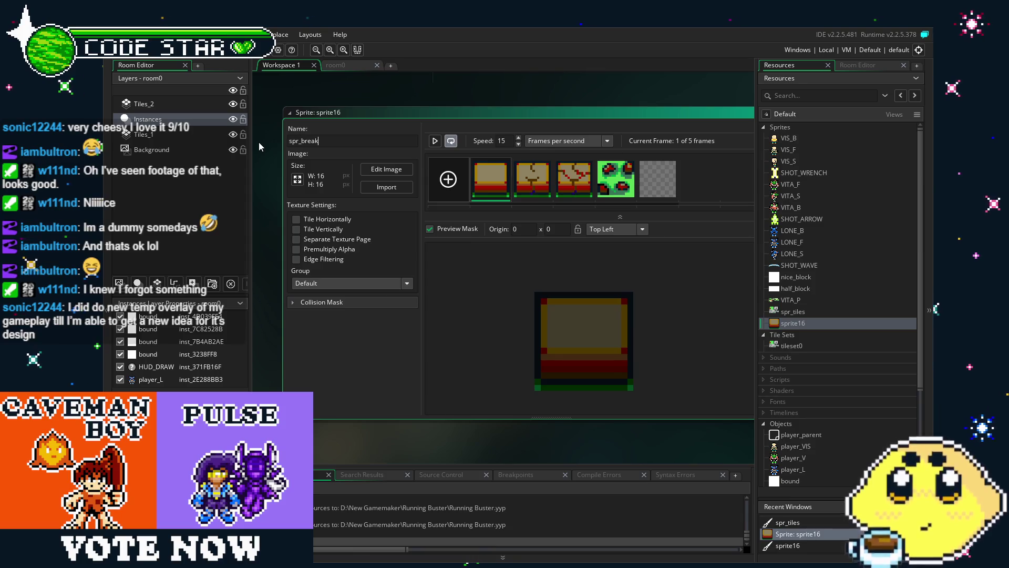
{"action": "key", "text": "Return"}
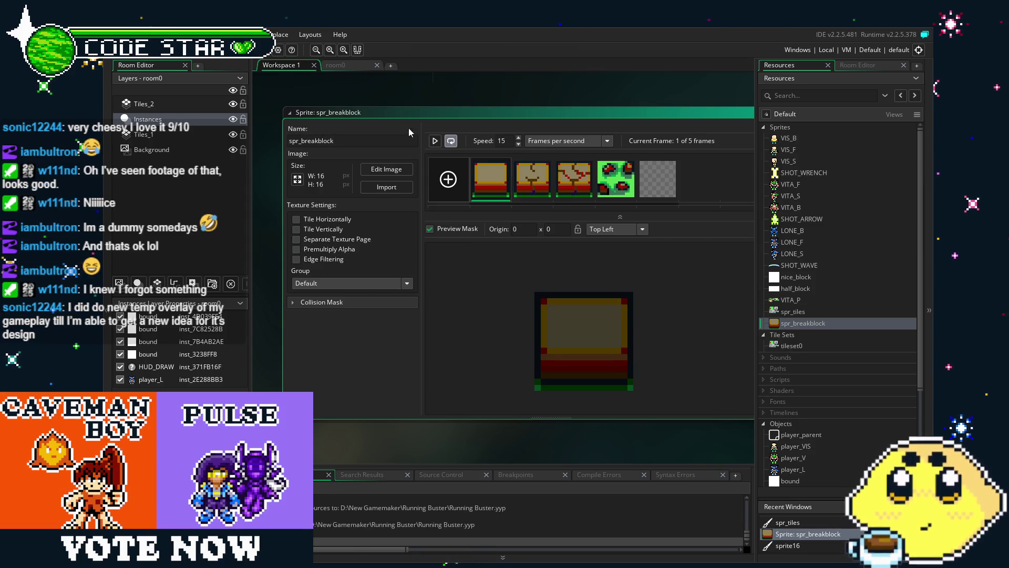
{"action": "left_click_drag", "start_coordinate": [339, 142], "coordinate": [311, 151]}
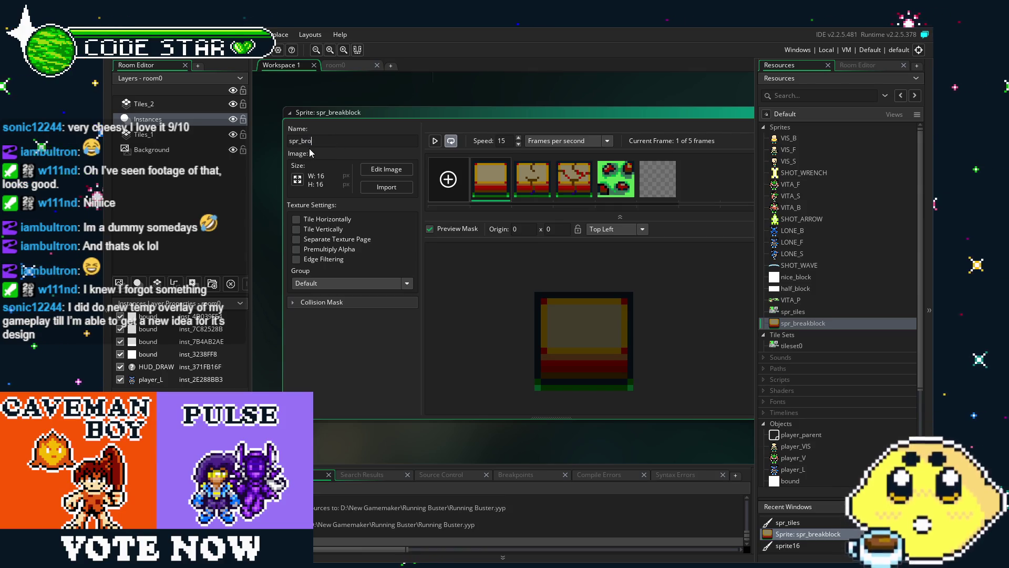
{"action": "type", "text": "ck"}
{"action": "key", "text": "Return"}
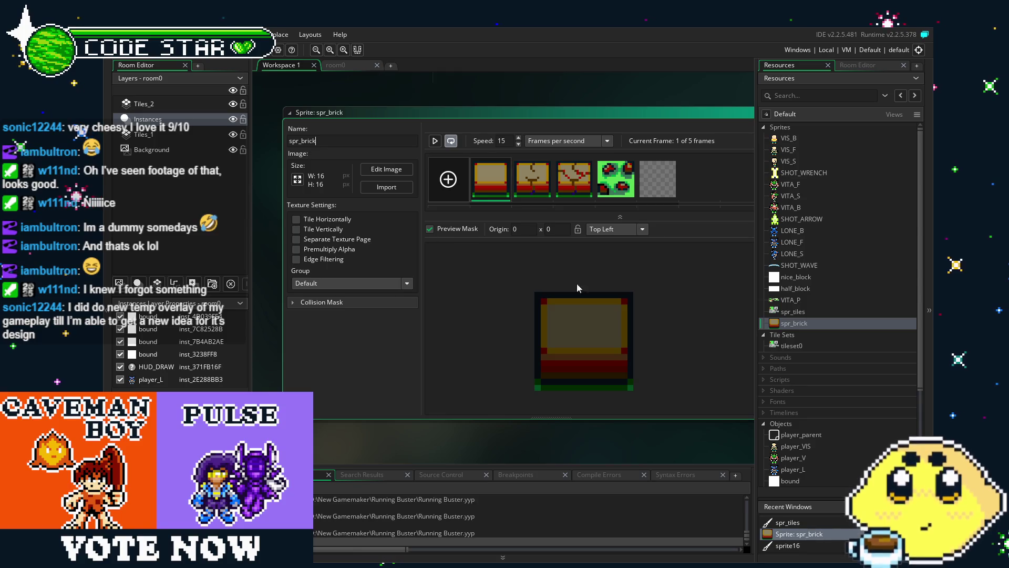
{"action": "scroll", "coordinate": [796, 371], "scroll_direction": "down", "scroll_amount": 4}
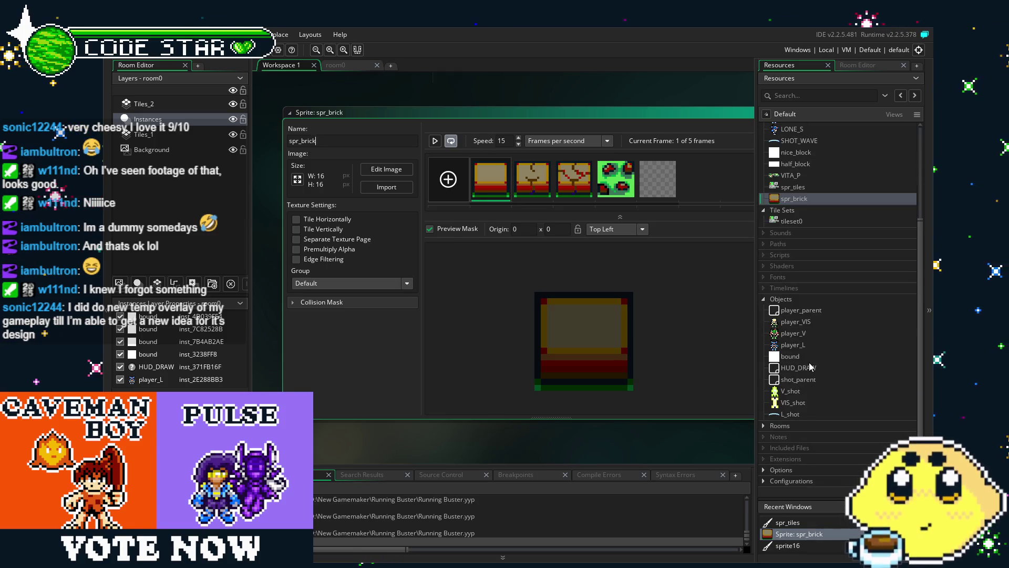
{"action": "right_click", "coordinate": [787, 298]}
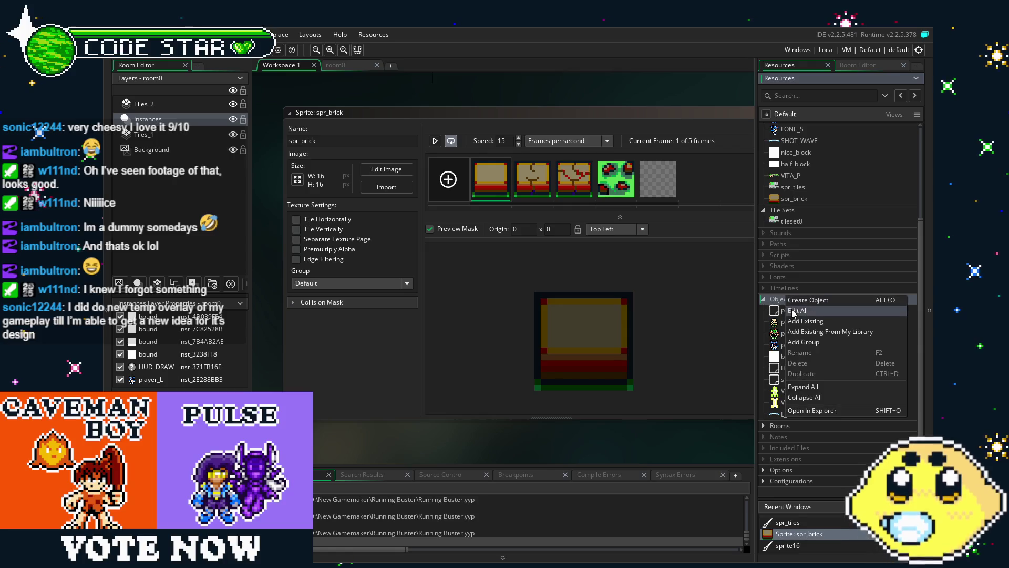
Create a new object named brick and assign it the spr_brick sprite
{"action": "left_click", "coordinate": [807, 305]}
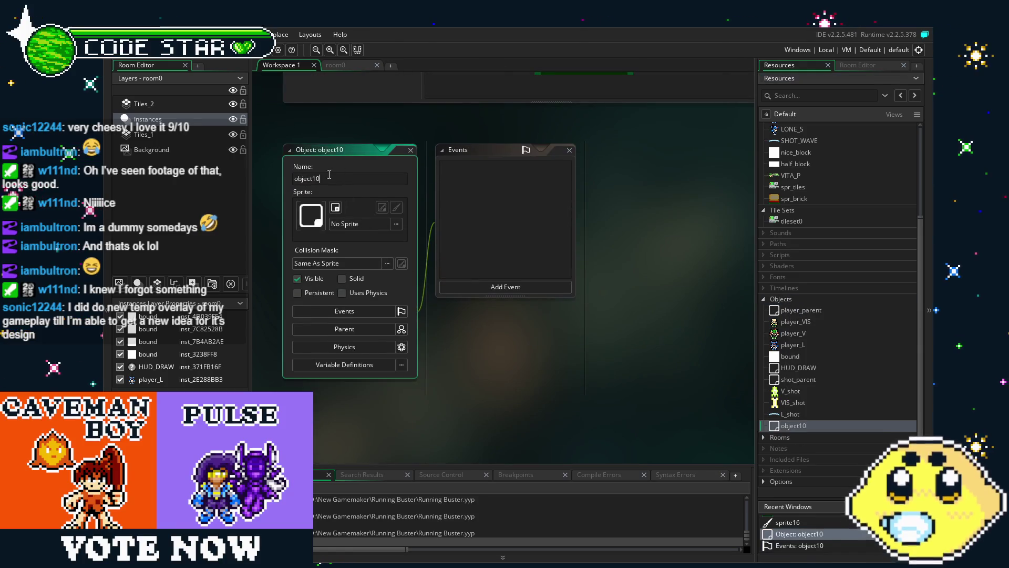
{"action": "type", "text": "bri"}
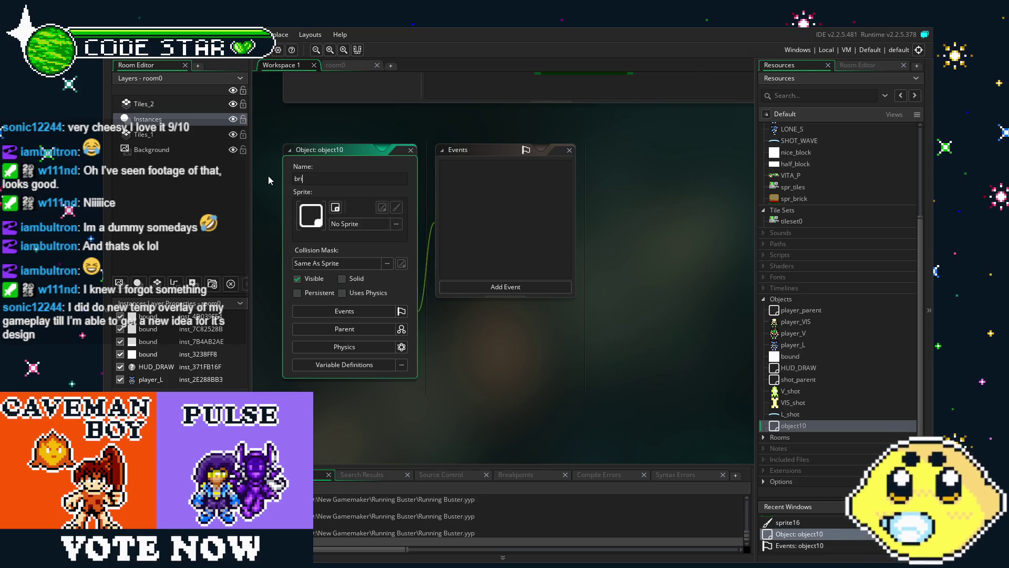
{"action": "type", "text": "ck"}
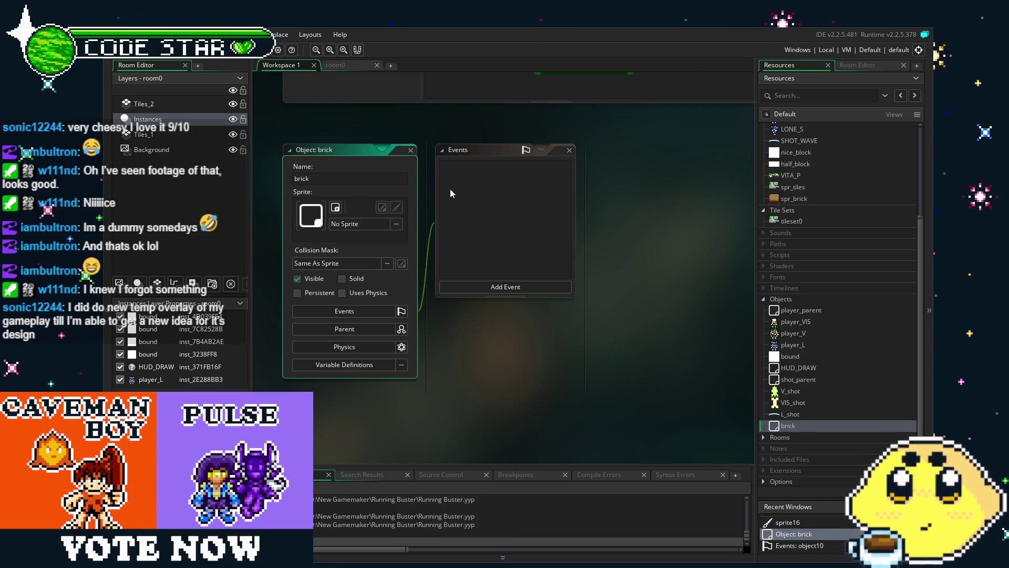
{"action": "left_click", "coordinate": [359, 224]}
{"action": "left_click", "coordinate": [610, 321]}
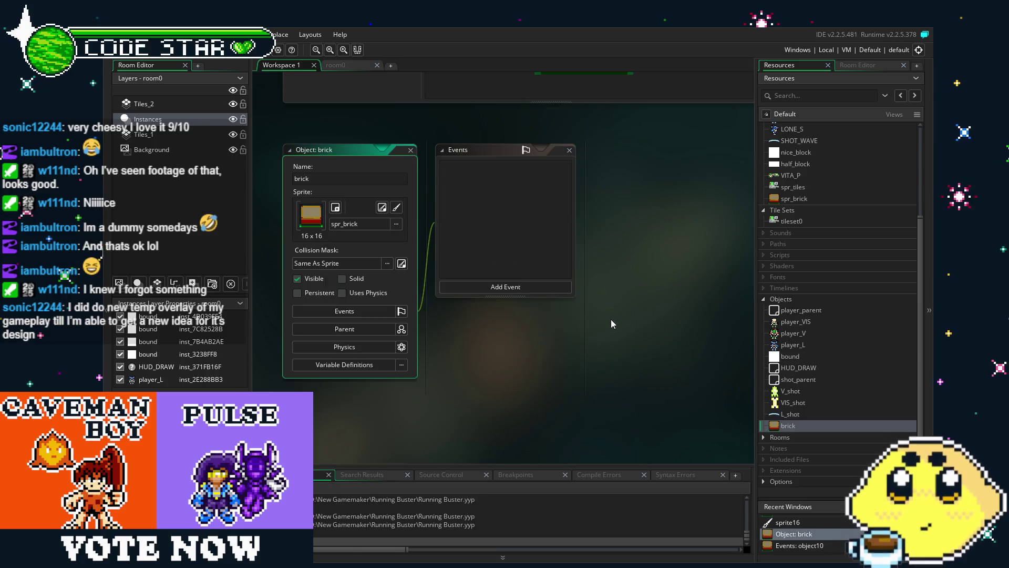
{"action": "mouse_move", "coordinate": [458, 371]}
{"action": "left_mouse_down"}
{"action": "mouse_move", "coordinate": [401, 372]}
{"action": "mouse_move", "coordinate": [462, 377]}
{"action": "left_mouse_up"}
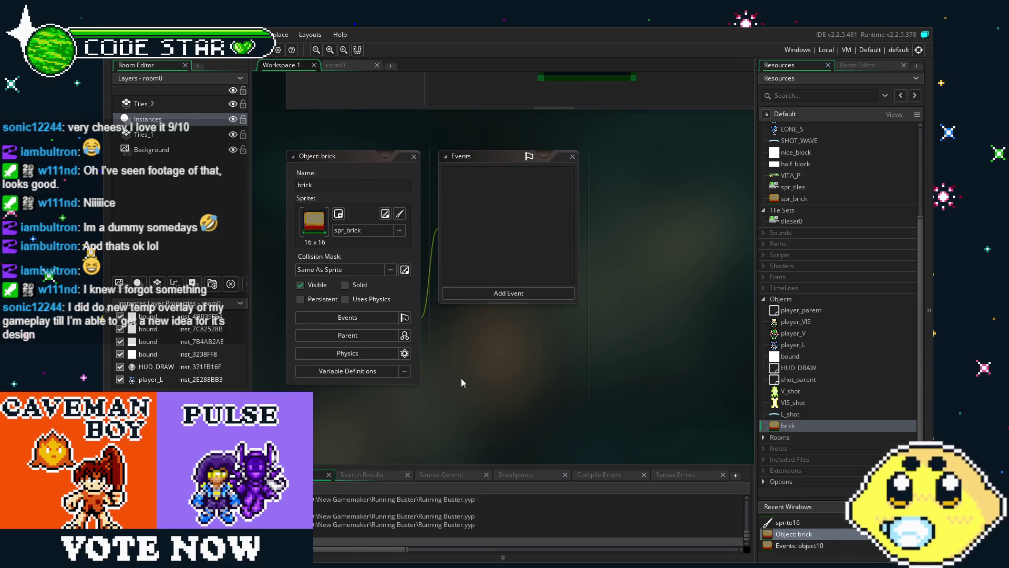
Add a Collision event with shot_parent to the brick object
{"action": "left_click", "coordinate": [474, 292]}
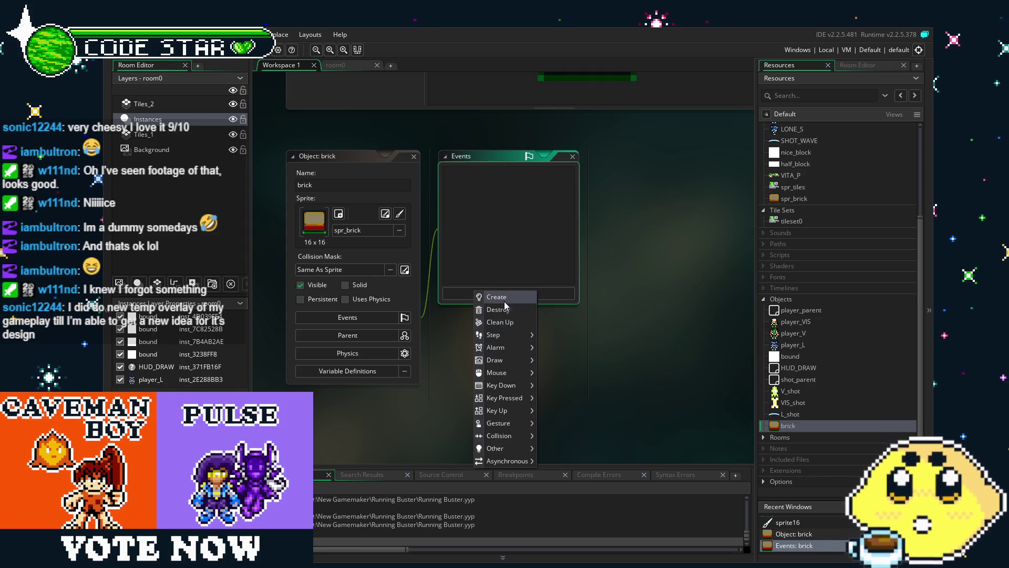
{"action": "mouse_move", "coordinate": [518, 337]}
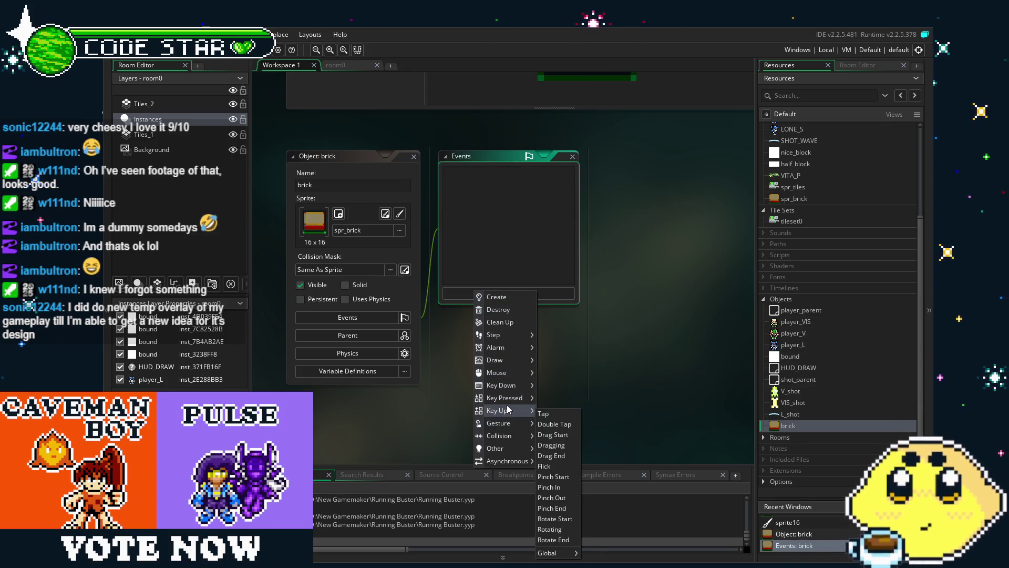
{"action": "mouse_move", "coordinate": [508, 409]}
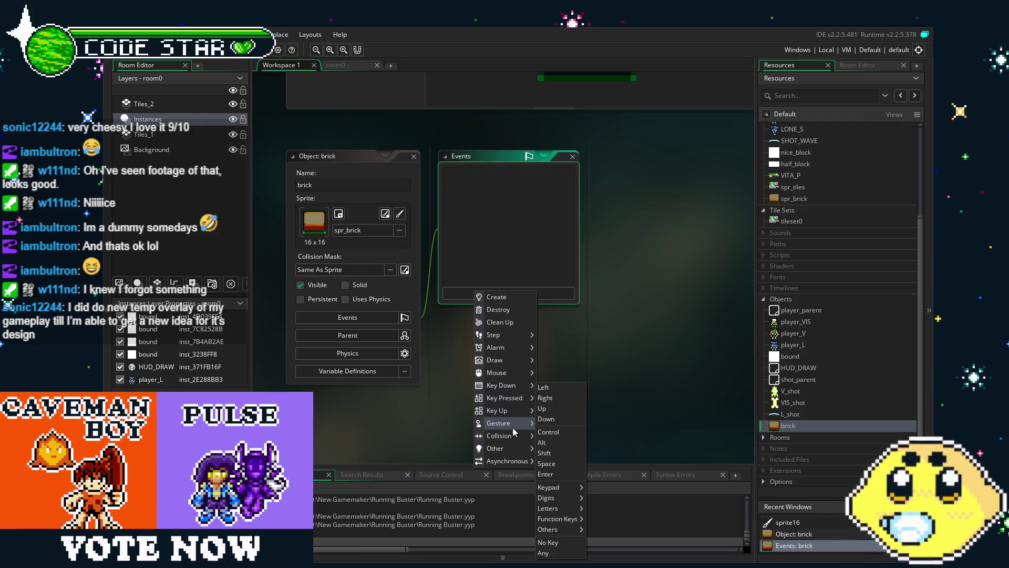
{"action": "mouse_move", "coordinate": [513, 431]}
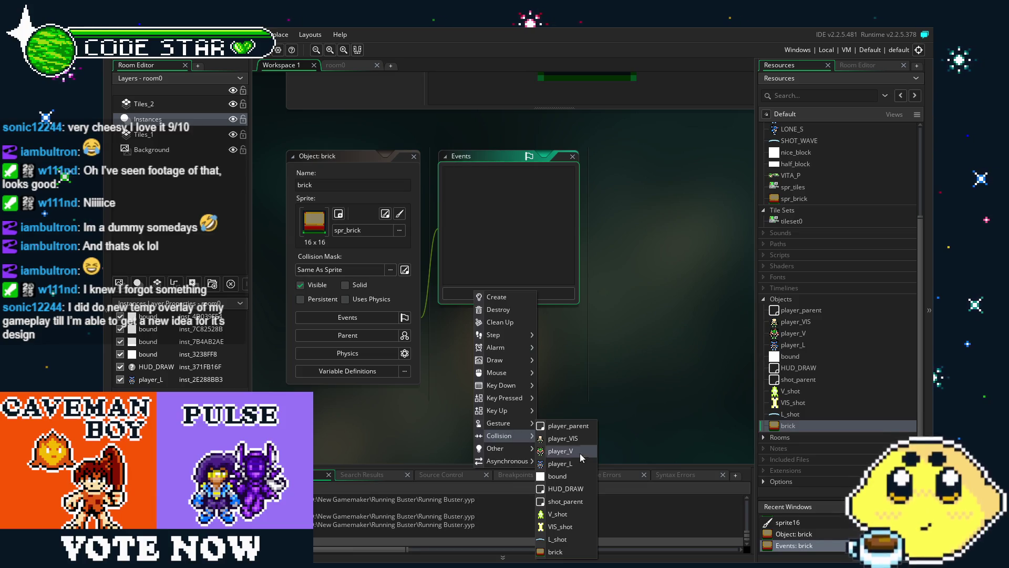
{"action": "left_click", "coordinate": [566, 501]}
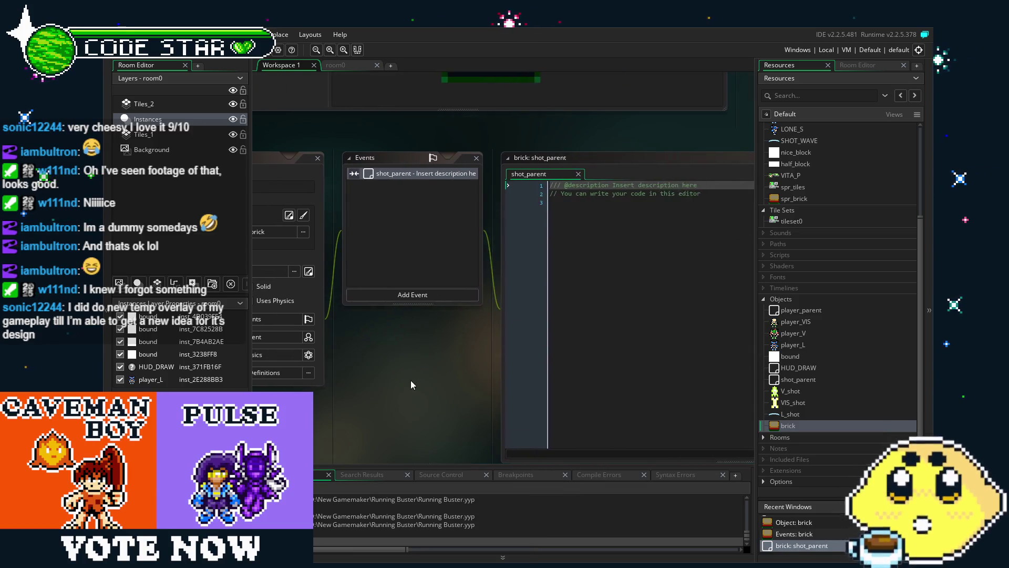
Replace the collision event's template comments with the line hp-=1;
{"action": "left_click", "coordinate": [575, 372]}
{"action": "key", "text": "ctrl+a"}
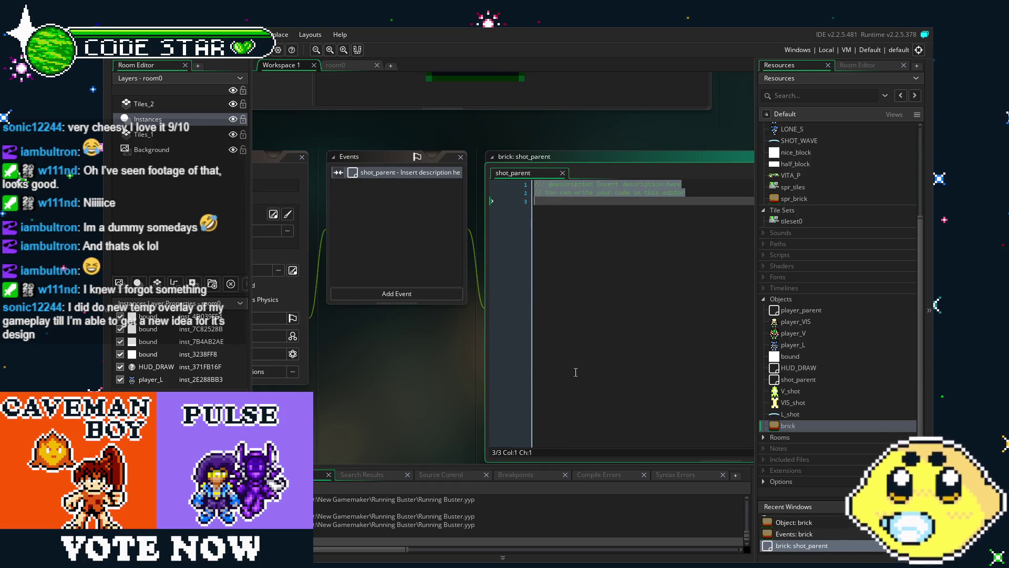
{"action": "key", "text": "Delete"}
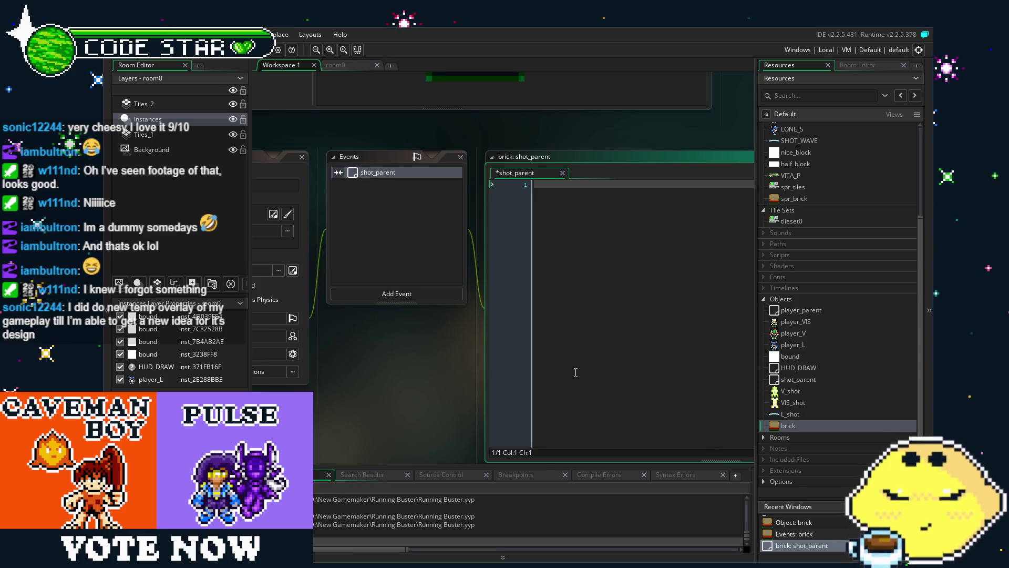
{"action": "type", "text": "s"}
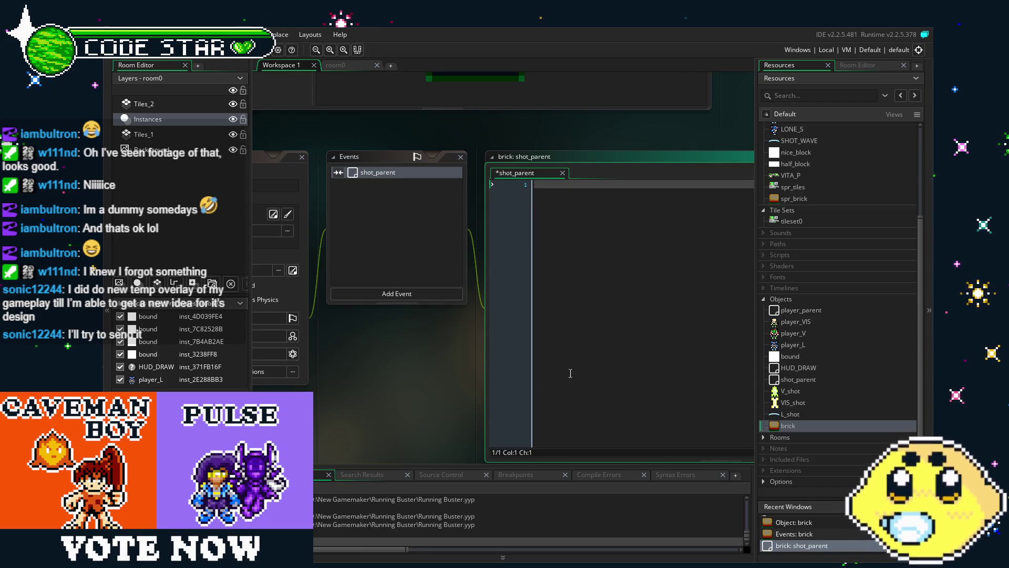
{"action": "scroll", "coordinate": [570, 373], "scroll_direction": "left", "scroll_amount": 3}
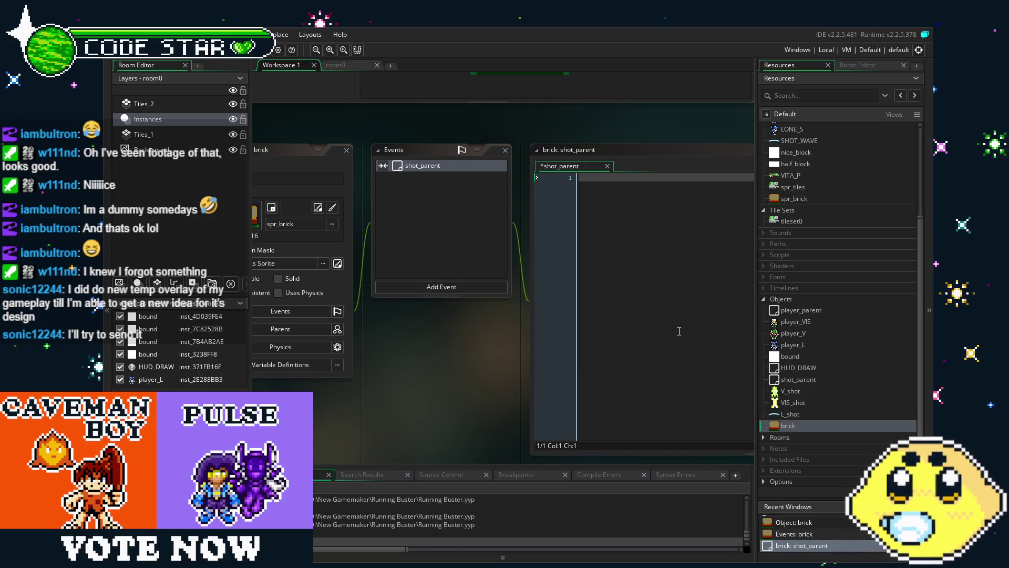
{"action": "left_click", "coordinate": [676, 333]}
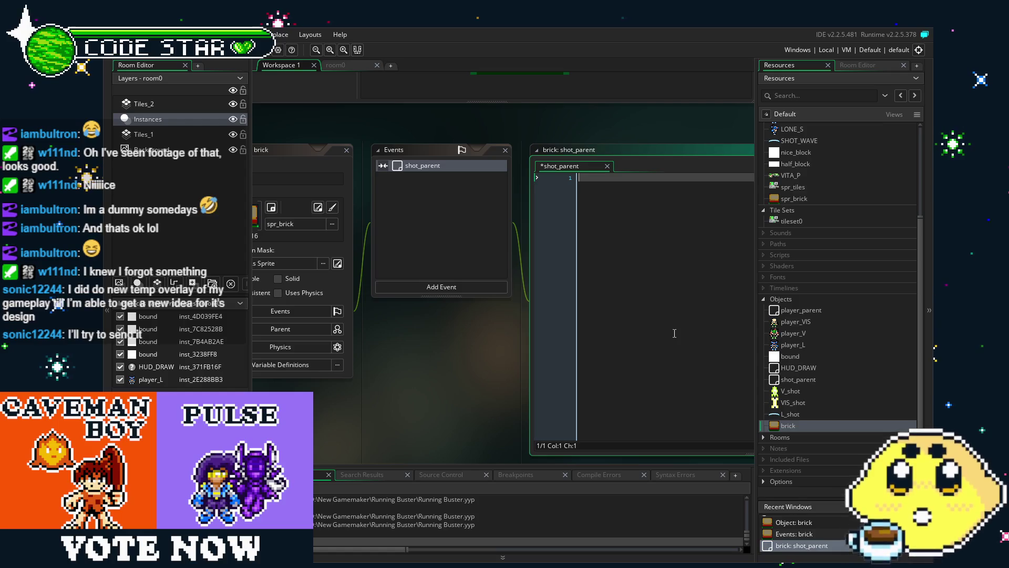
{"action": "type", "text": "hp"}
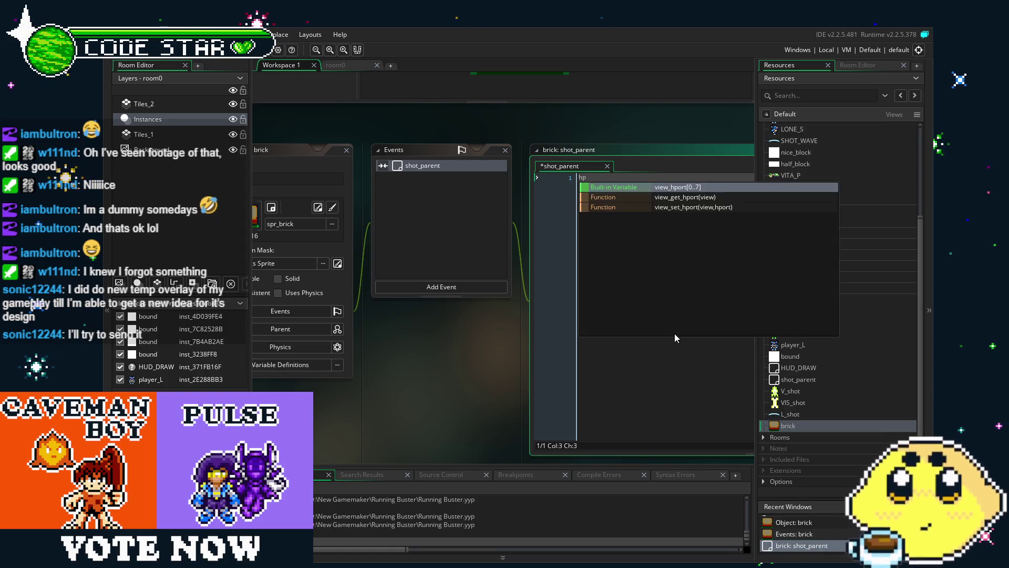
{"action": "type", "text": "-=1;"}
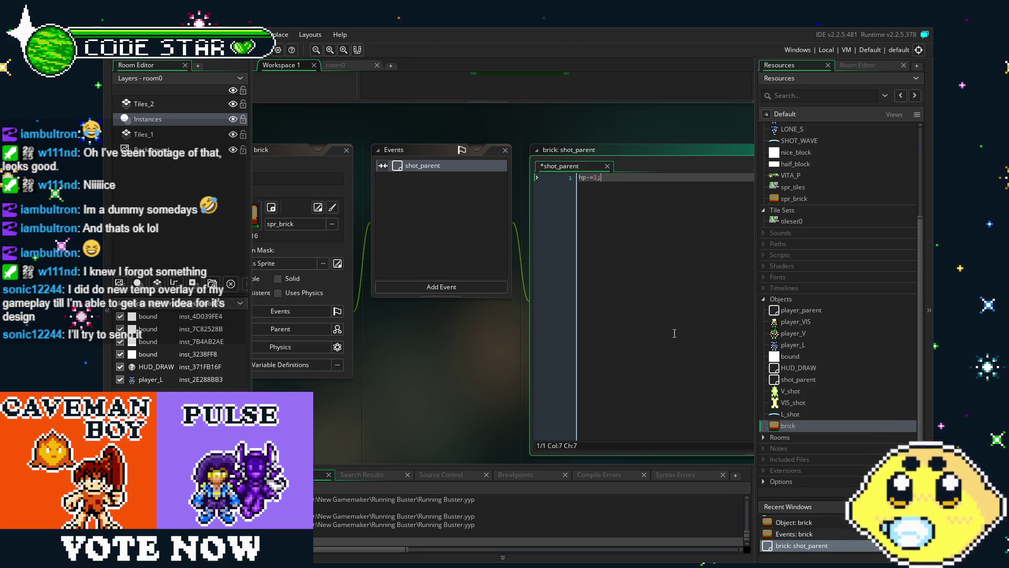
{"action": "key", "text": "Return"}
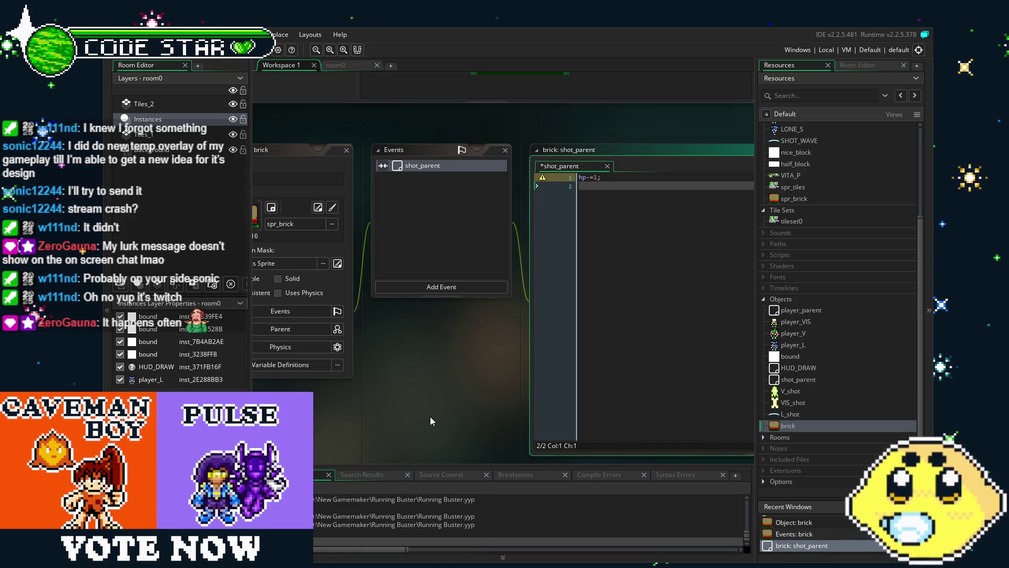
{"action": "left_click_drag", "start_coordinate": [430, 417], "coordinate": [361, 417]}
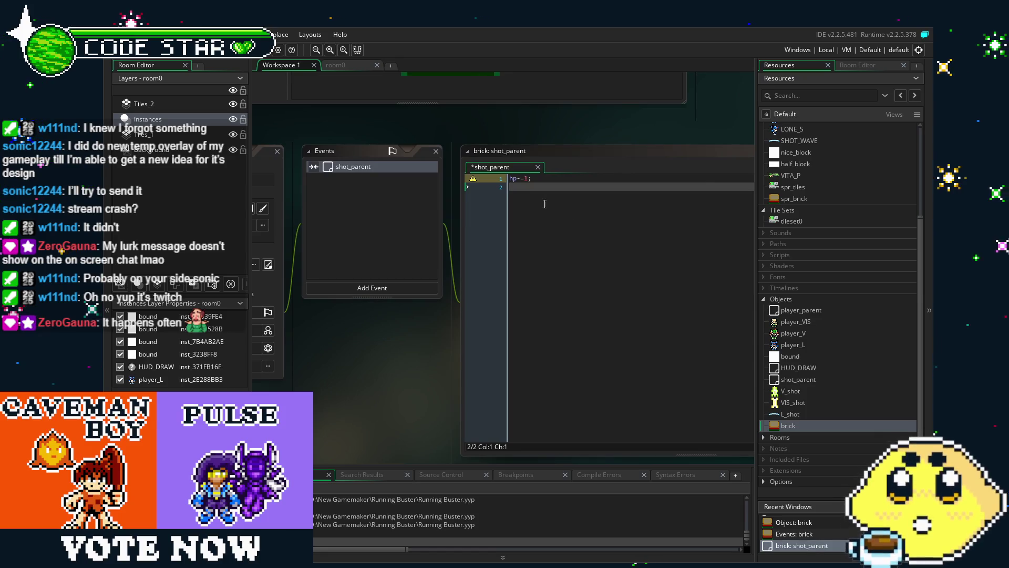
{"action": "left_click", "coordinate": [379, 287]}
{"action": "left_click", "coordinate": [422, 289]}
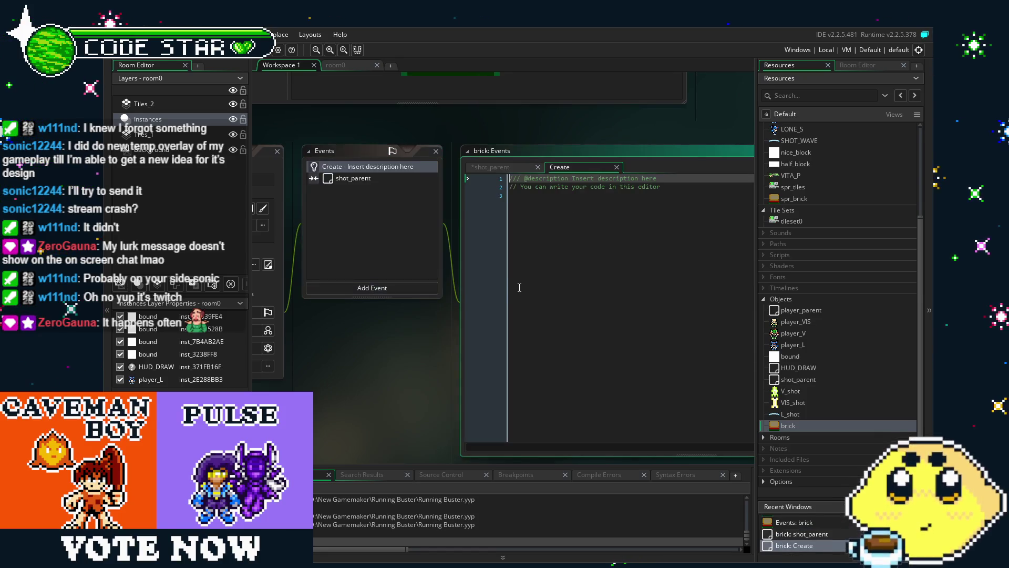
Set the brick's Create event code to hp=4; and switch back to the shot_parent code
{"action": "key", "text": "ctrl+a"}
{"action": "type", "text": "hp"}
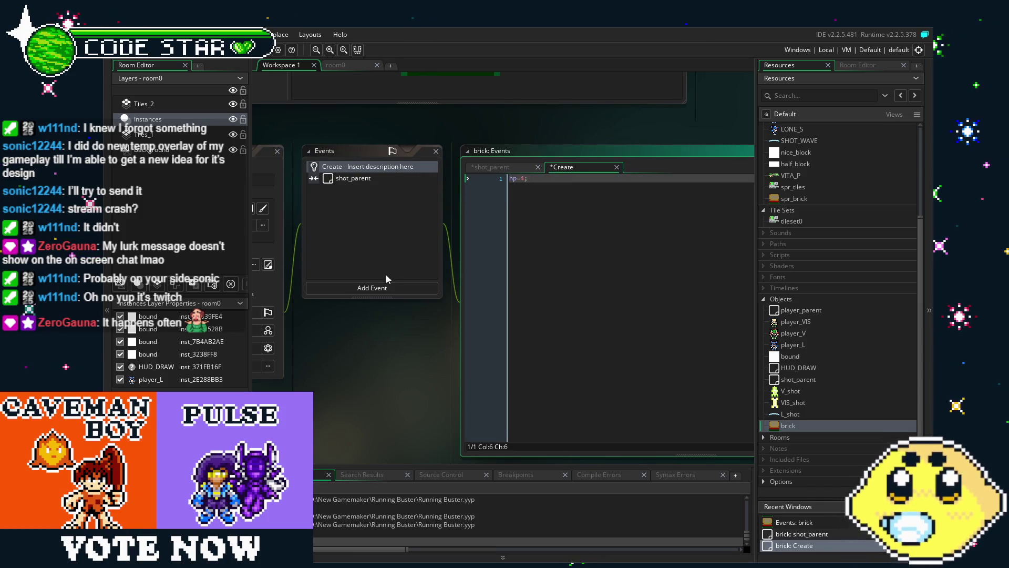
{"action": "left_click", "coordinate": [357, 178]}
{"action": "left_click", "coordinate": [375, 207]}
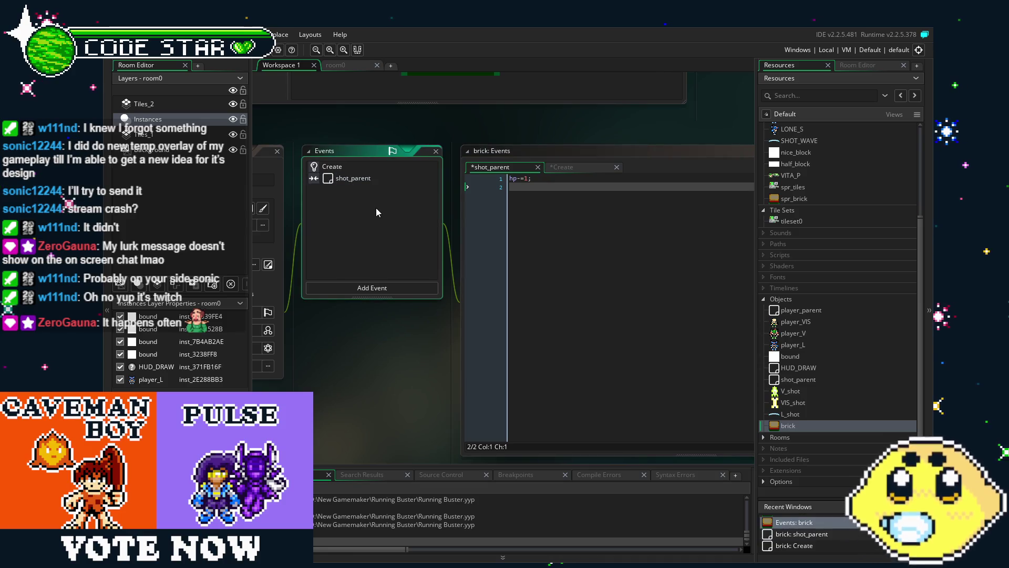
{"action": "mouse_move", "coordinate": [377, 207]}
{"action": "left_mouse_down"}
{"action": "mouse_move", "coordinate": [452, 201]}
{"action": "mouse_move", "coordinate": [430, 201]}
{"action": "mouse_move", "coordinate": [442, 231]}
{"action": "mouse_move", "coordinate": [459, 242]}
{"action": "mouse_move", "coordinate": [514, 201]}
{"action": "mouse_move", "coordinate": [490, 209]}
{"action": "left_mouse_up"}
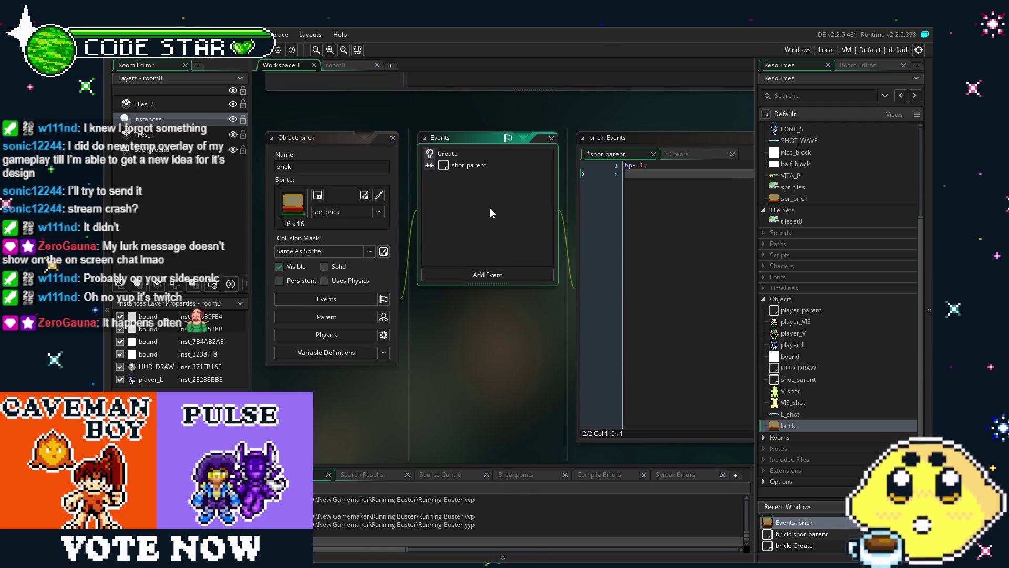
{"action": "left_click", "coordinate": [497, 277]}
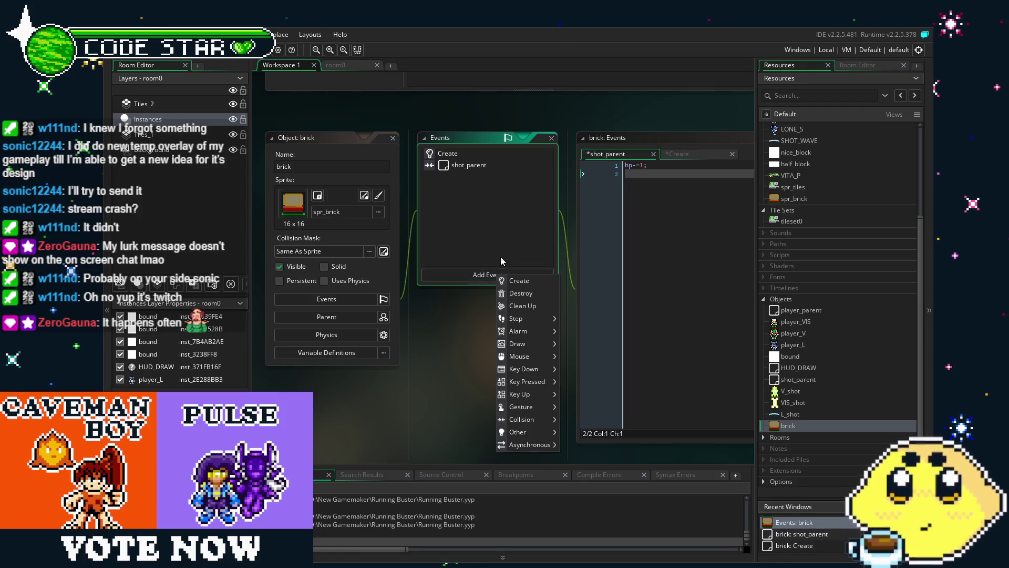
Wrap hp-=1; in an if (flicker=0){ … } block in the shot_parent code
{"action": "left_click", "coordinate": [501, 257]}
{"action": "double_click", "coordinate": [466, 162]}
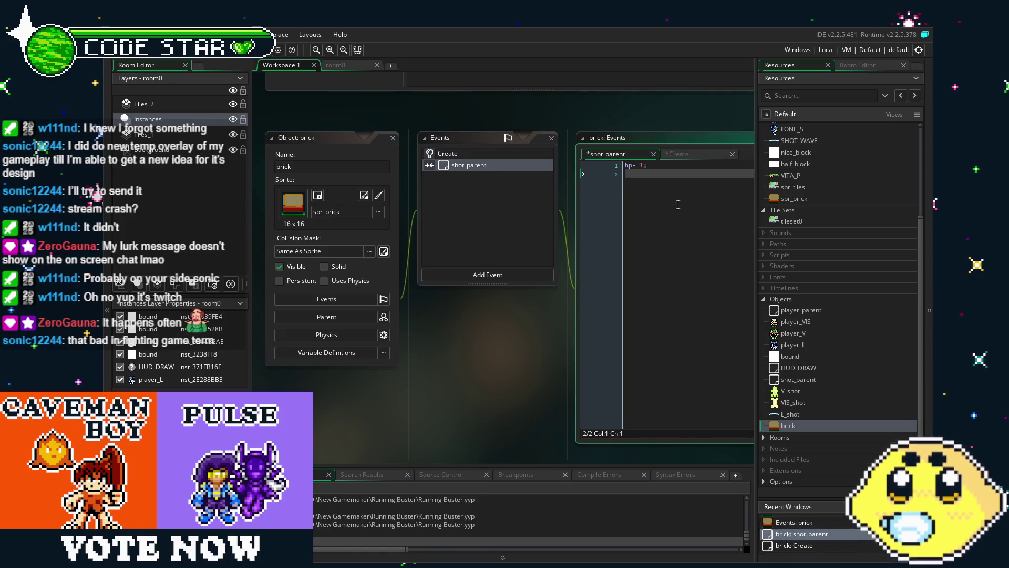
{"action": "key", "text": "BackSpace"}
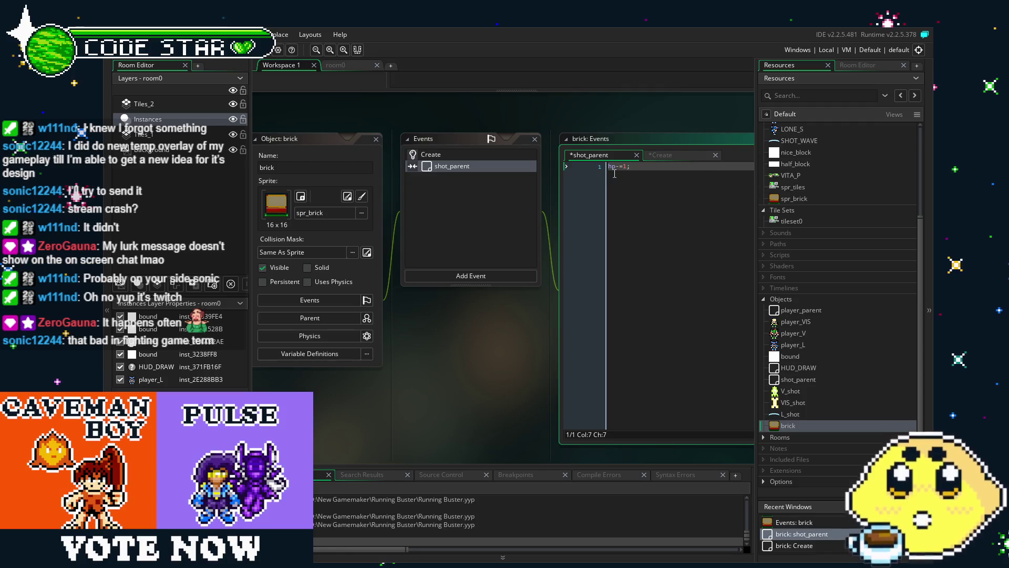
{"action": "key", "text": "Return"}
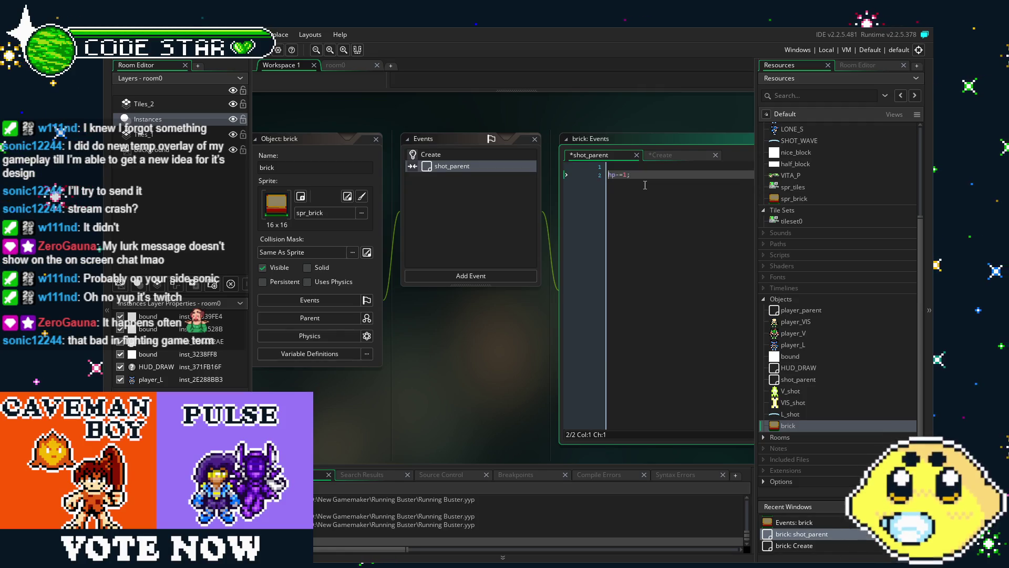
{"action": "key", "text": "Up"}
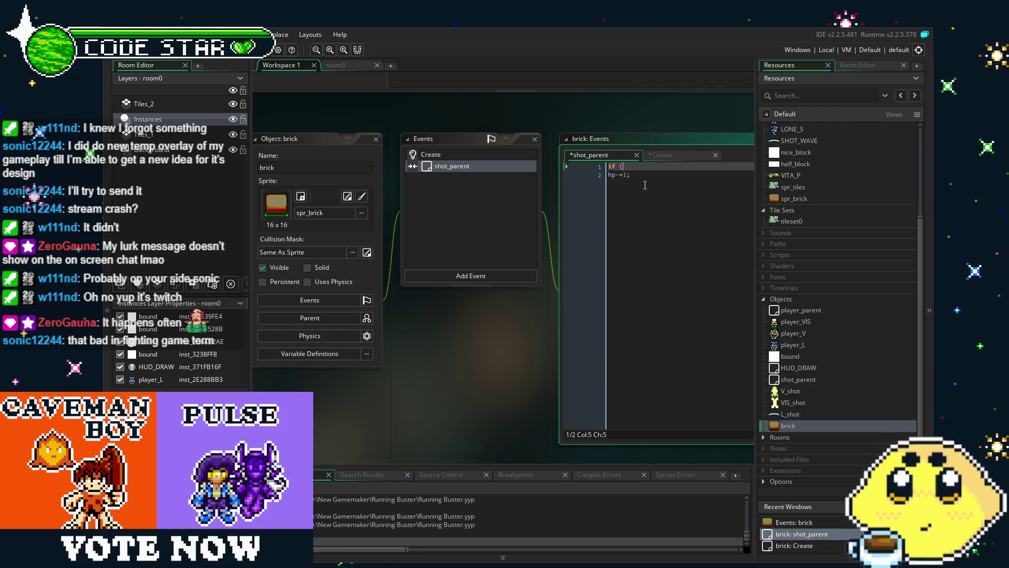
{"action": "type", "text": "flic"}
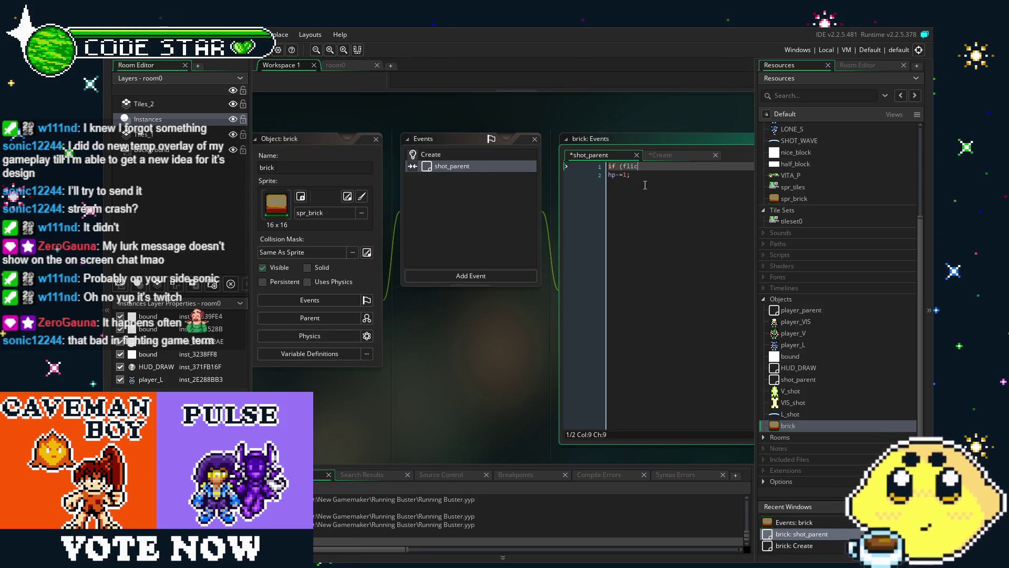
{"action": "type", "text": "ker-"}
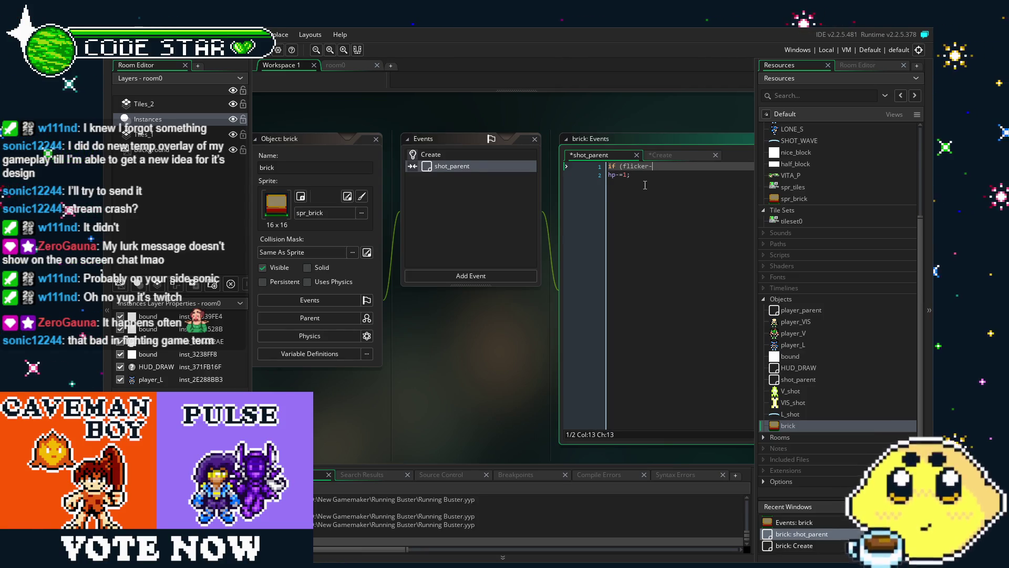
{"action": "key", "text": "BackSpace"}
{"action": "type", "text": "=0){"}
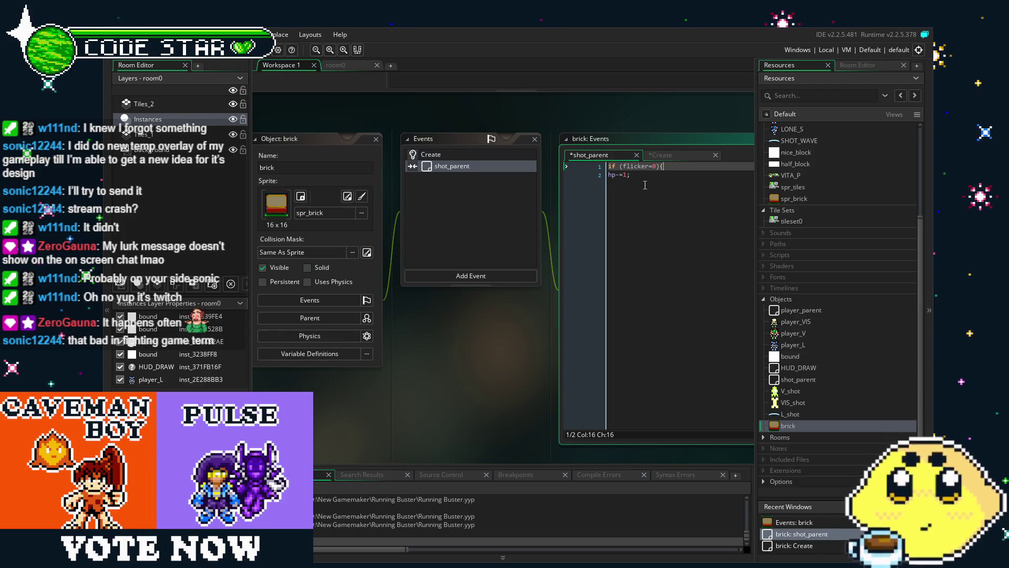
{"action": "key", "text": "Down"}
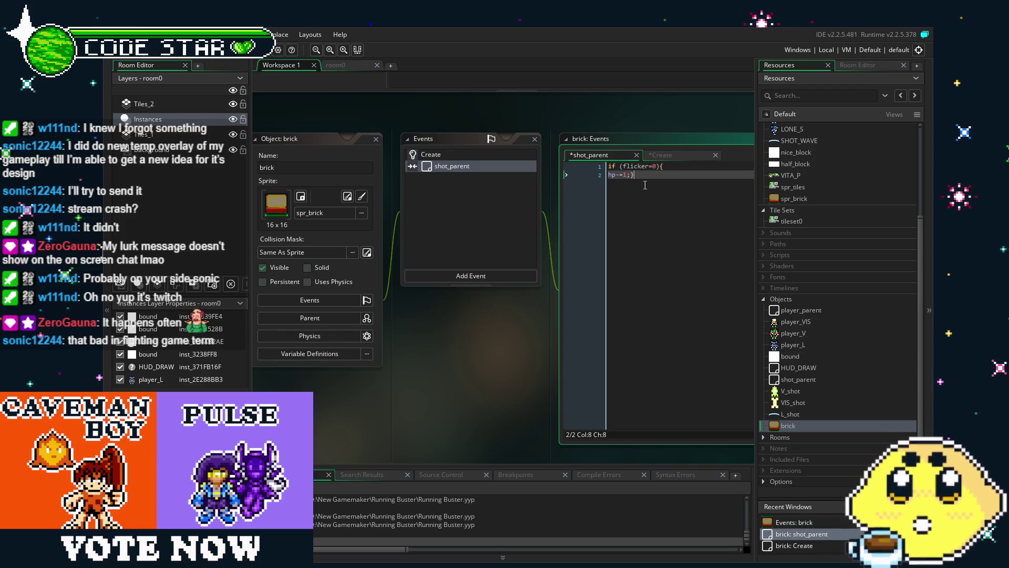
{"action": "type", "text": "}"}
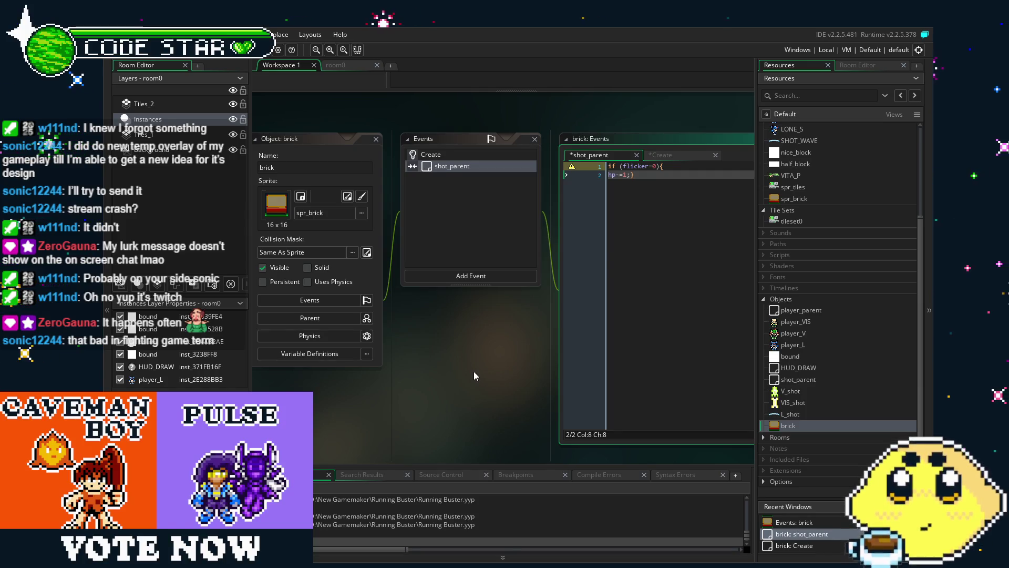
{"action": "mouse_move", "coordinate": [474, 371]}
{"action": "left_mouse_down"}
{"action": "mouse_move", "coordinate": [504, 377]}
{"action": "mouse_move", "coordinate": [446, 386]}
{"action": "mouse_move", "coordinate": [378, 377]}
{"action": "mouse_move", "coordinate": [399, 380]}
{"action": "left_mouse_up"}
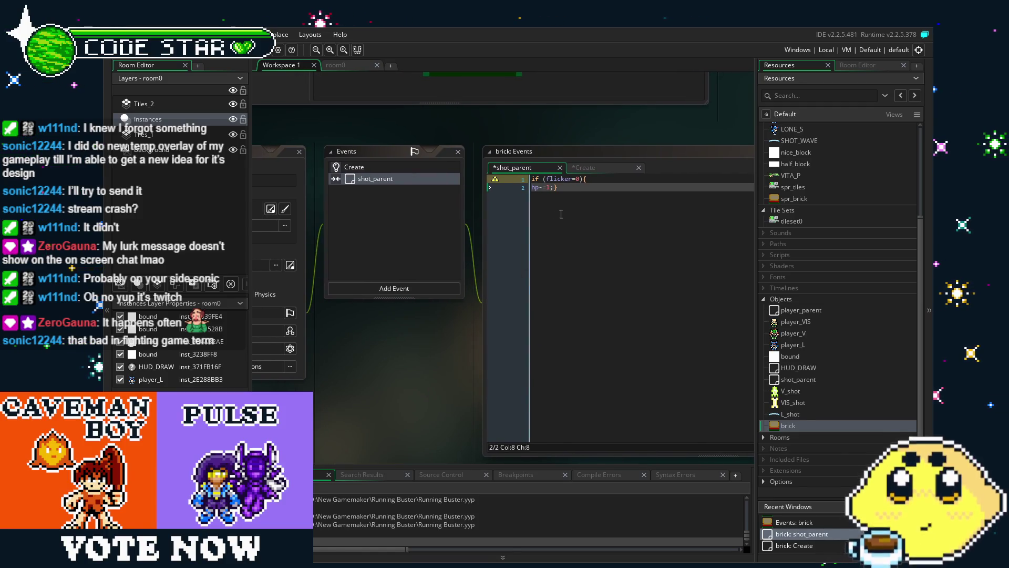
Add flicker=1; alarm[0]=16; after hp-=1; inside the if block
{"action": "left_click", "coordinate": [581, 215]}
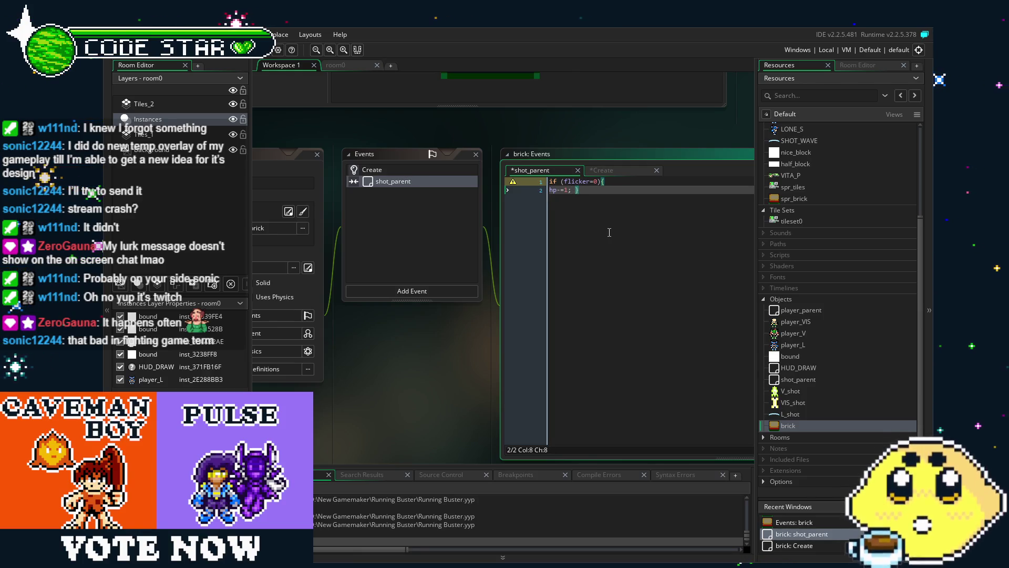
{"action": "type", "text": "flicker=1"}
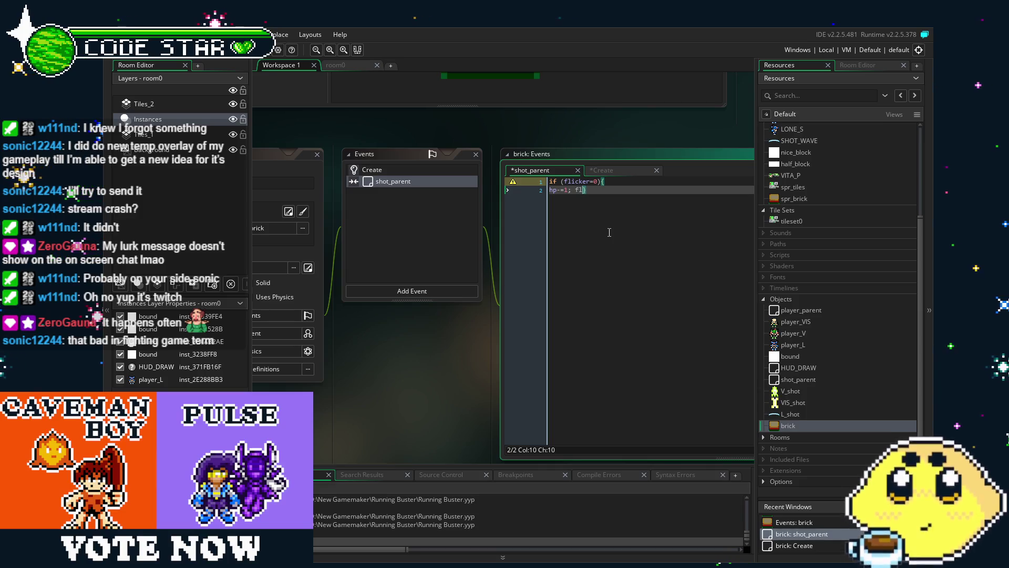
{"action": "type", "text": "; "}
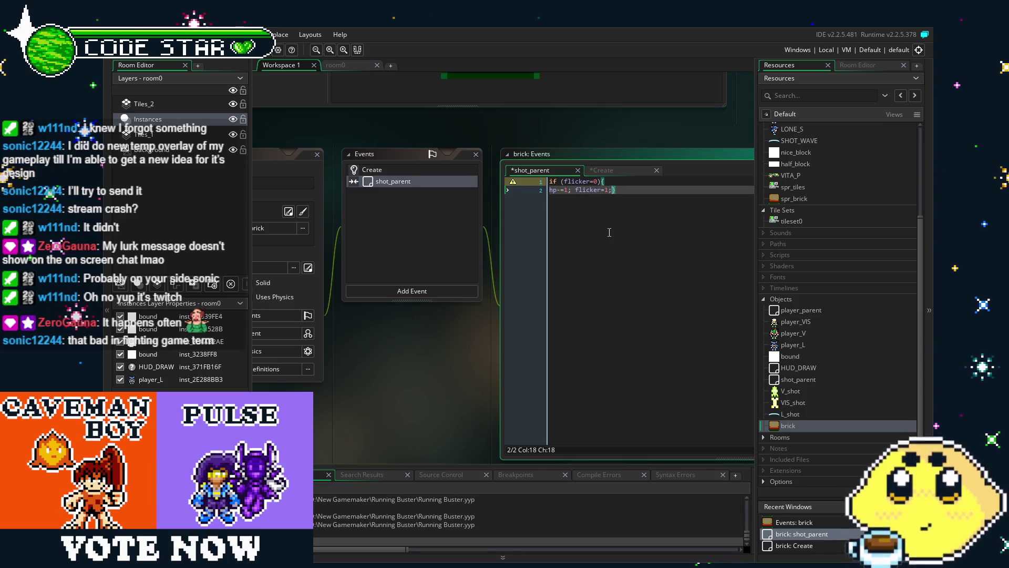
{"action": "type", "text": "alarm[0"}
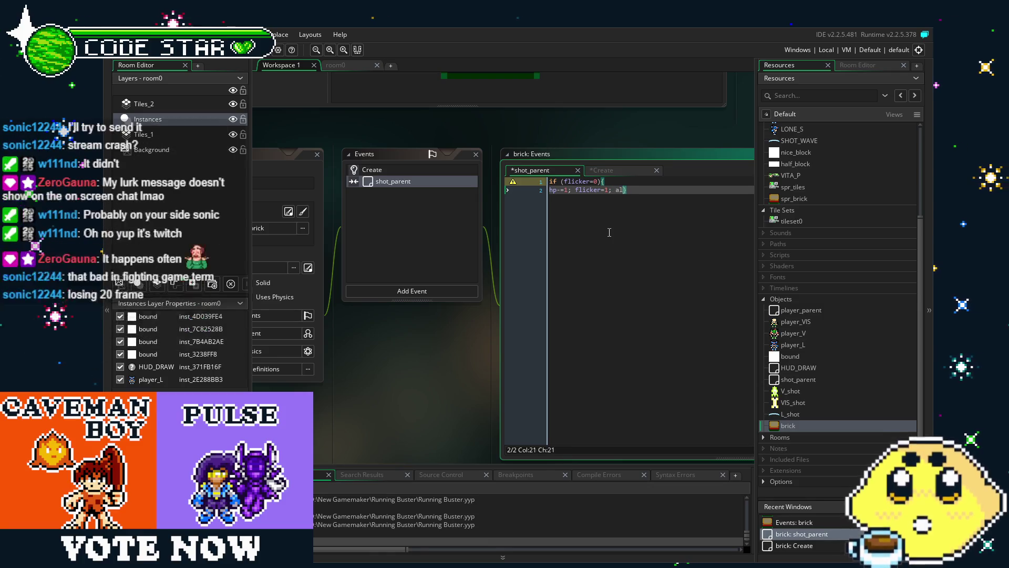
{"action": "type", "text": "]="}
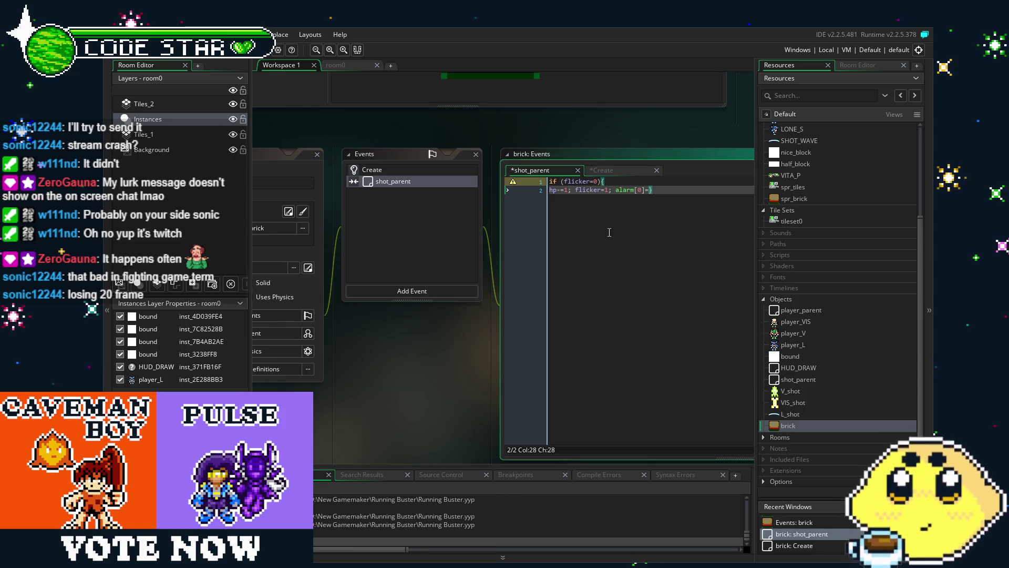
{"action": "type", "text": "16"}
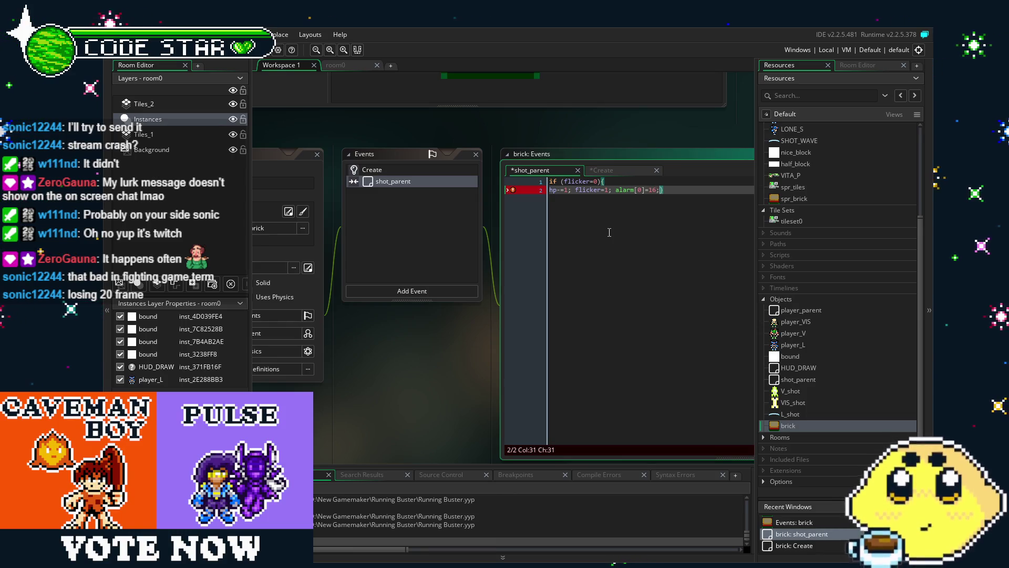
{"action": "type", "text": ";"}
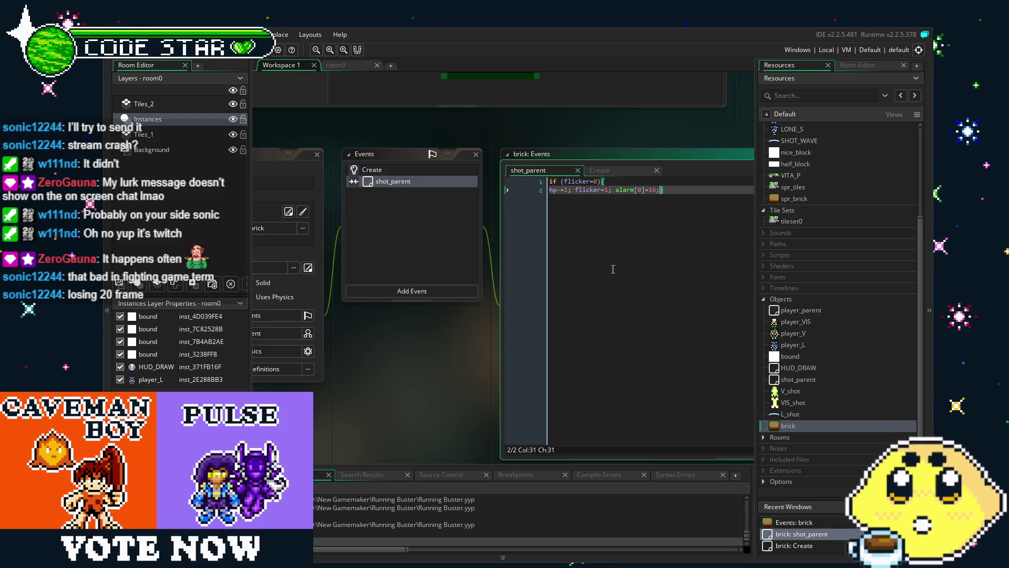
Add an Alarm 0 event to the brick from the Add Event list
{"action": "left_click", "coordinate": [433, 292]}
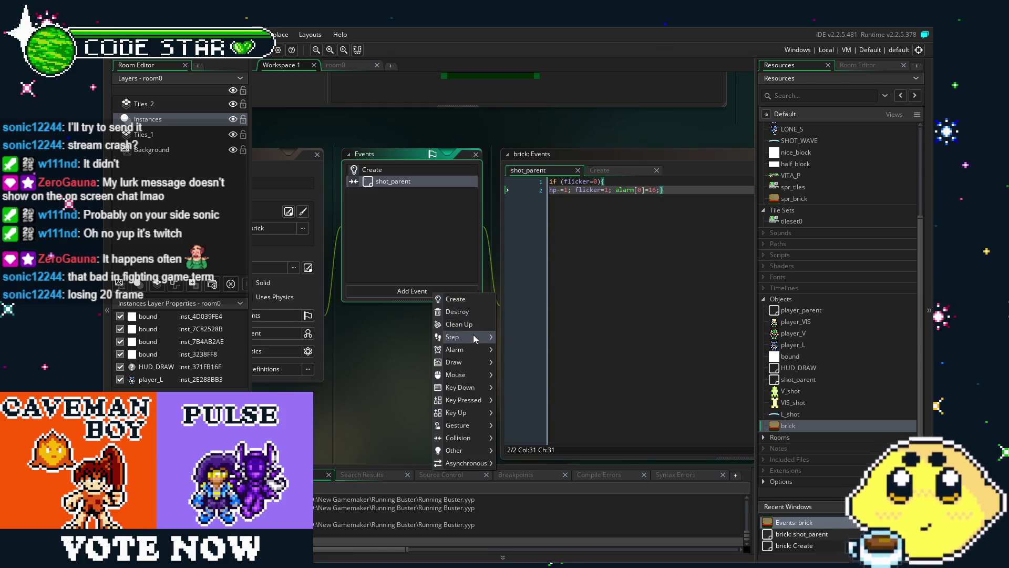
{"action": "mouse_move", "coordinate": [470, 350]}
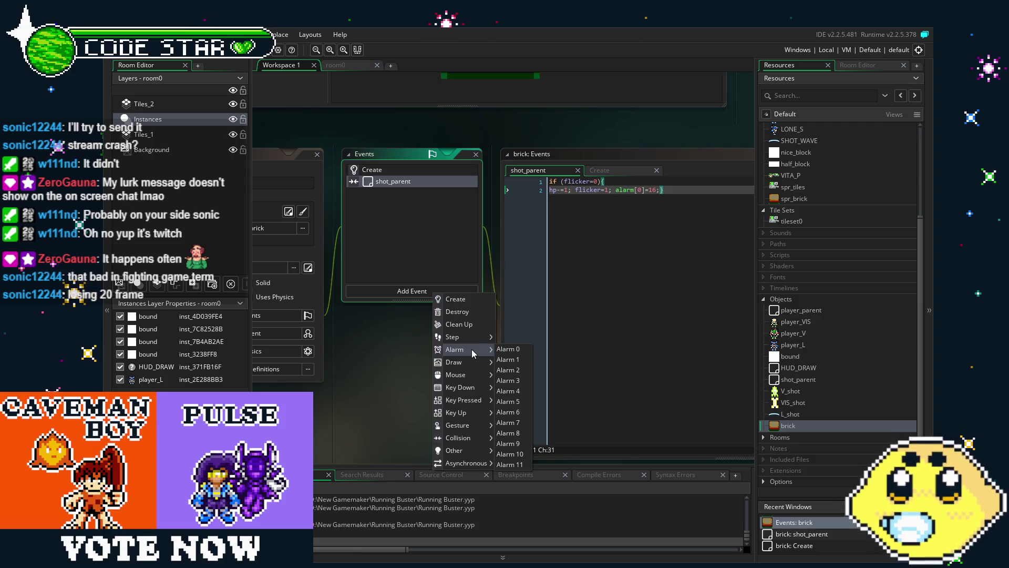
{"action": "left_click", "coordinate": [505, 349]}
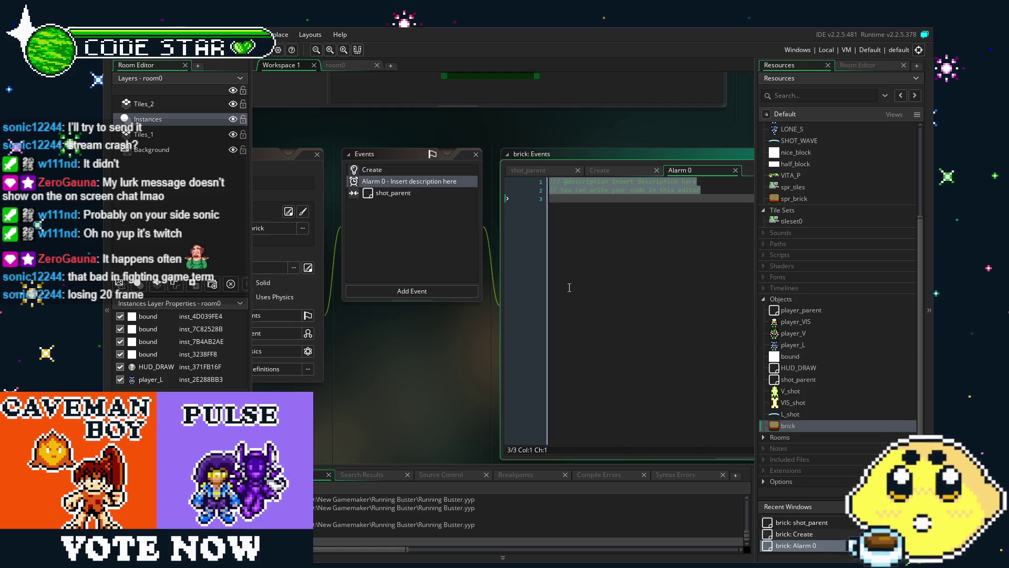
Enter alarm[1]=1; as the Alarm 0 code, correcting typos, then check the Create code
{"action": "type", "text": "alarm"}
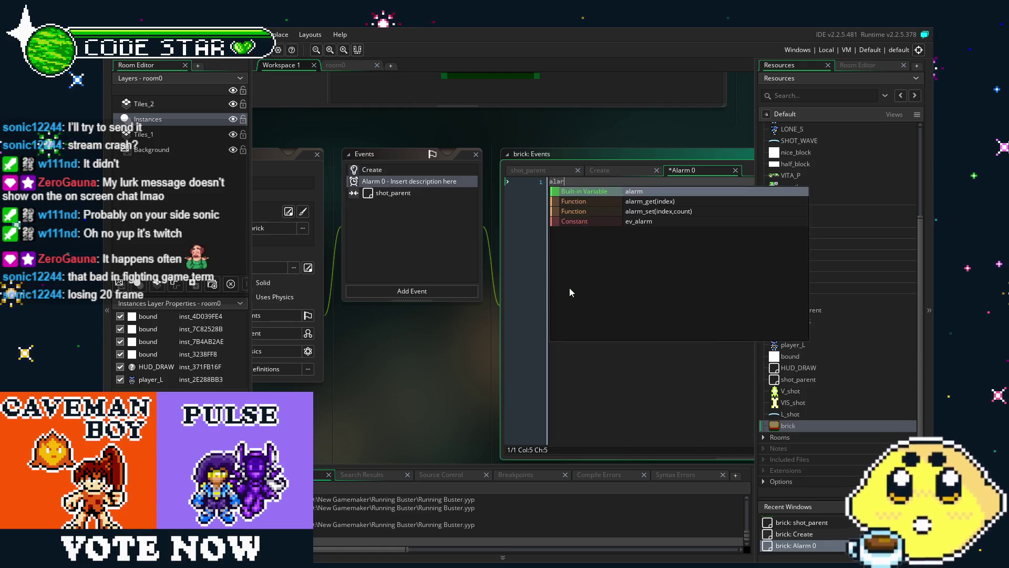
{"action": "type", "text": "["}
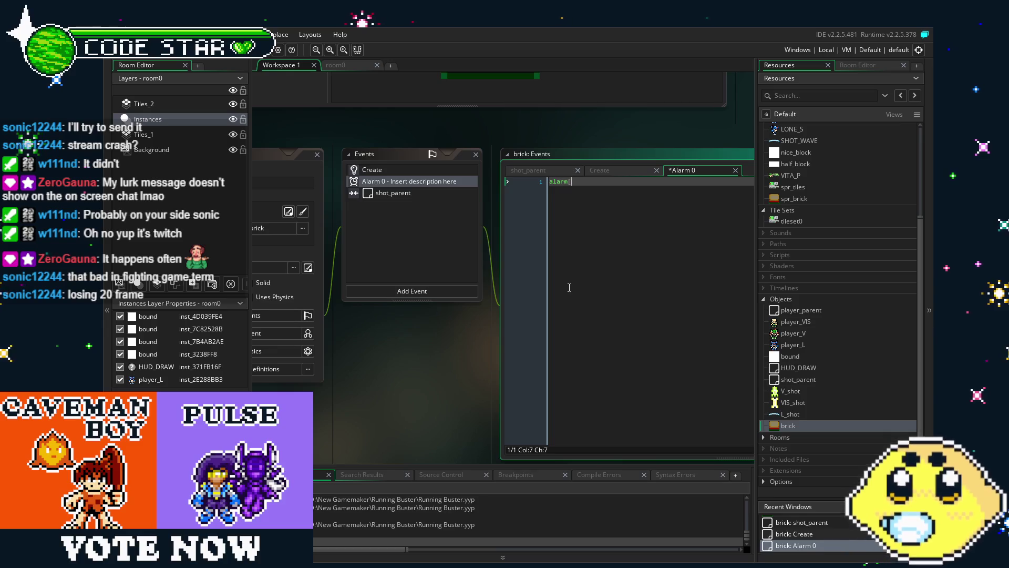
{"action": "type", "text": "0"}
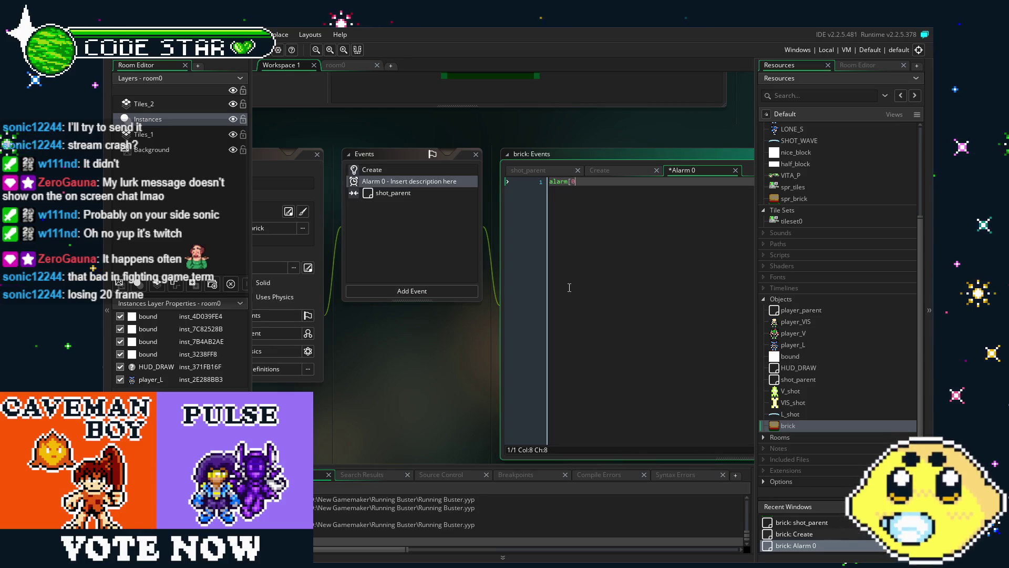
{"action": "key", "text": "BackSpace"}
{"action": "type", "text": "1="}
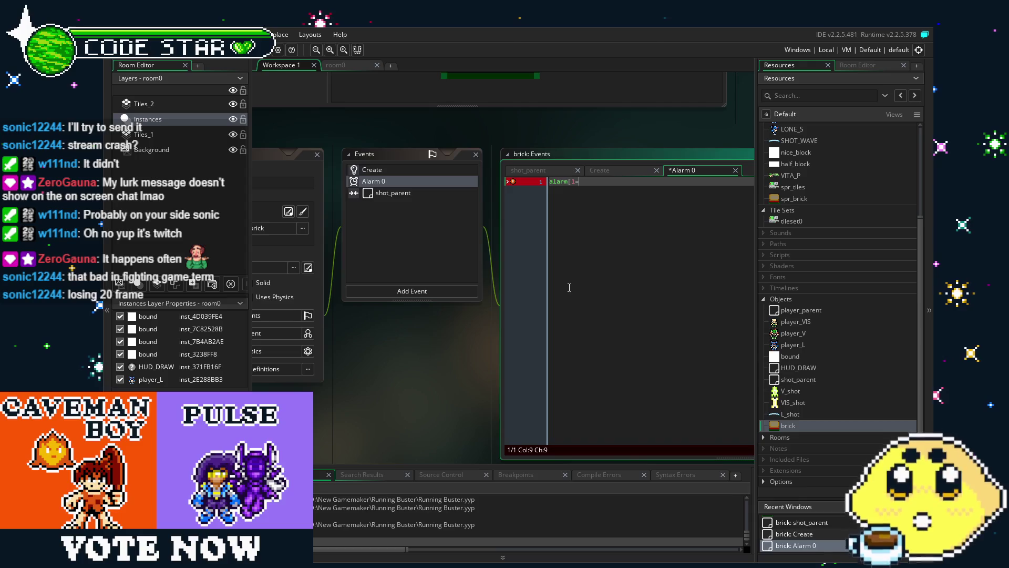
{"action": "key", "text": "BackSpace"}
{"action": "type", "text": "]"}
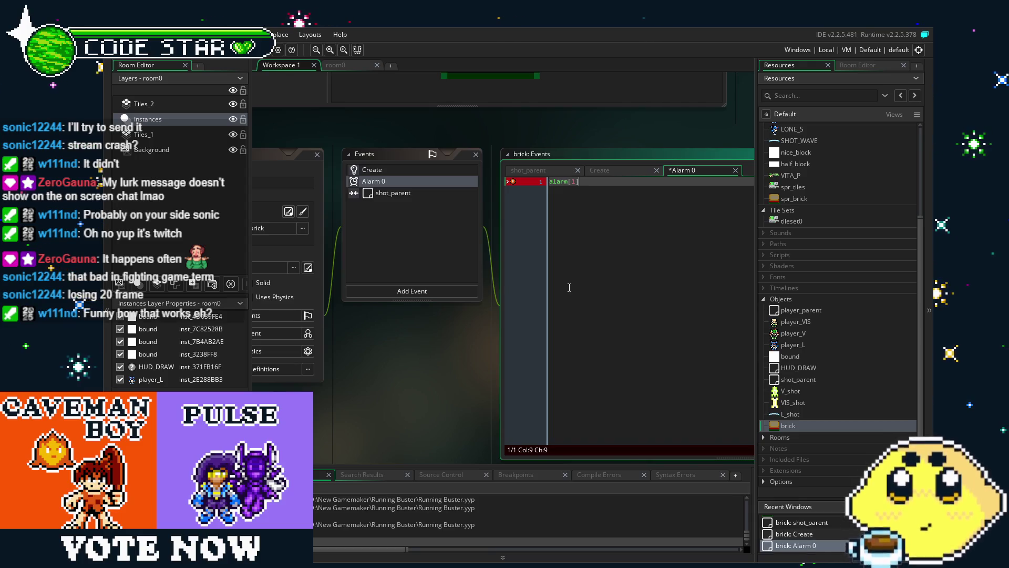
{"action": "type", "text": "=1"}
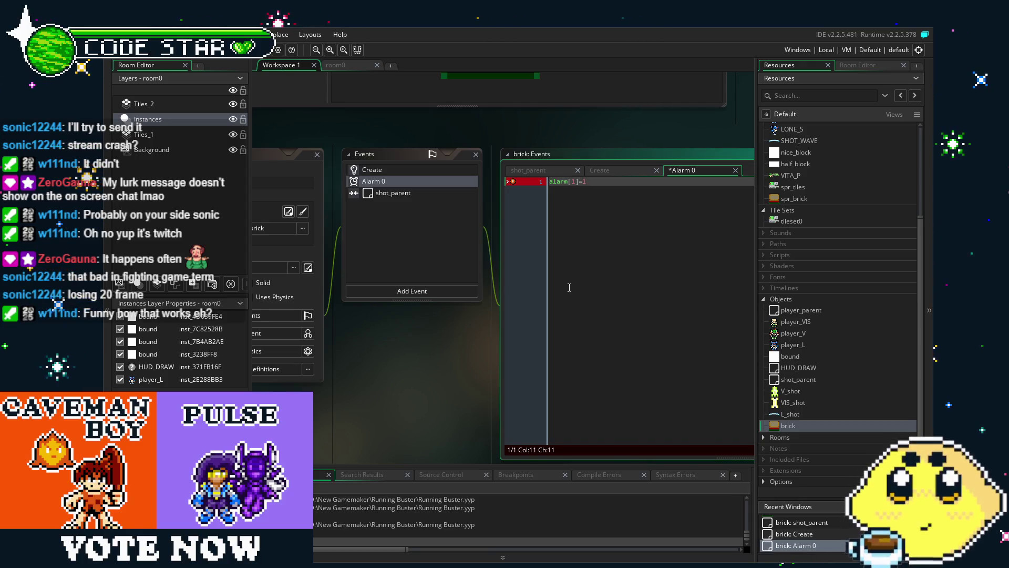
{"action": "type", "text": ";"}
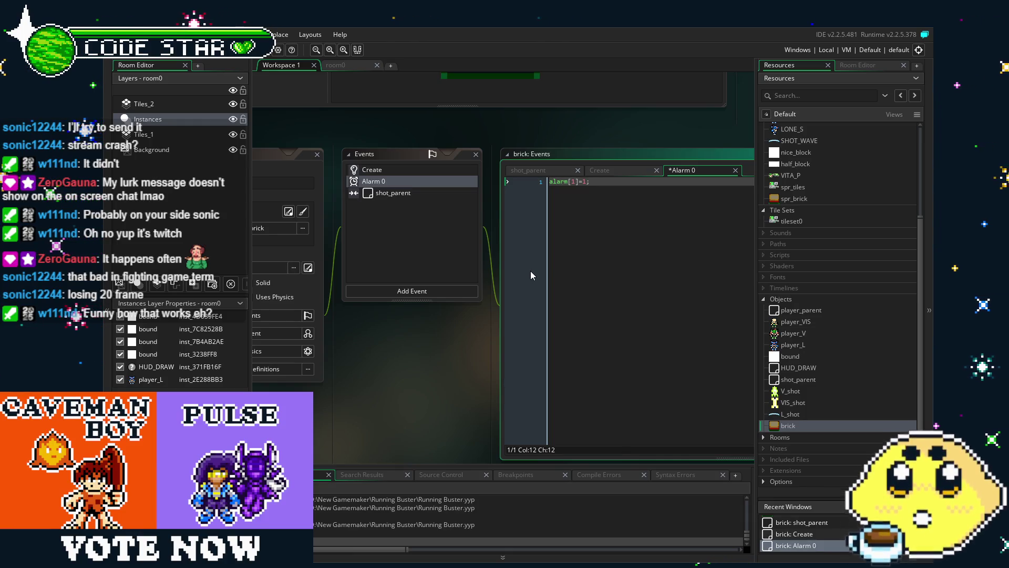
{"action": "left_click", "coordinate": [390, 169]}
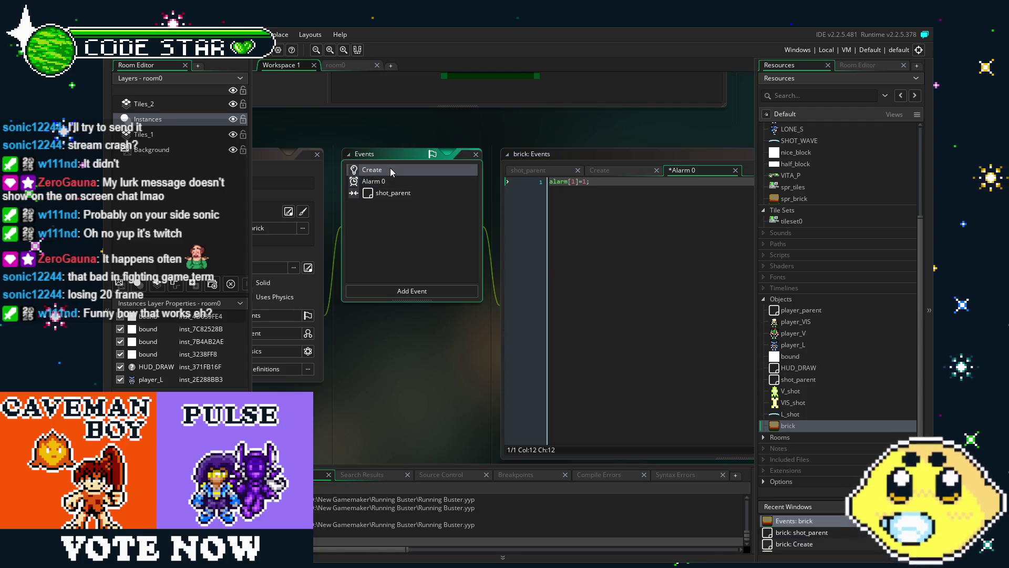
{"action": "left_click", "coordinate": [408, 177]}
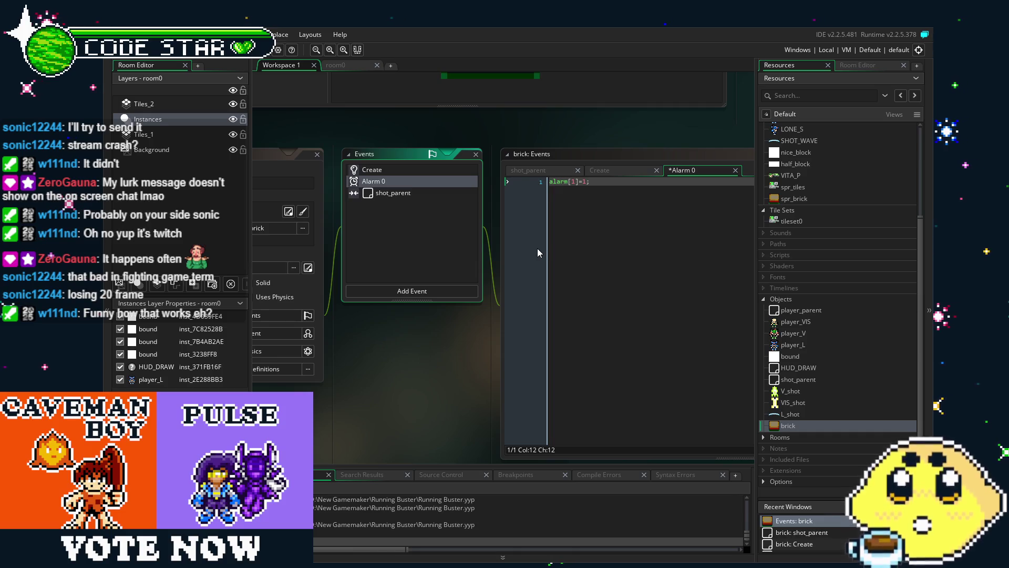
{"action": "left_click", "coordinate": [596, 246]}
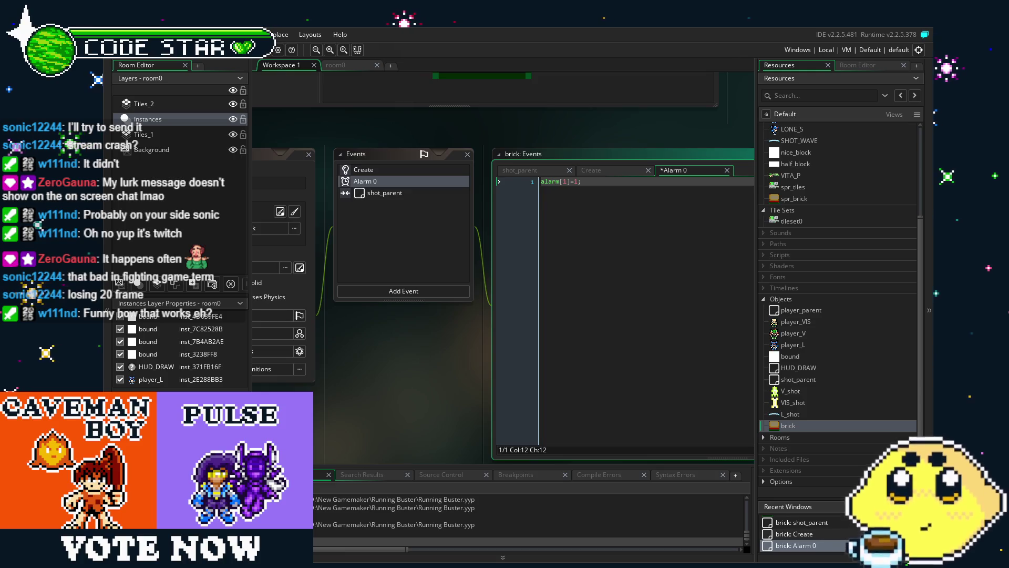
Insert a visible=0; line above alarm[1]=1; in the brick's Alarm 0 code
{"action": "scroll", "coordinate": [410, 376], "scroll_direction": "left", "scroll_amount": 1}
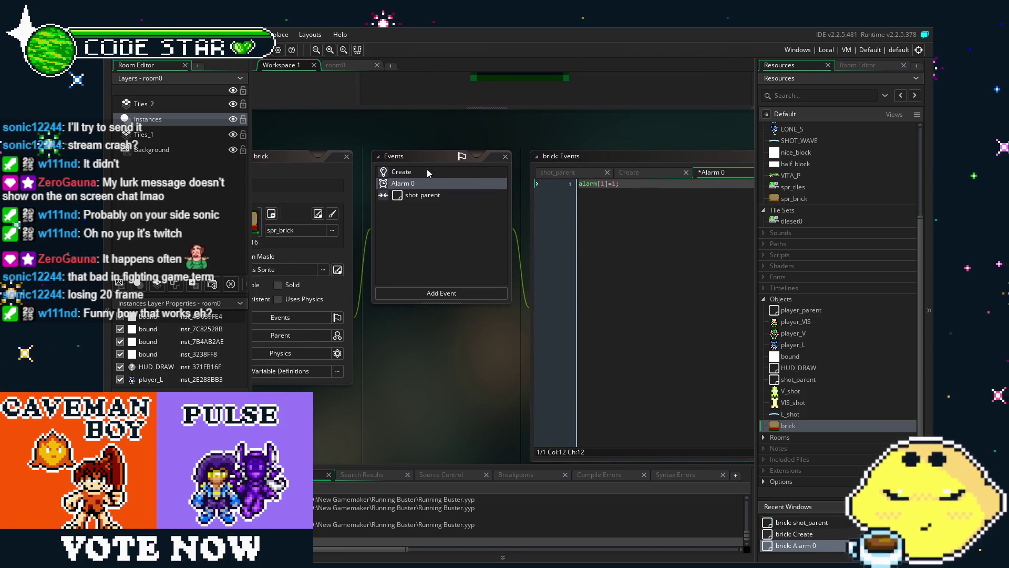
{"action": "left_click", "coordinate": [424, 195]}
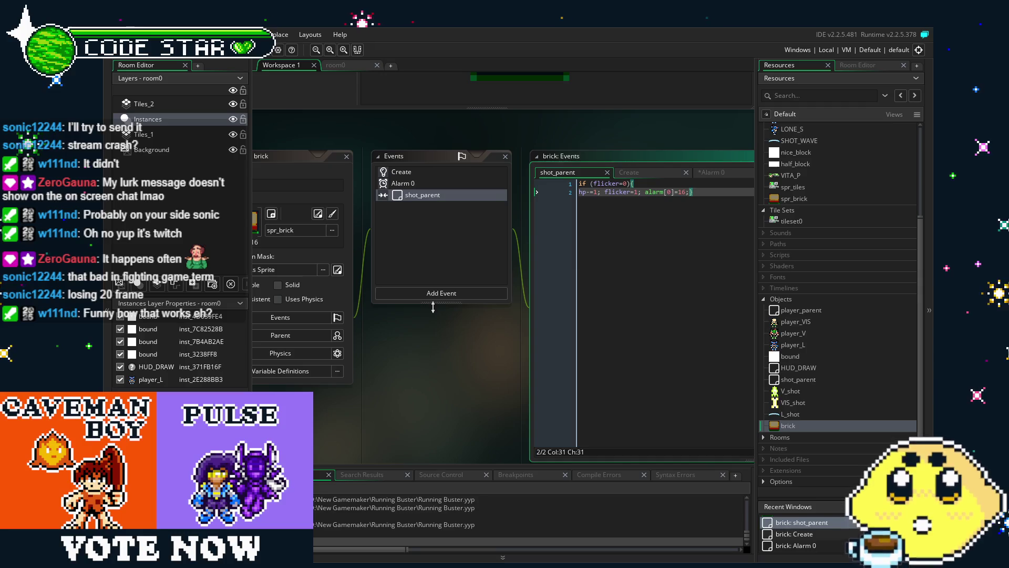
{"action": "left_click", "coordinate": [427, 184]}
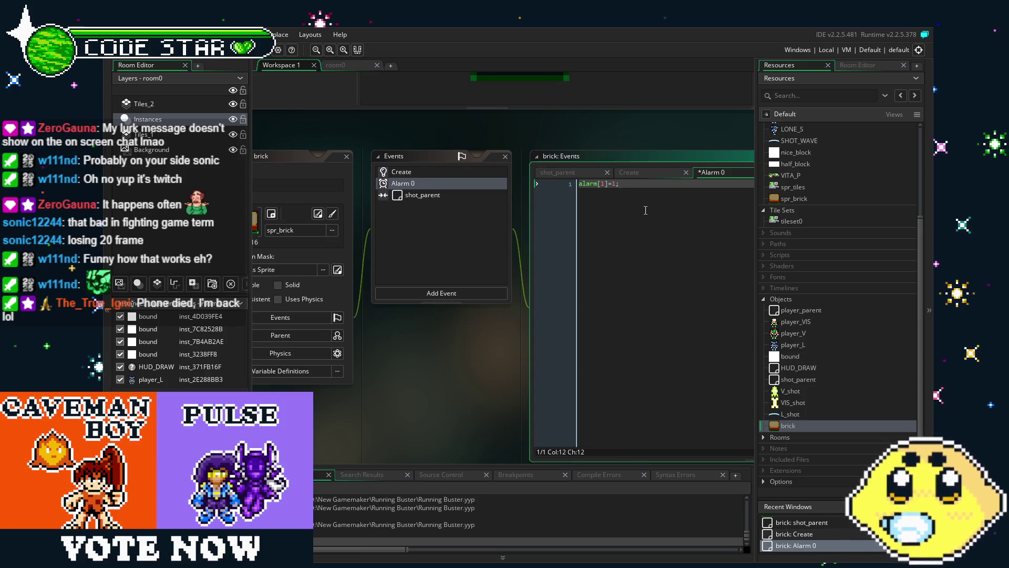
{"action": "left_click_drag", "start_coordinate": [646, 210], "coordinate": [633, 212]}
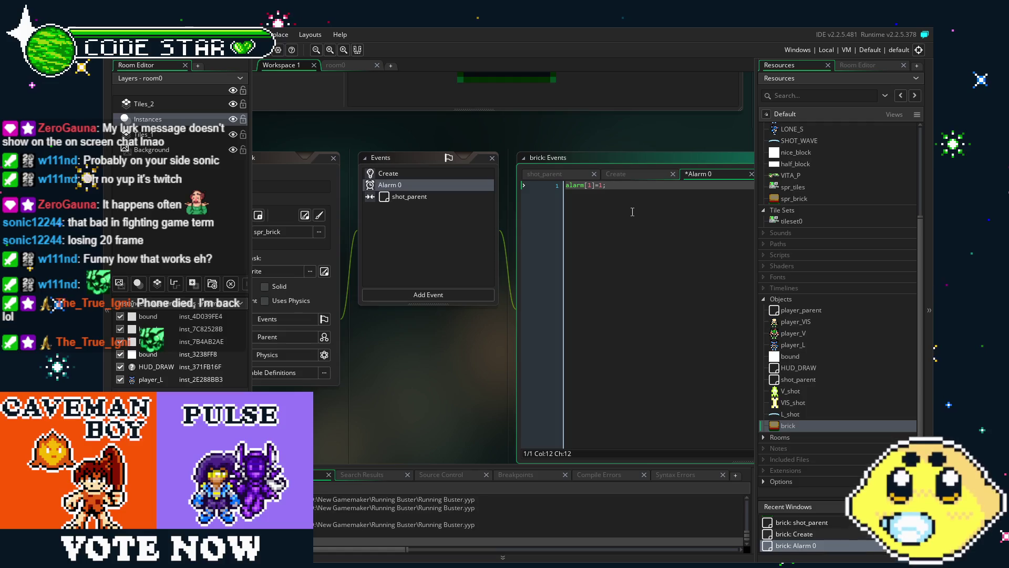
{"action": "key", "text": "Return"}
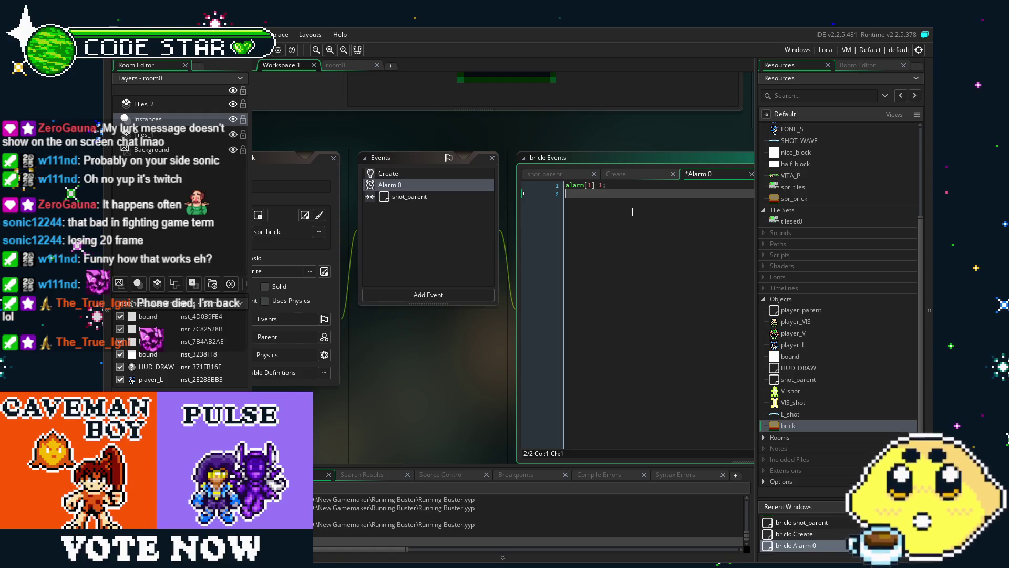
{"action": "key", "text": "Up"}
{"action": "key", "text": "Return"}
{"action": "key", "text": "Up"}
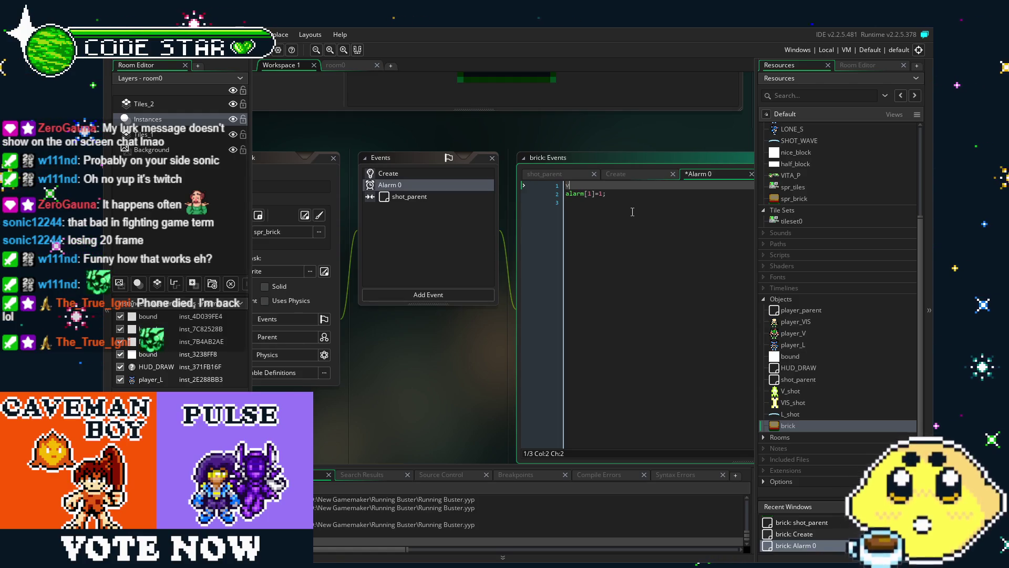
{"action": "key", "text": "BackSpace"}
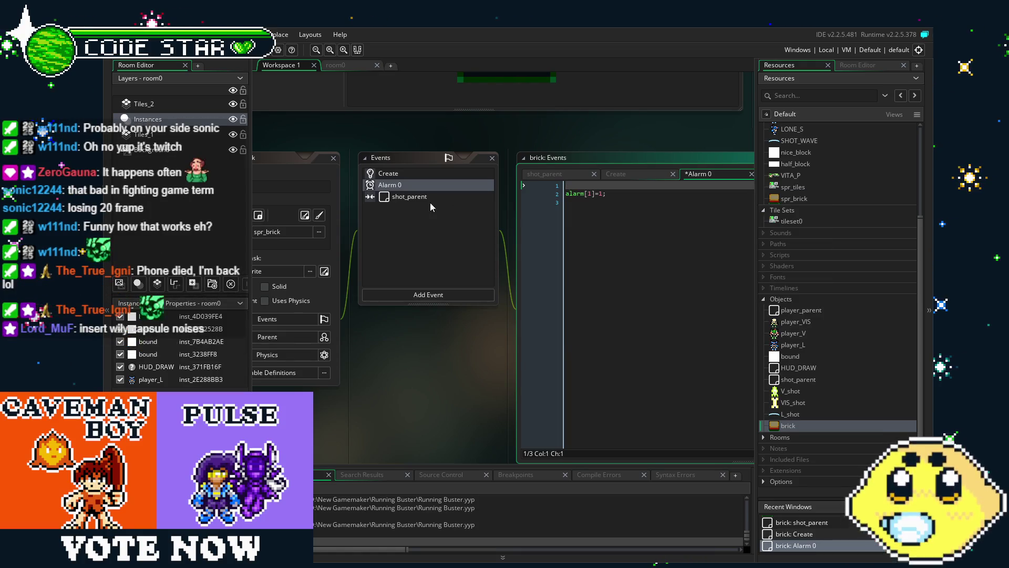
{"action": "type", "text": "visible"}
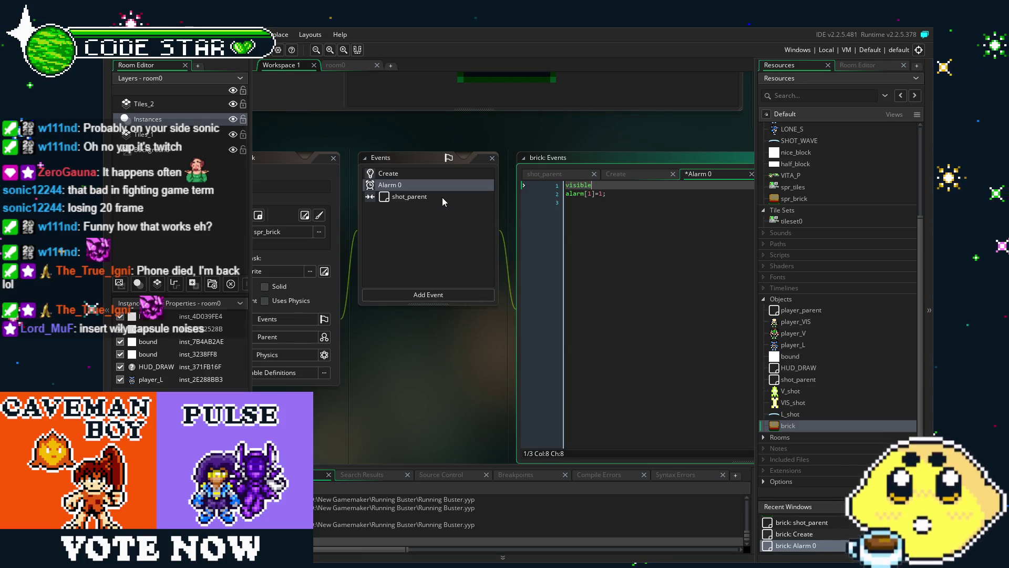
{"action": "type", "text": "=0;"}
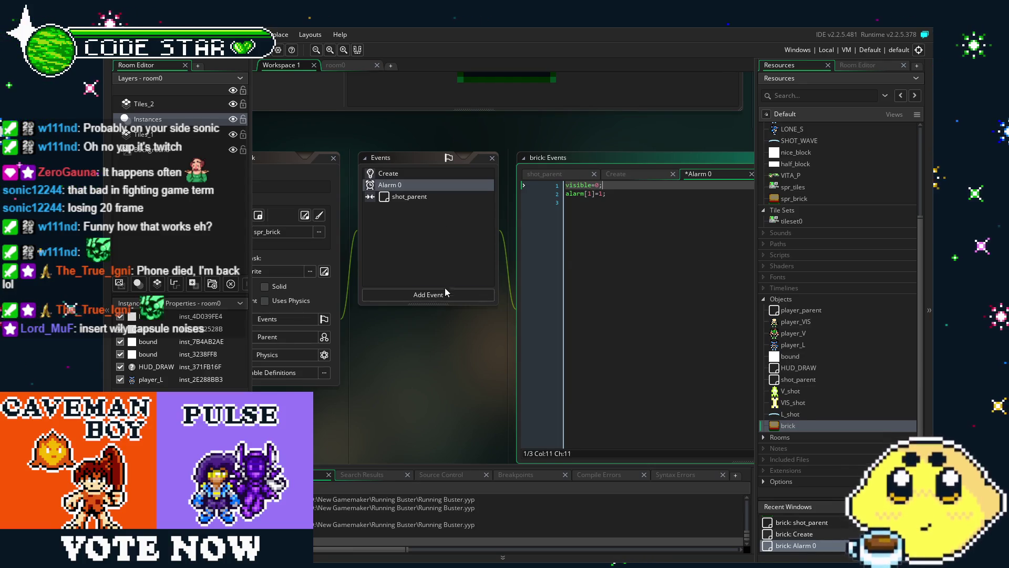
Add an Alarm 1 event to the brick
{"action": "left_click", "coordinate": [445, 292]}
{"action": "mouse_move", "coordinate": [479, 355]}
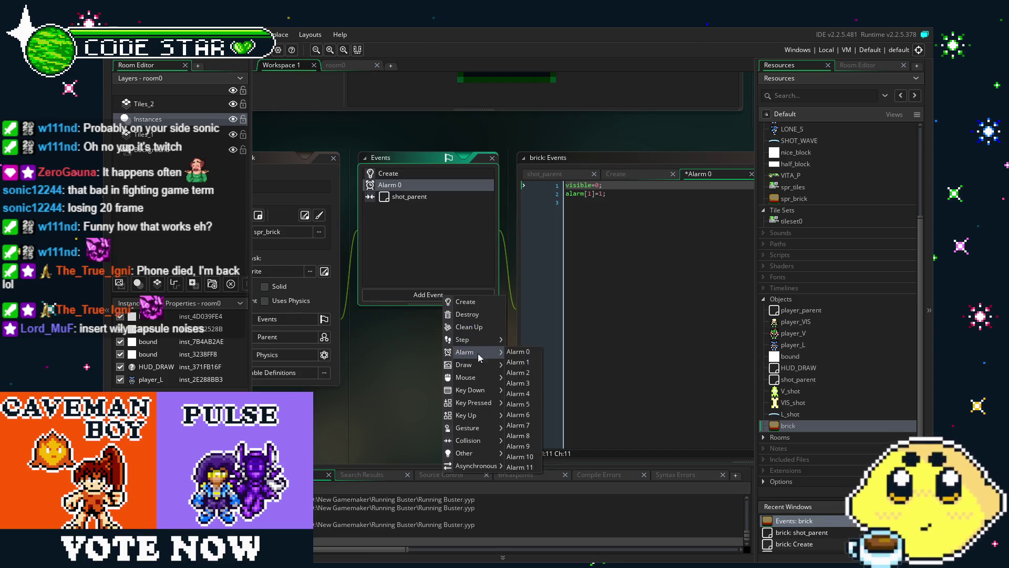
{"action": "left_click", "coordinate": [518, 362]}
{"action": "left_click", "coordinate": [564, 277]}
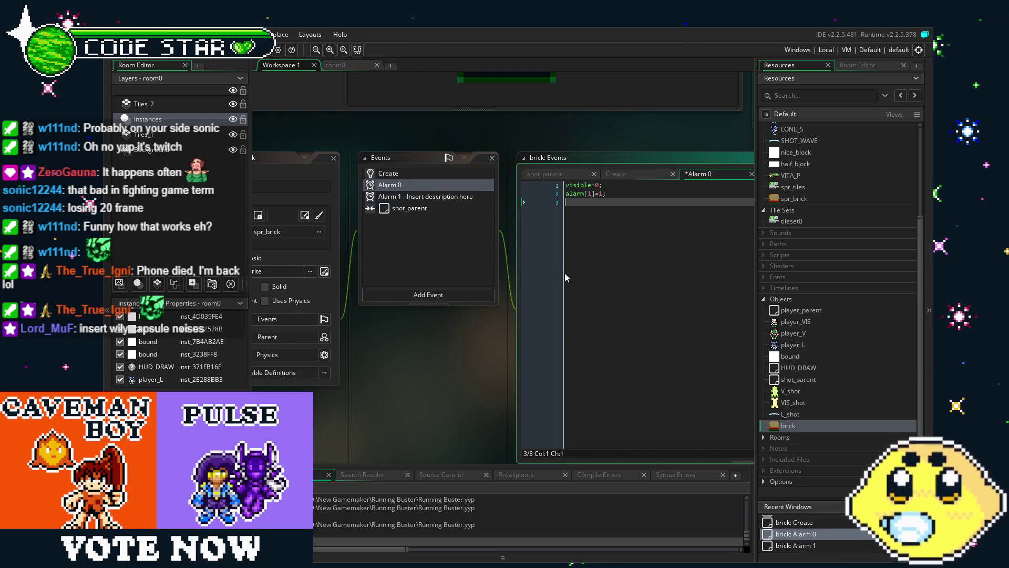
Paste the copied visible=0; alarm[1]=1; lines into Alarm 1, then review Create and collision code
{"action": "left_click", "coordinate": [425, 196]}
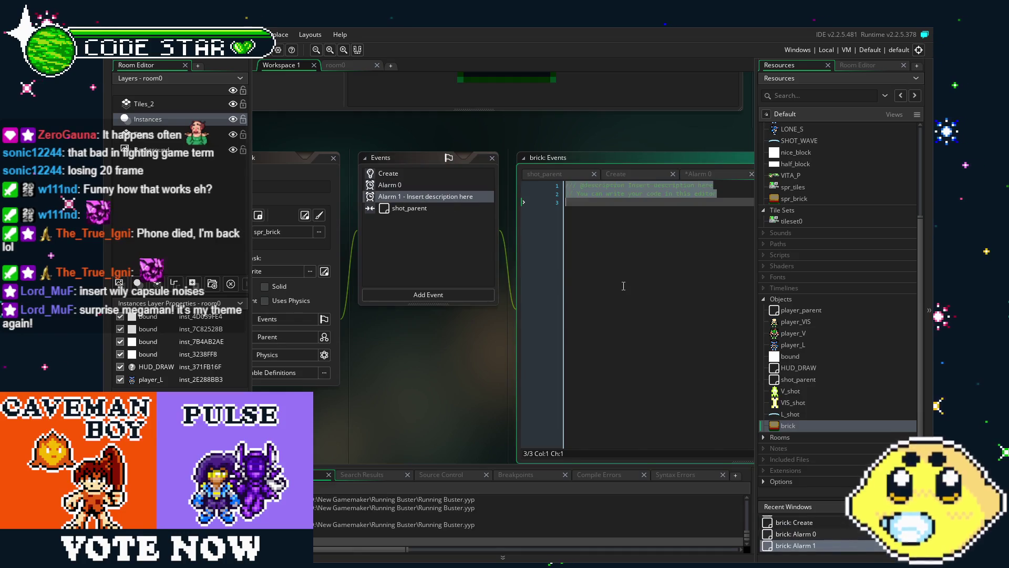
{"action": "type", "text": "visible=0; alarm[1]=1;"}
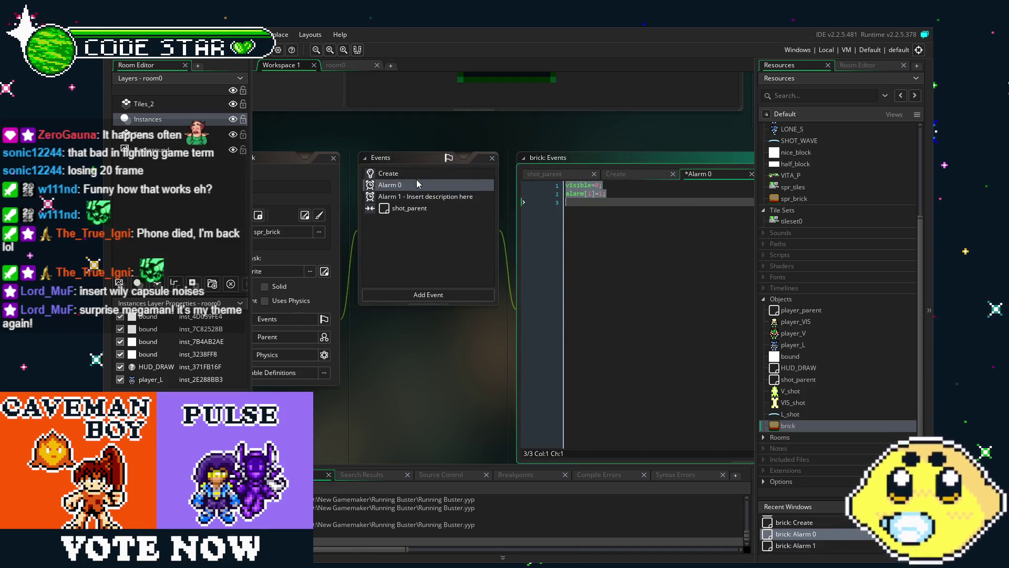
{"action": "left_click", "coordinate": [419, 175]}
{"action": "left_click", "coordinate": [430, 212]}
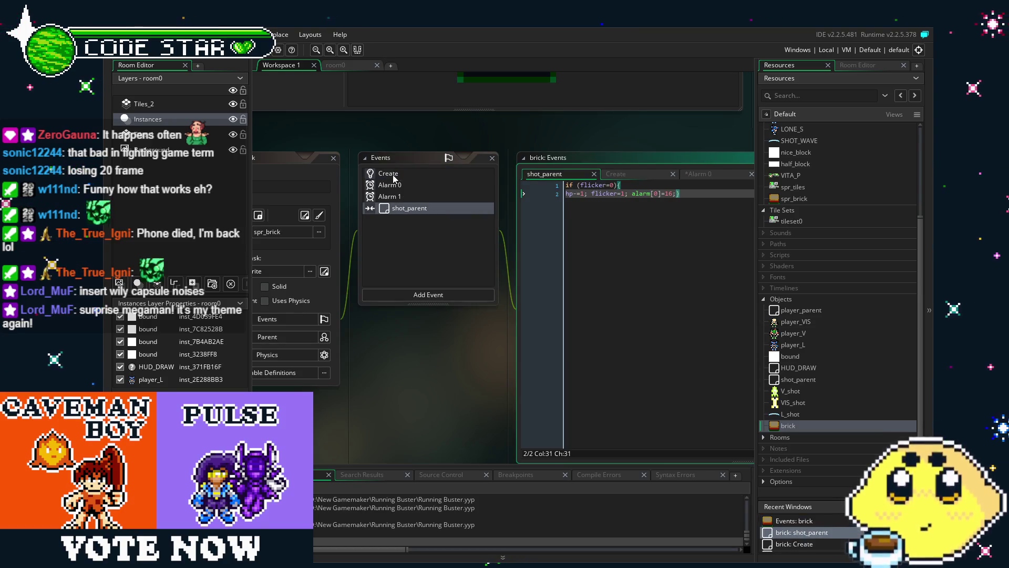
Restore visible=0; on line 1 above alarm[1]=1; in Alarm 0 and select both lines
{"action": "left_click", "coordinate": [413, 187]}
{"action": "left_click", "coordinate": [567, 203]}
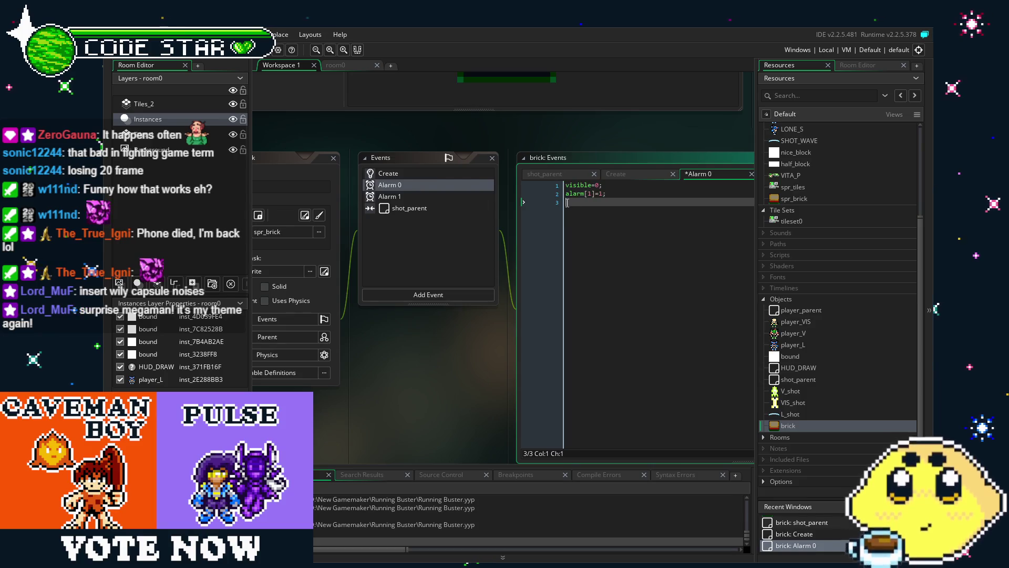
{"action": "key", "text": "ctrl+z"}
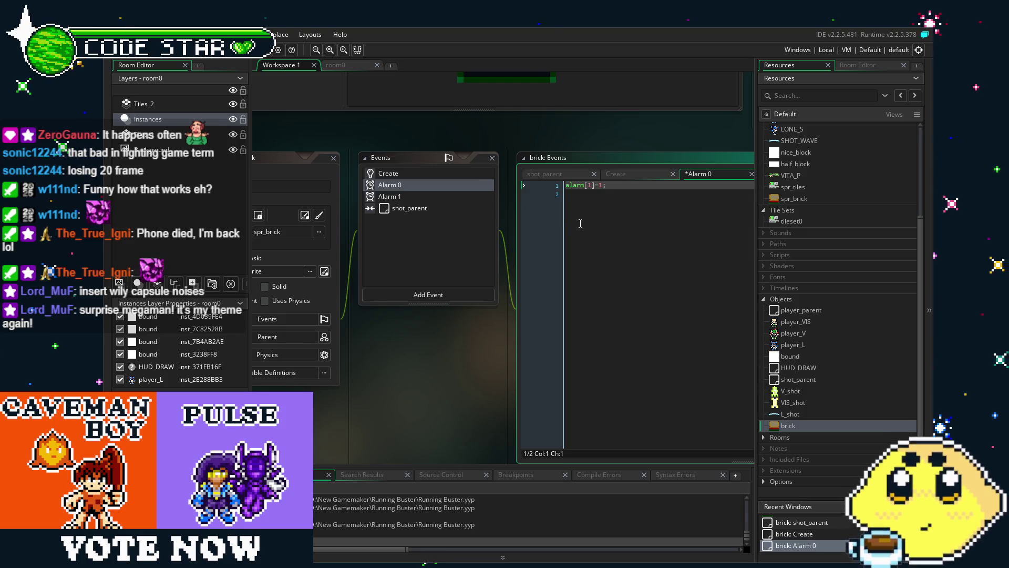
{"action": "key", "text": "Return"}
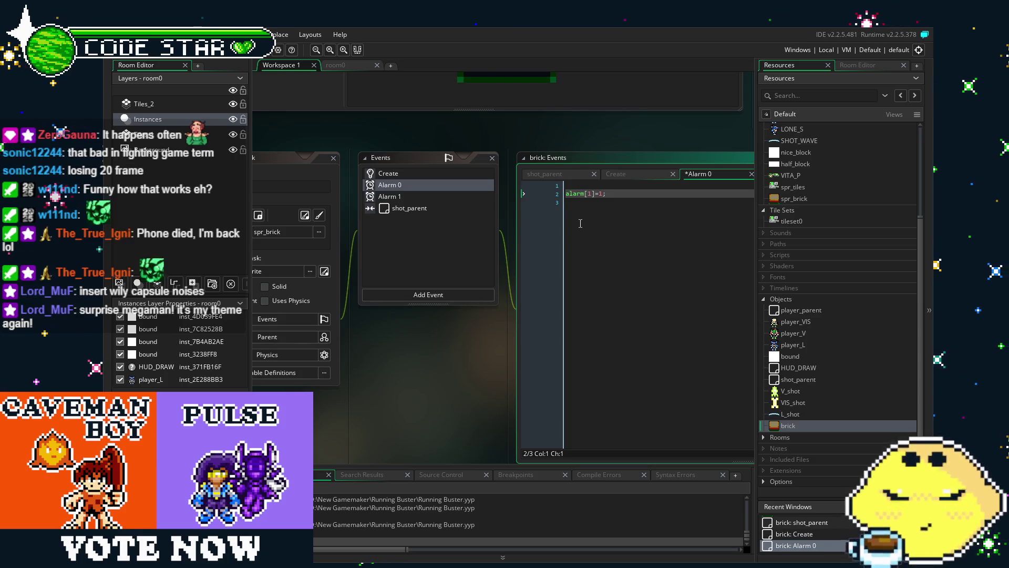
{"action": "key", "text": "ctrl+y"}
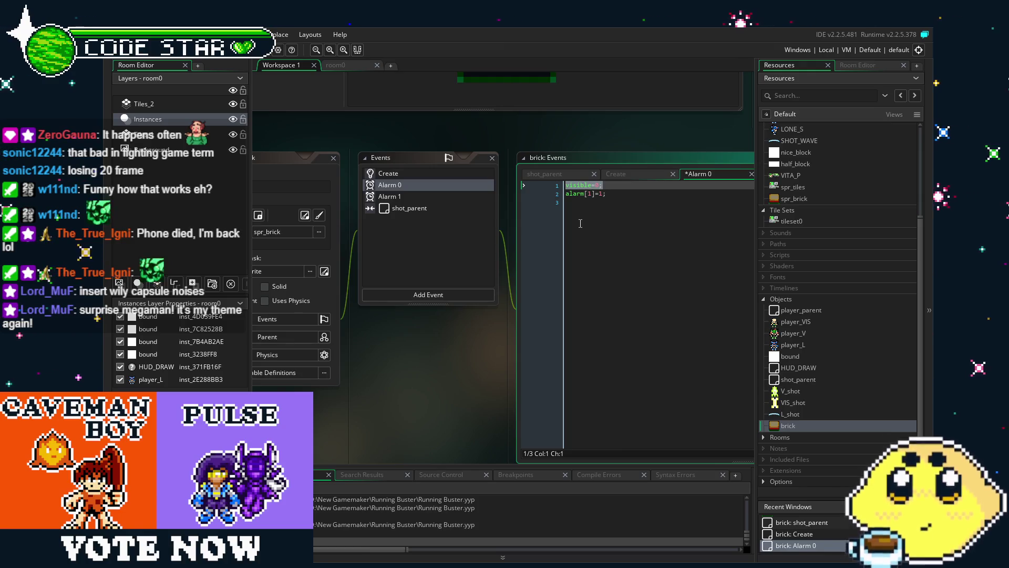
{"action": "double_click", "coordinate": [405, 179]}
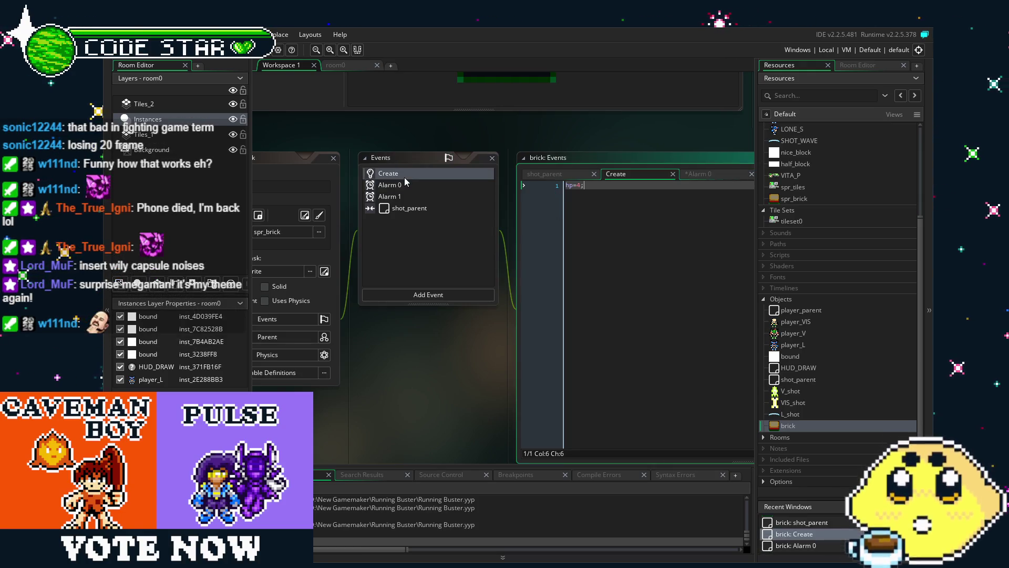
{"action": "double_click", "coordinate": [422, 188]}
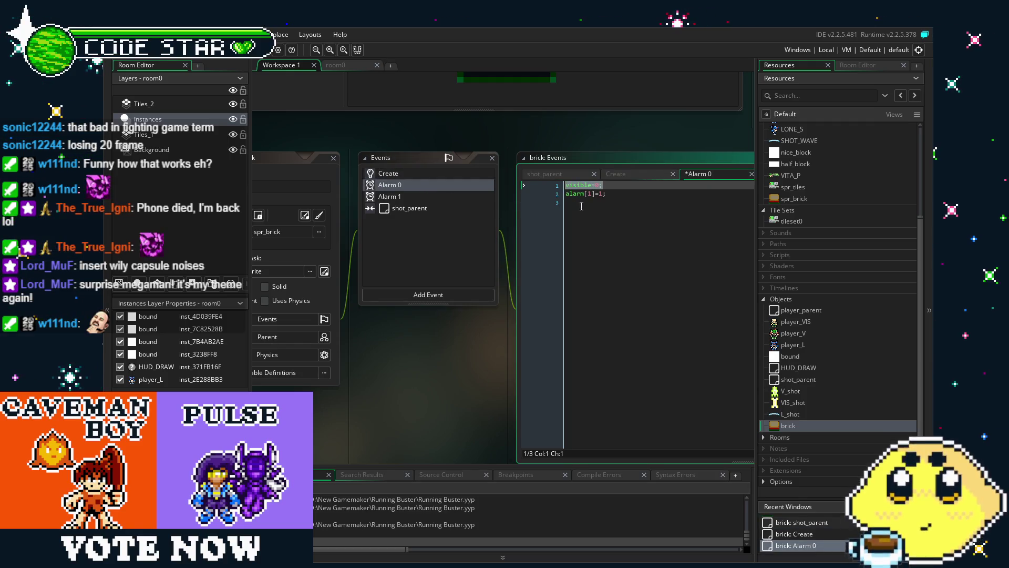
{"action": "left_click_drag", "start_coordinate": [566, 186], "coordinate": [606, 194]}
{"action": "left_click", "coordinate": [545, 173]}
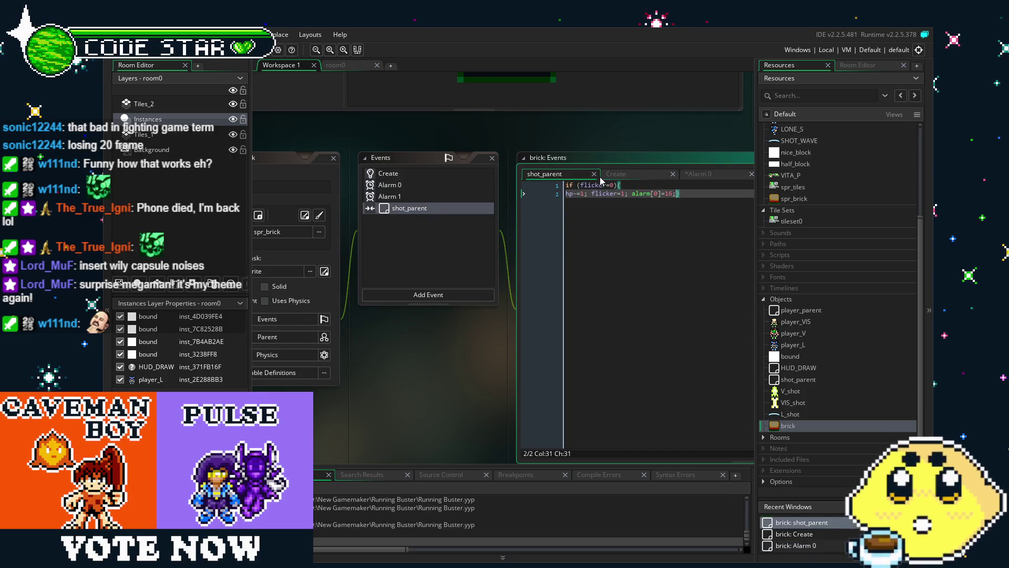
{"action": "left_click", "coordinate": [396, 185]}
{"action": "double_click", "coordinate": [395, 185]}
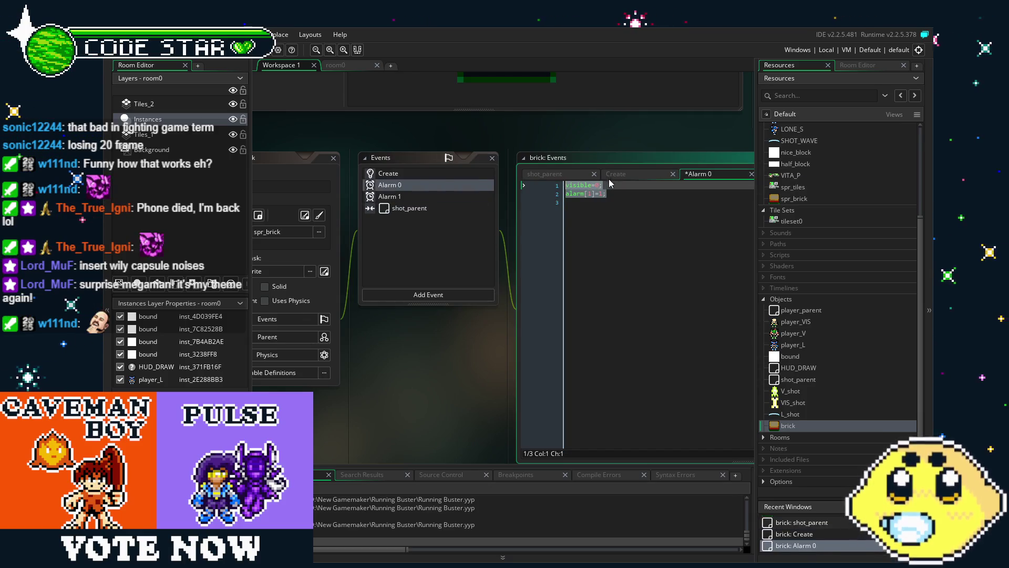
Rewrite the brick's alarm code as visible=1; alarm[1]=0; alarm[2]=0; and save it
{"action": "left_click", "coordinate": [595, 185]}
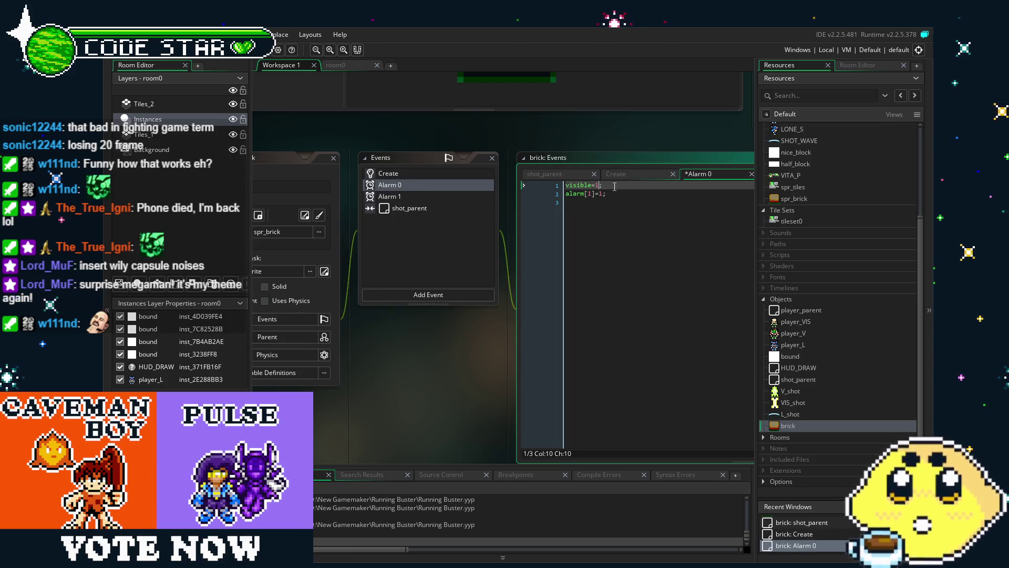
{"action": "left_click", "coordinate": [522, 209]}
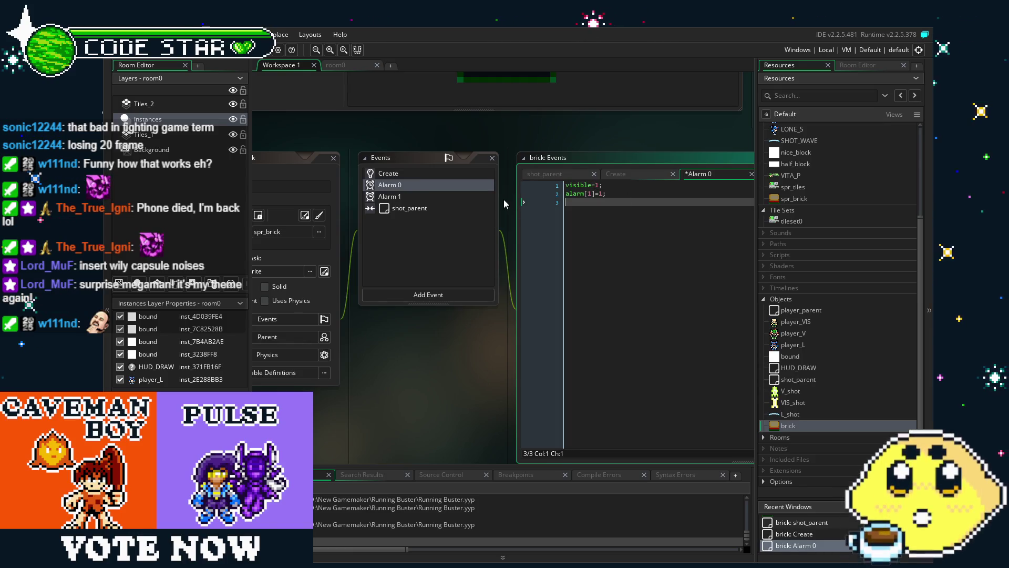
{"action": "key", "text": "BackSpace"}
{"action": "key", "text": "BackSpace"}
{"action": "key", "text": "BackSpace"}
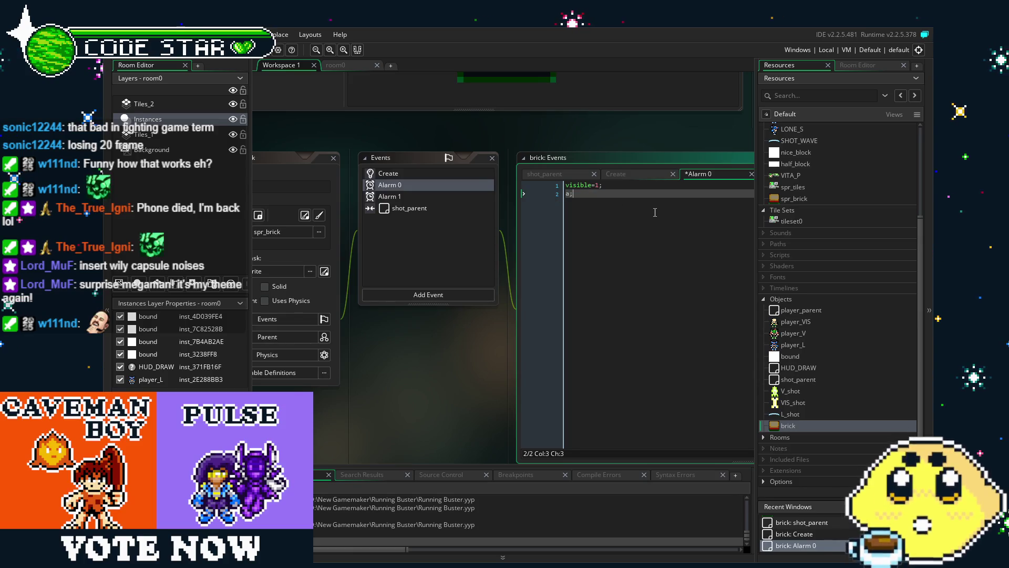
{"action": "type", "text": "alarm[1]=0"}
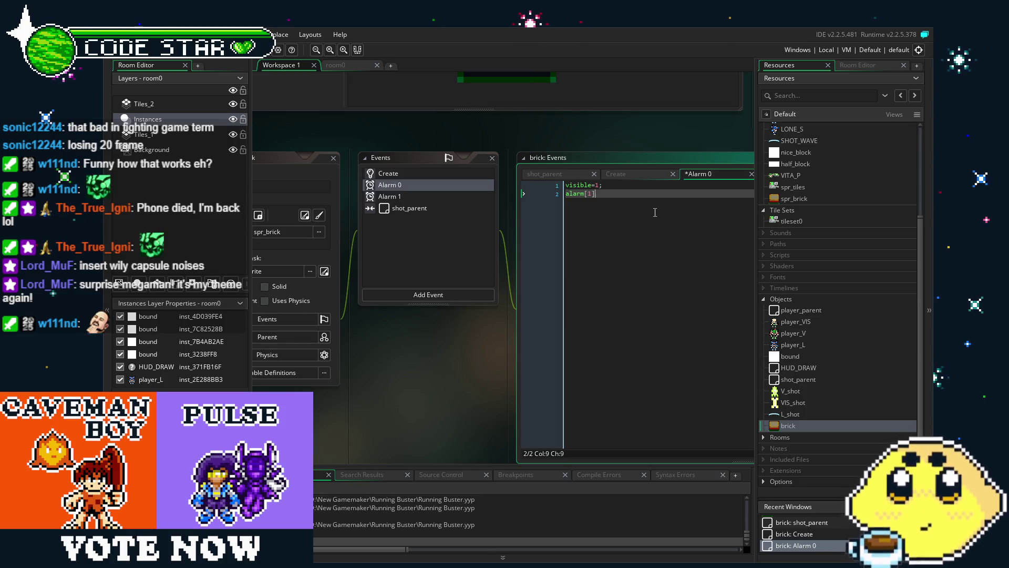
{"action": "type", "text": ";"}
{"action": "key", "text": "Return"}
{"action": "type", "text": "alarm"}
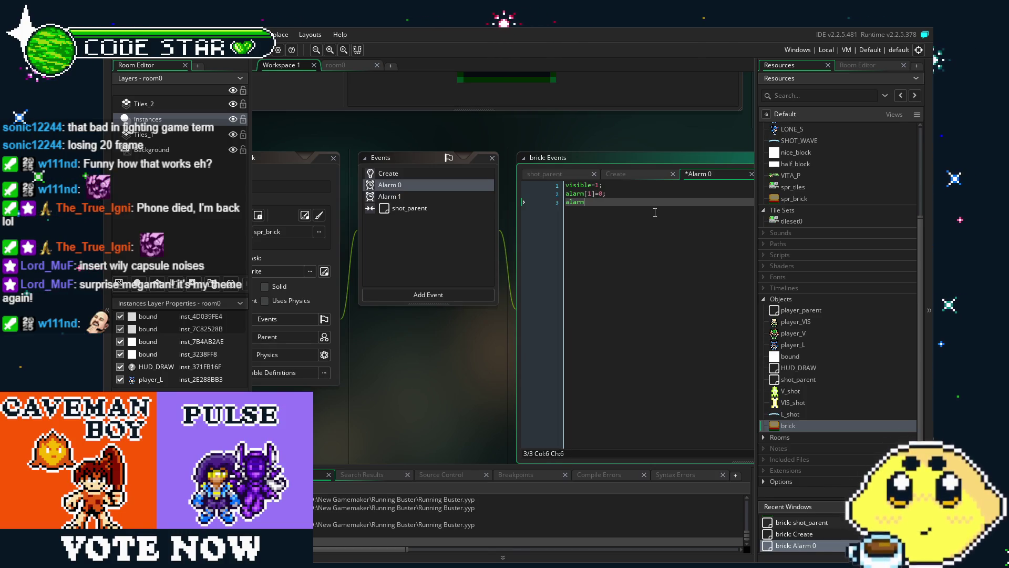
{"action": "type", "text": "[2]"}
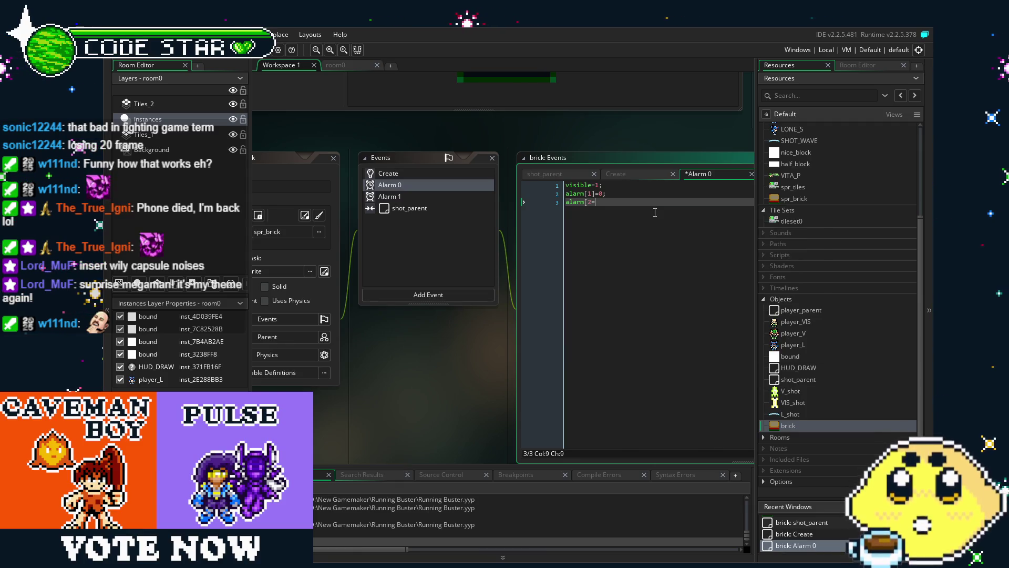
{"action": "key", "text": "BackSpace"}
{"action": "key", "text": "BackSpace"}
{"action": "key", "text": "BackSpace"}
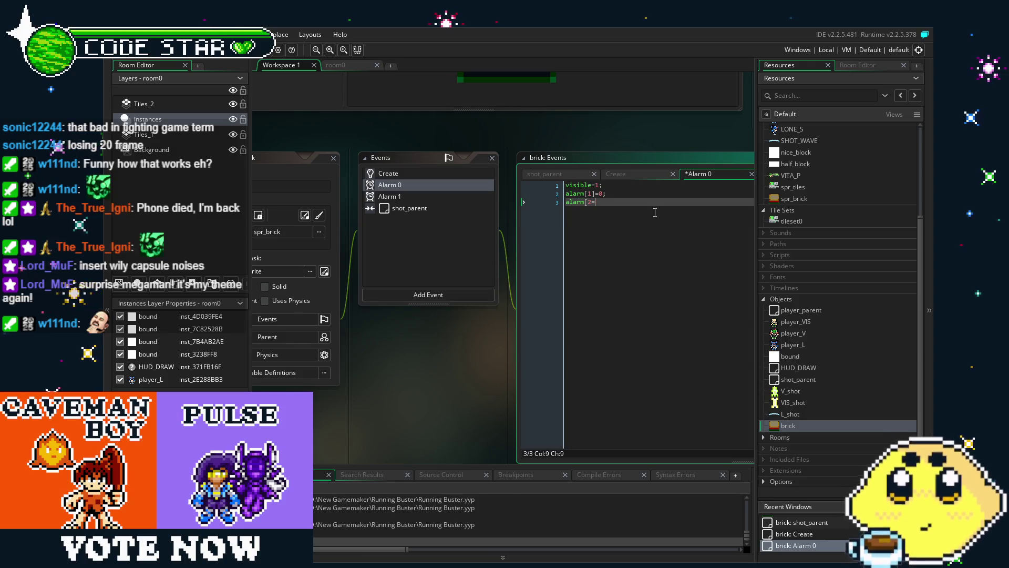
{"action": "type", "text": "]"}
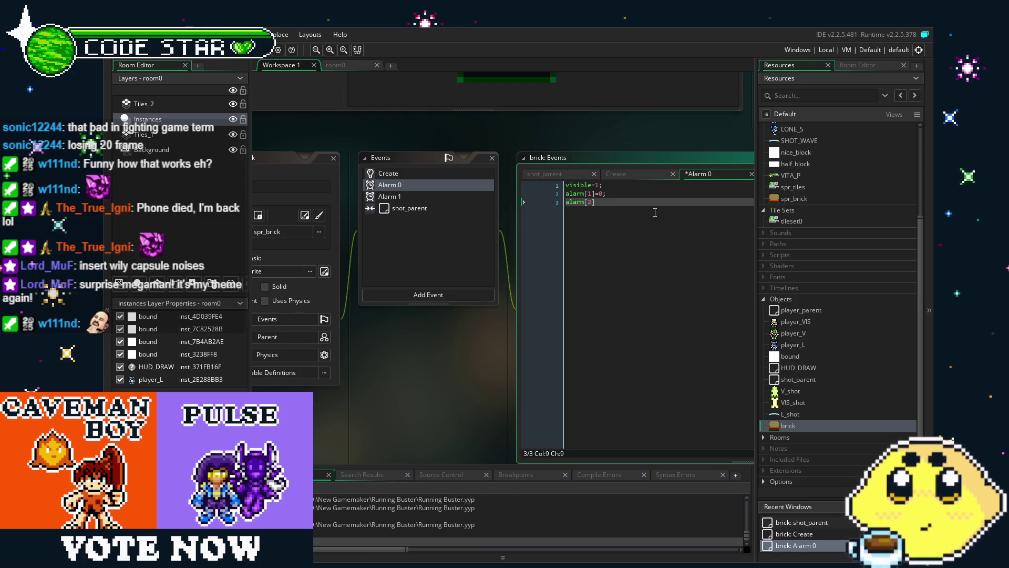
{"action": "type", "text": "=90"}
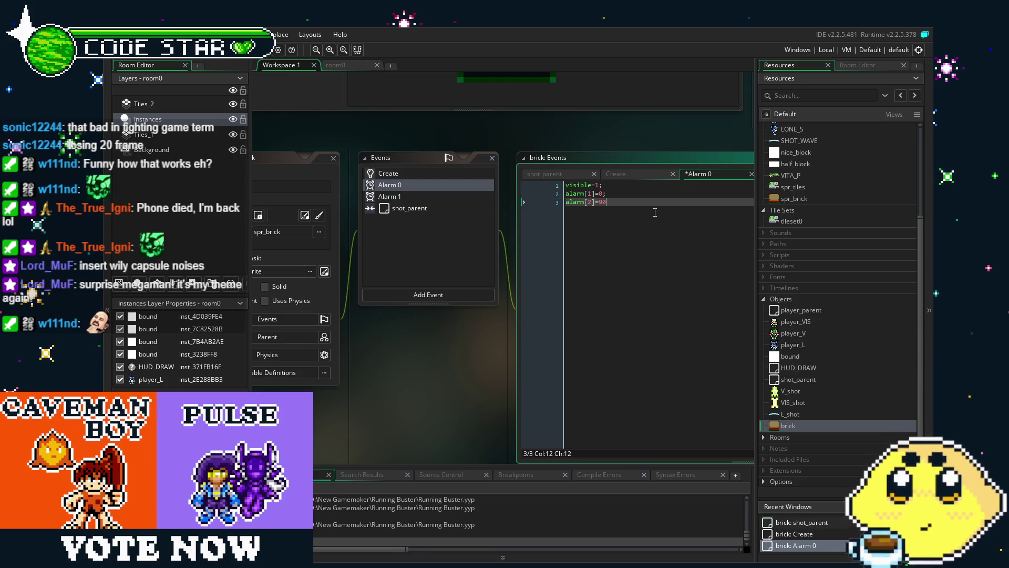
{"action": "key", "text": "BackSpace"}
{"action": "key", "text": "BackSpace"}
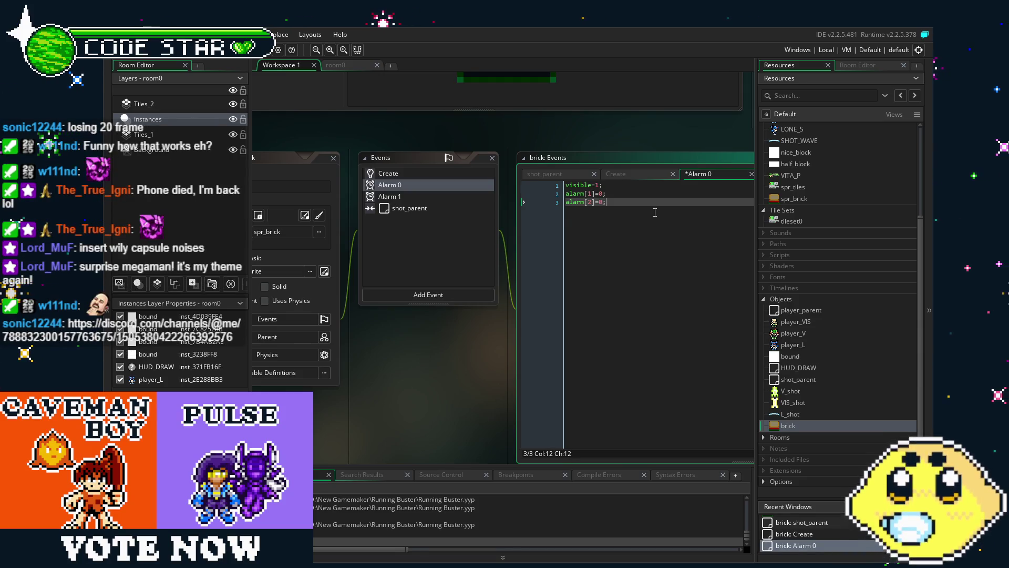
{"action": "key", "text": "ctrl+s"}
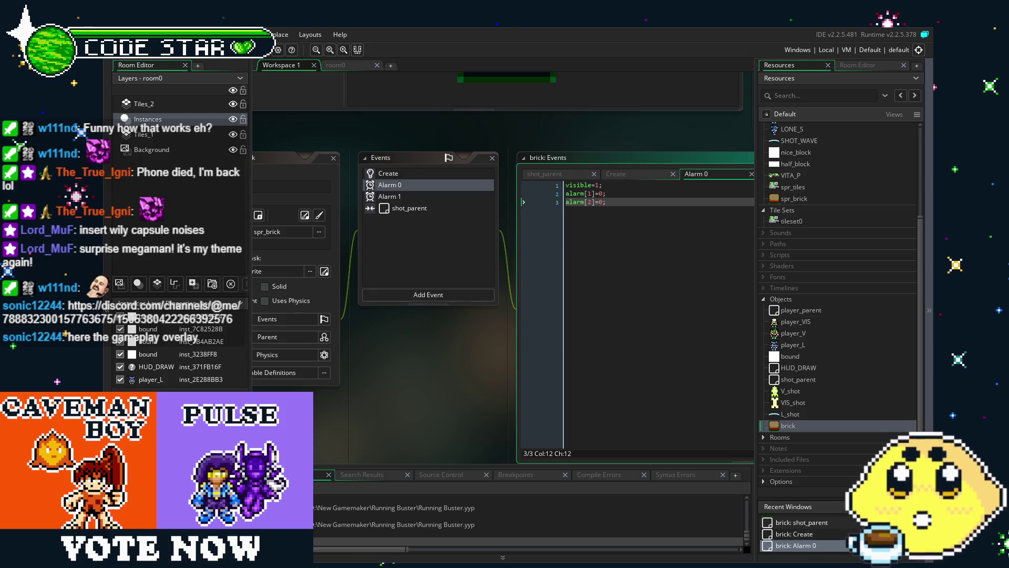
{"action": "left_click_drag", "start_coordinate": [394, 366], "coordinate": [420, 368]}
In Alarm 1, delete the blank line and change alarm[1]=1; to alarm[2]=1;
{"action": "left_click", "coordinate": [478, 200]}
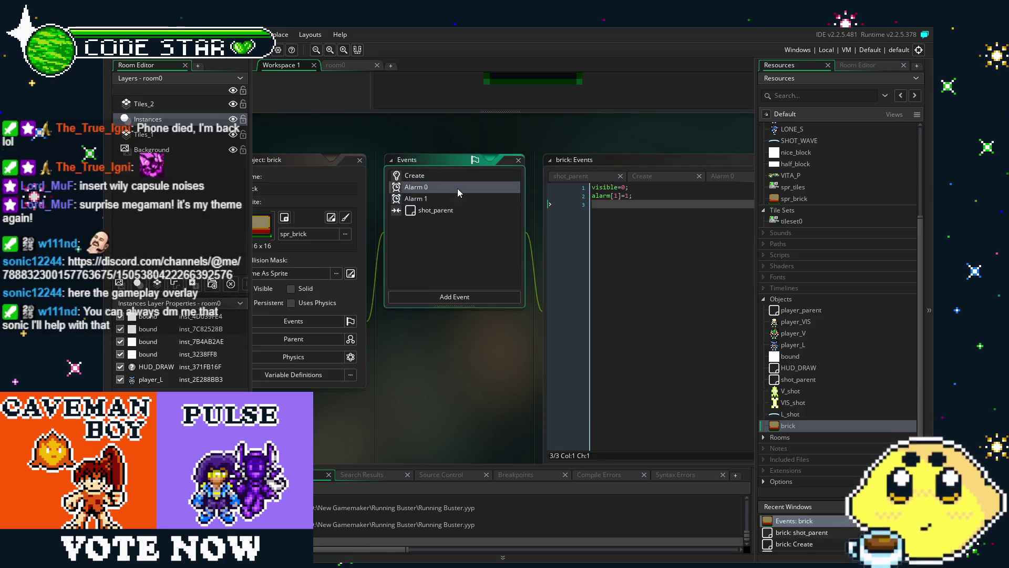
{"action": "left_click", "coordinate": [458, 188]}
{"action": "left_click_drag", "start_coordinate": [426, 349], "coordinate": [411, 350]}
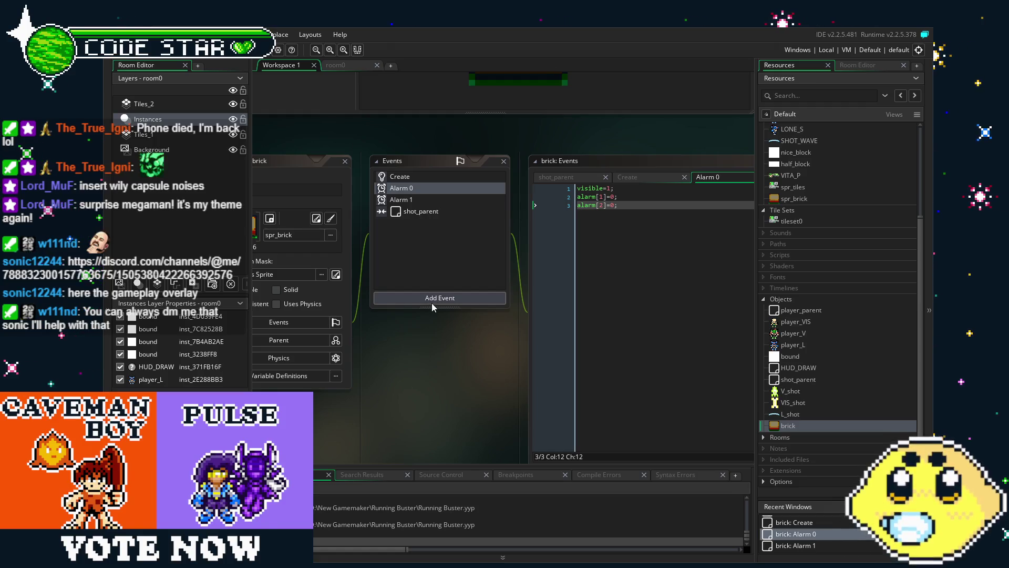
{"action": "left_click", "coordinate": [459, 199]}
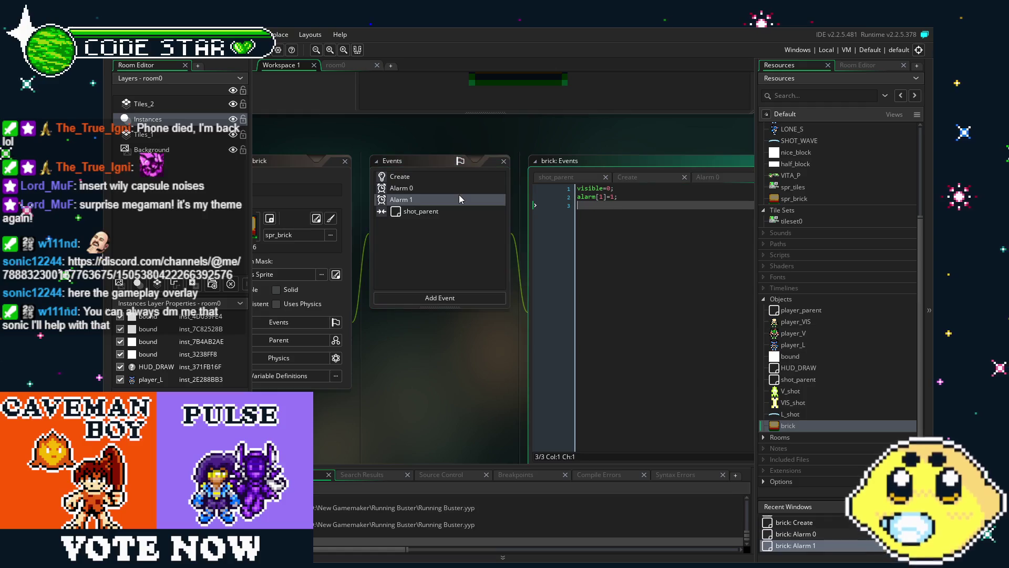
{"action": "key", "text": "BackSpace"}
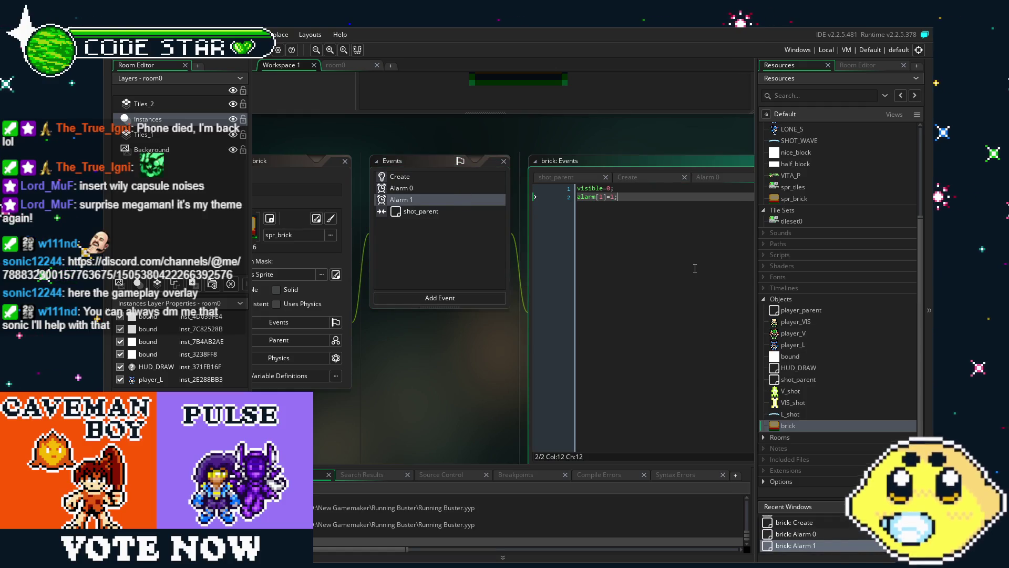
{"action": "left_click", "coordinate": [410, 199]}
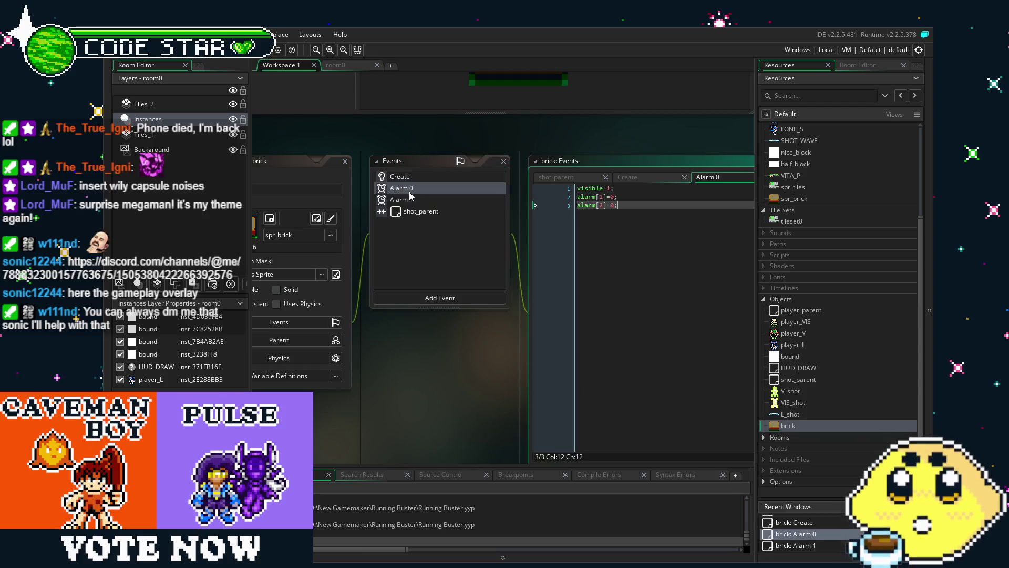
{"action": "left_click", "coordinate": [430, 201]}
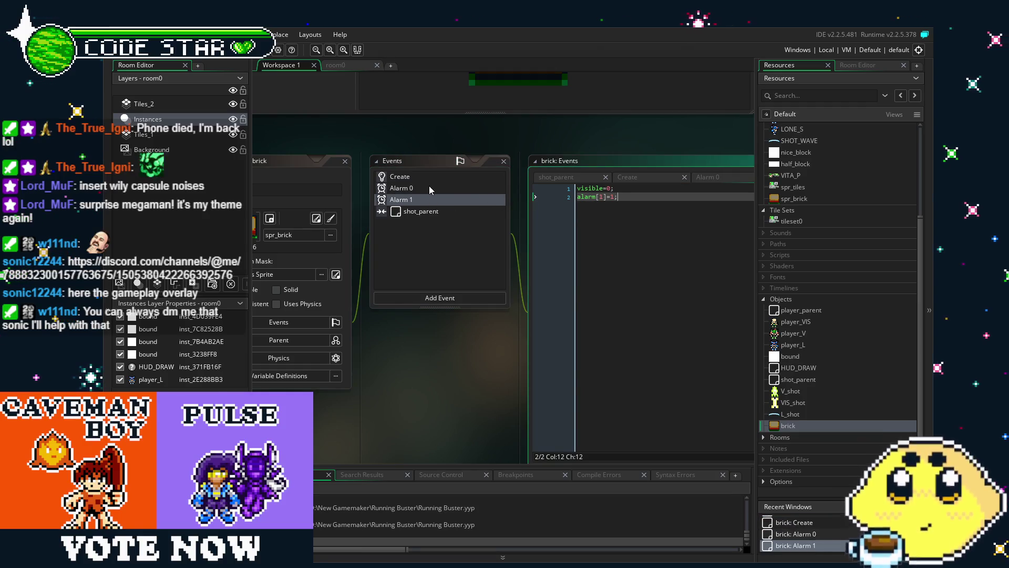
{"action": "left_click", "coordinate": [429, 187]}
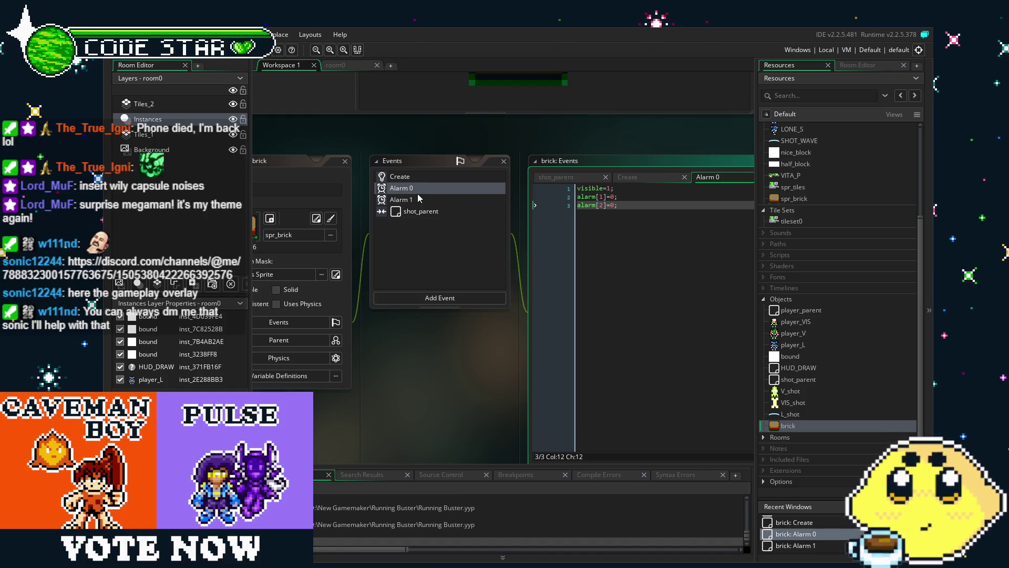
{"action": "left_click", "coordinate": [430, 201]}
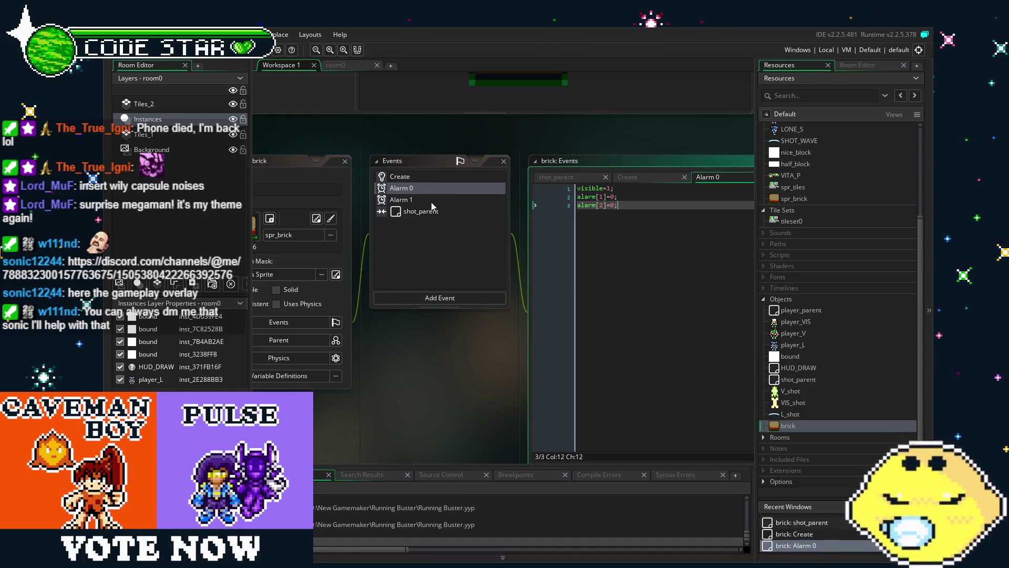
{"action": "double_click", "coordinate": [601, 197]}
{"action": "type", "text": "2"}
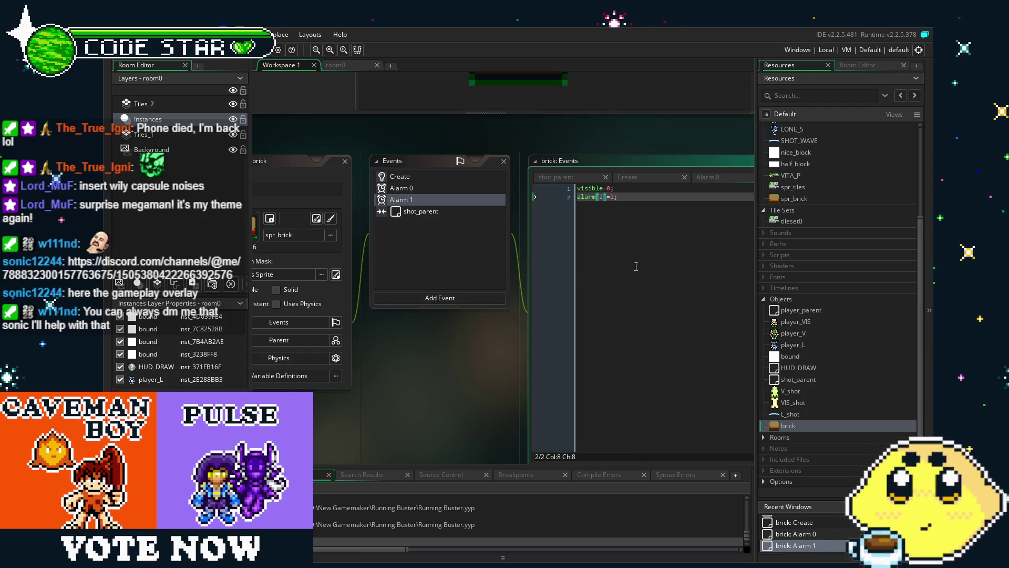
{"action": "left_click", "coordinate": [424, 175]}
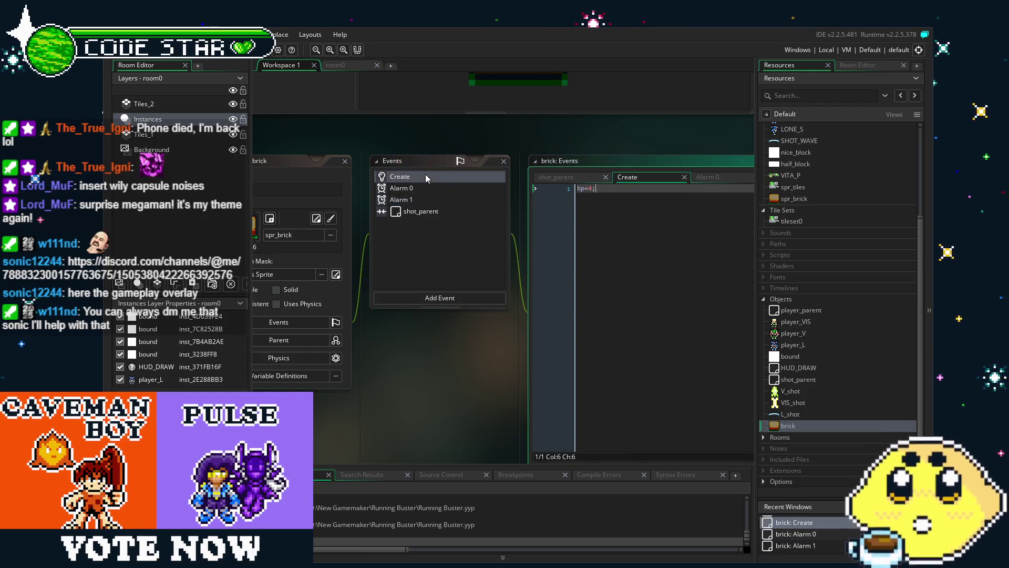
Append alarm[1]=1; after alarm[0]=16; in the brick's shot_parent collision code
{"action": "left_click", "coordinate": [447, 210]}
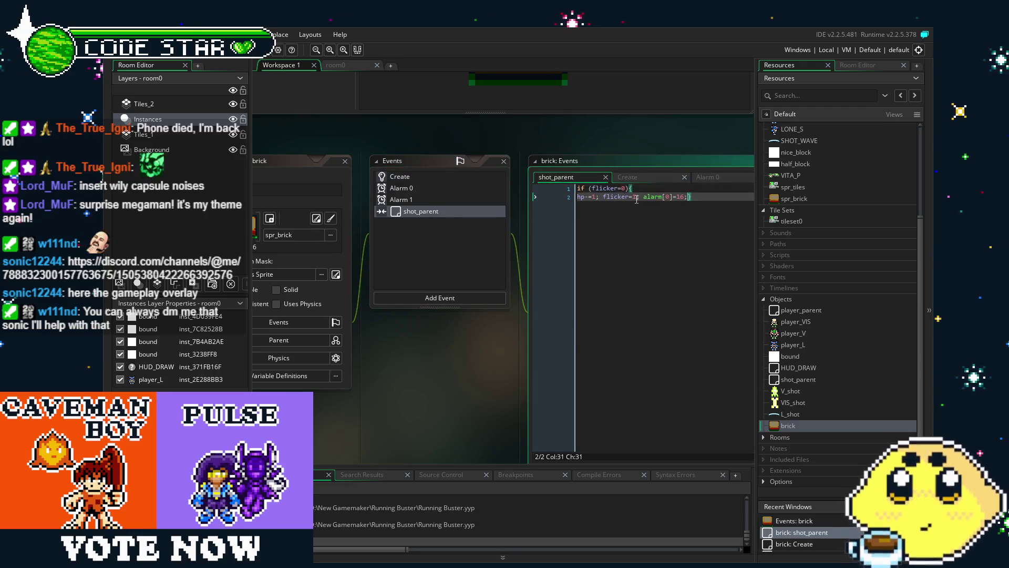
{"action": "type", "text": "al"}
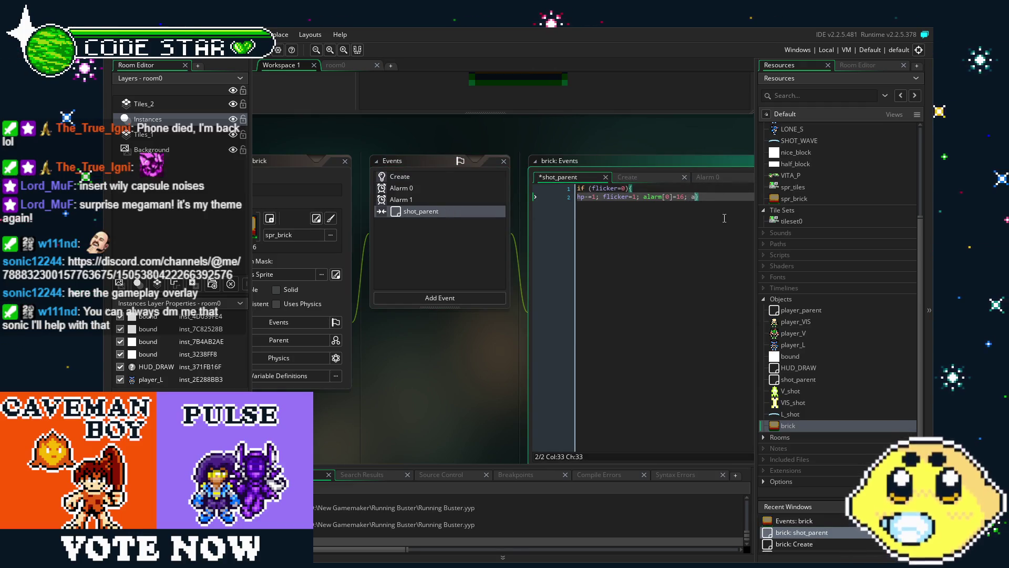
{"action": "type", "text": "arm["}
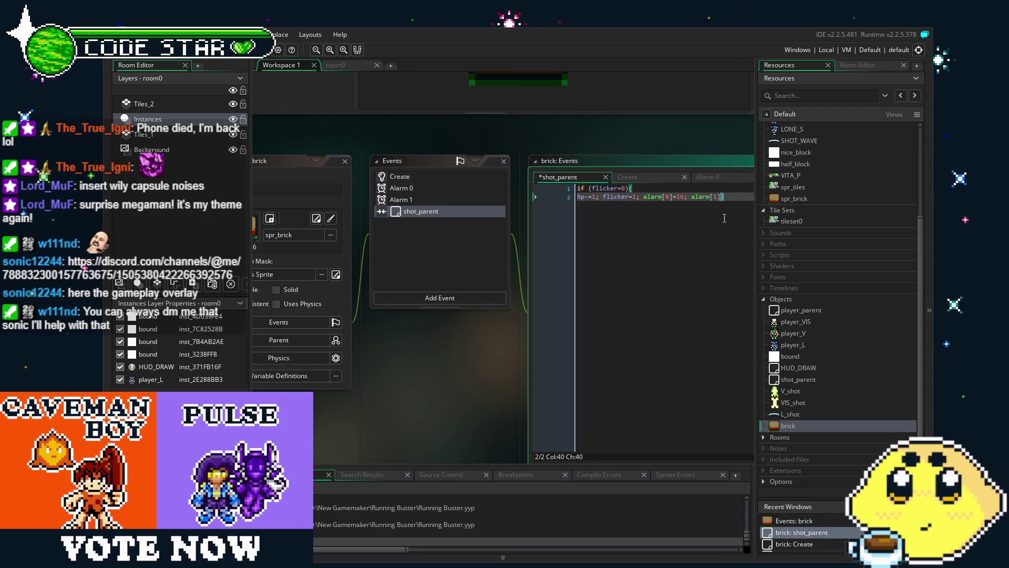
{"action": "type", "text": "1;"}
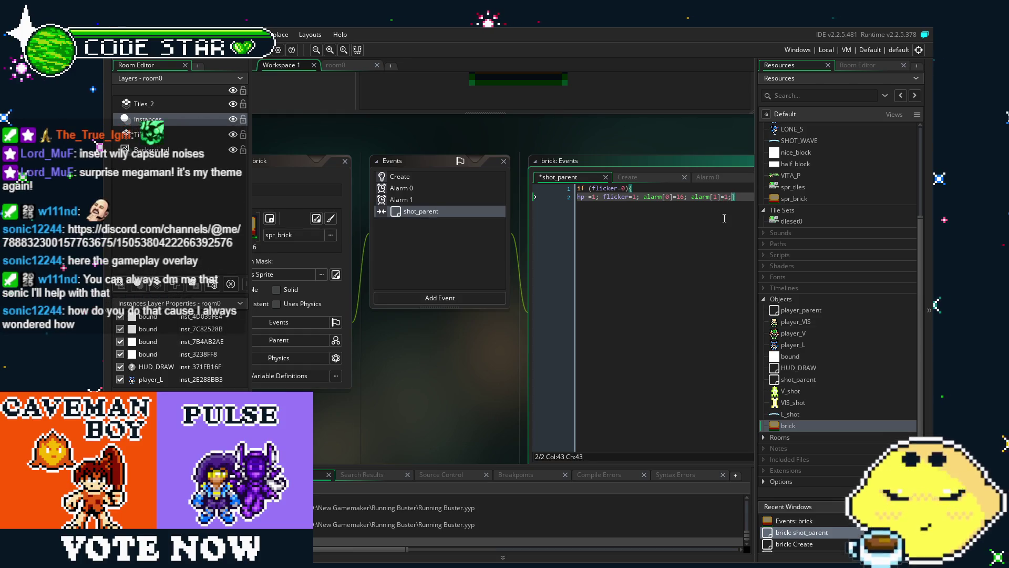
{"action": "left_click", "coordinate": [647, 286]}
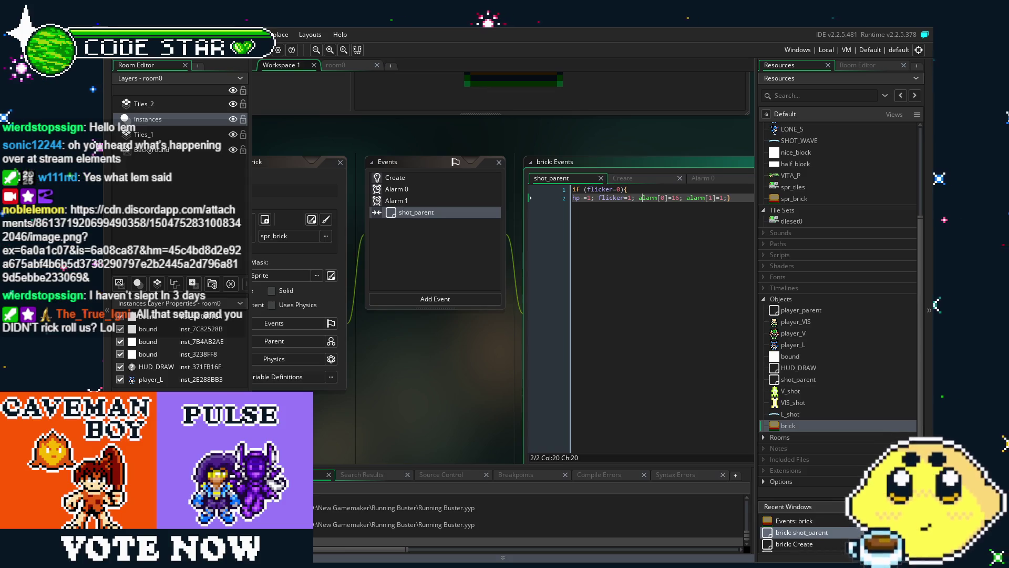
Duplicate the brick's Alarm 1 event as a new Alarm 2 event
{"action": "mouse_move", "coordinate": [379, 383]}
{"action": "left_mouse_down"}
{"action": "mouse_move", "coordinate": [393, 364]}
{"action": "mouse_move", "coordinate": [316, 370]}
{"action": "mouse_move", "coordinate": [341, 375]}
{"action": "left_mouse_up"}
{"action": "left_click", "coordinate": [390, 192]}
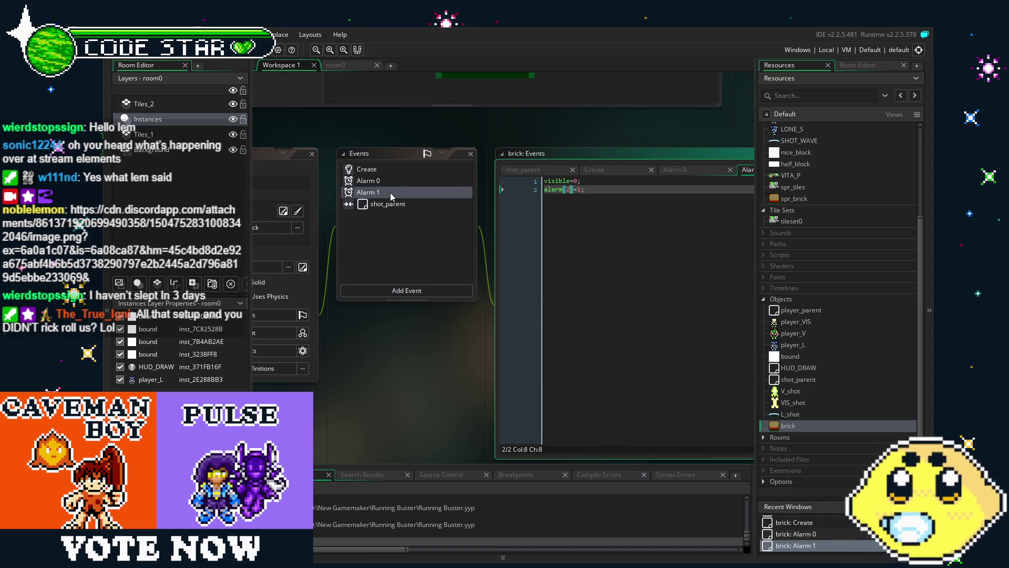
{"action": "right_click", "coordinate": [386, 193]}
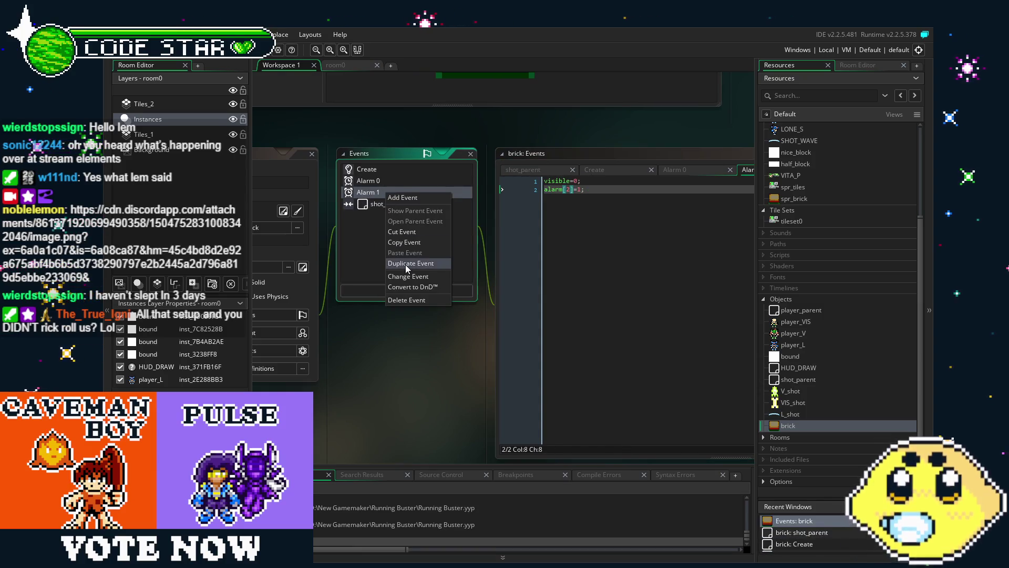
{"action": "left_click", "coordinate": [405, 264]}
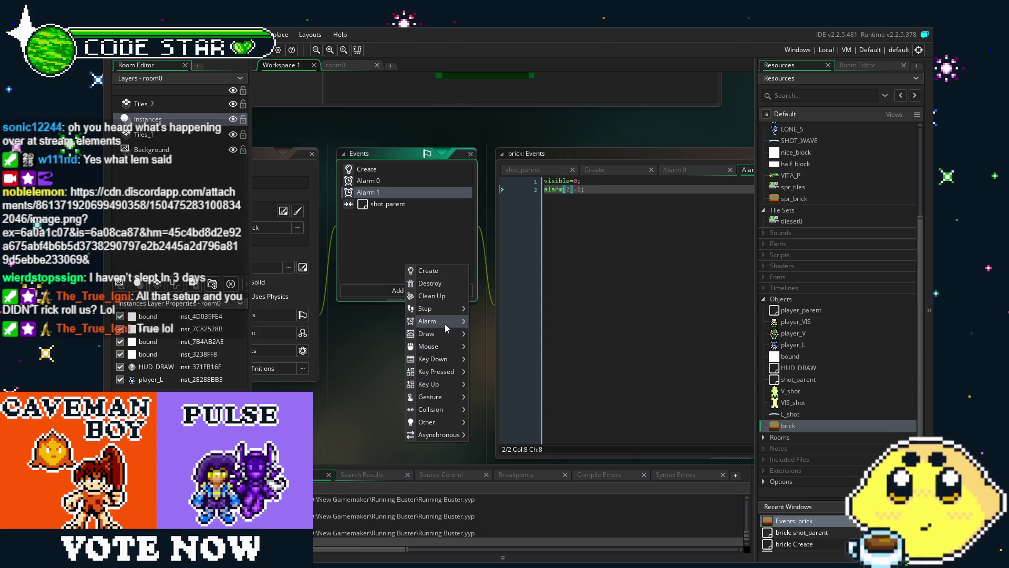
{"action": "mouse_move", "coordinate": [445, 324]}
{"action": "left_click", "coordinate": [484, 342]}
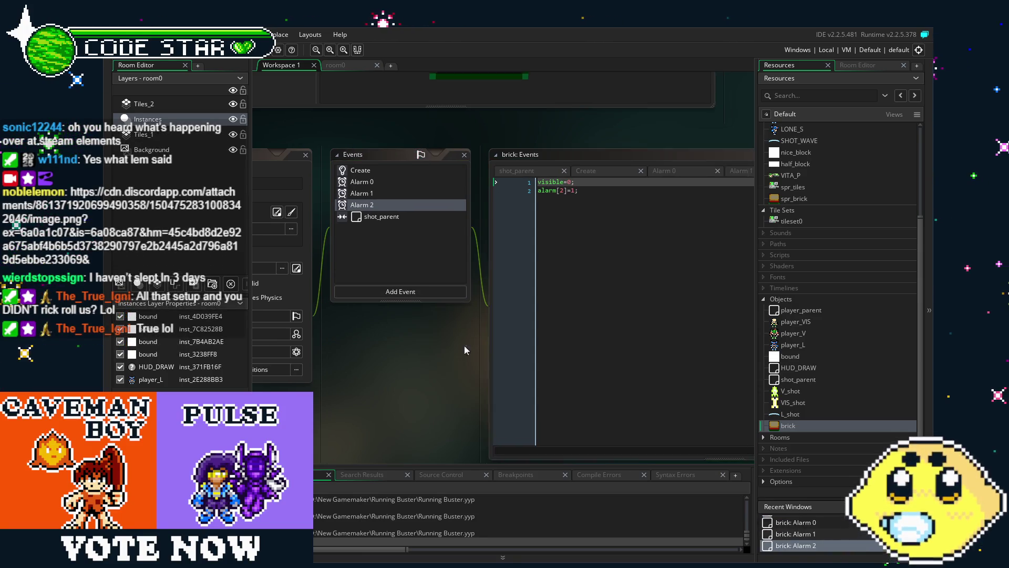
Change Alarm 2's code to alarm[1]=1; and bring up the room0 editor
{"action": "double_click", "coordinate": [516, 196]}
{"action": "type", "text": "1"}
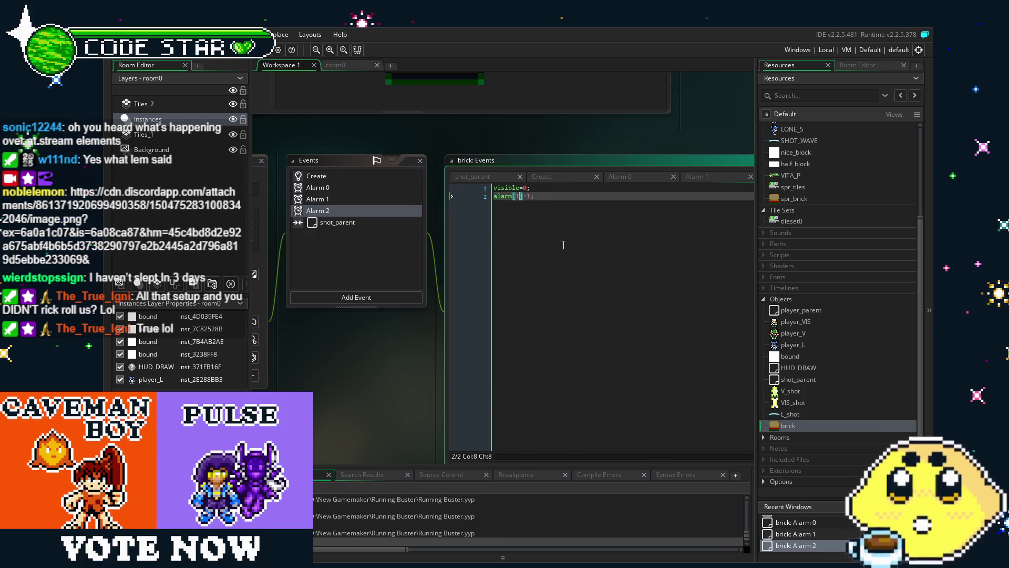
{"action": "left_click", "coordinate": [562, 300]}
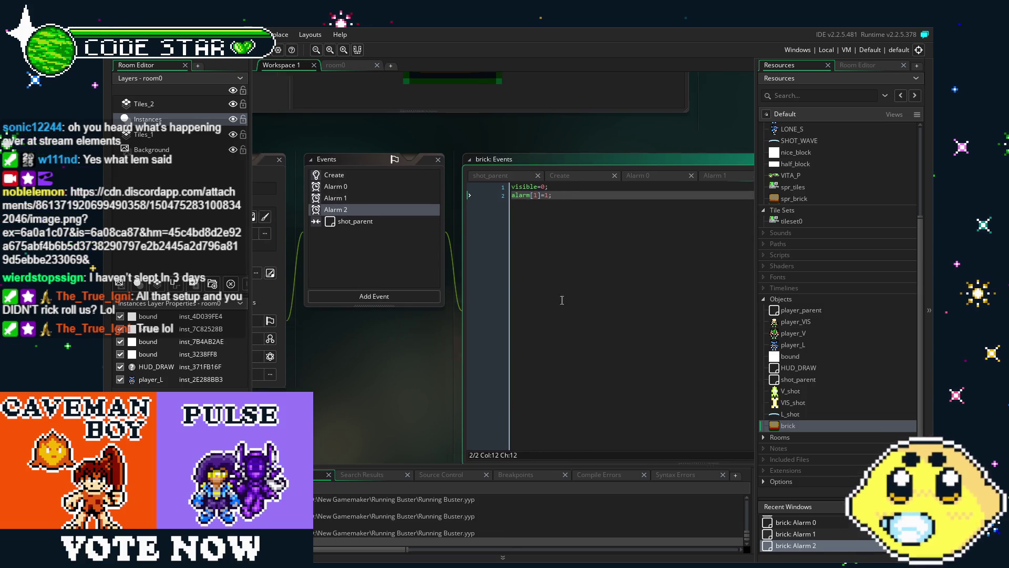
{"action": "left_click_drag", "start_coordinate": [427, 387], "coordinate": [470, 370]}
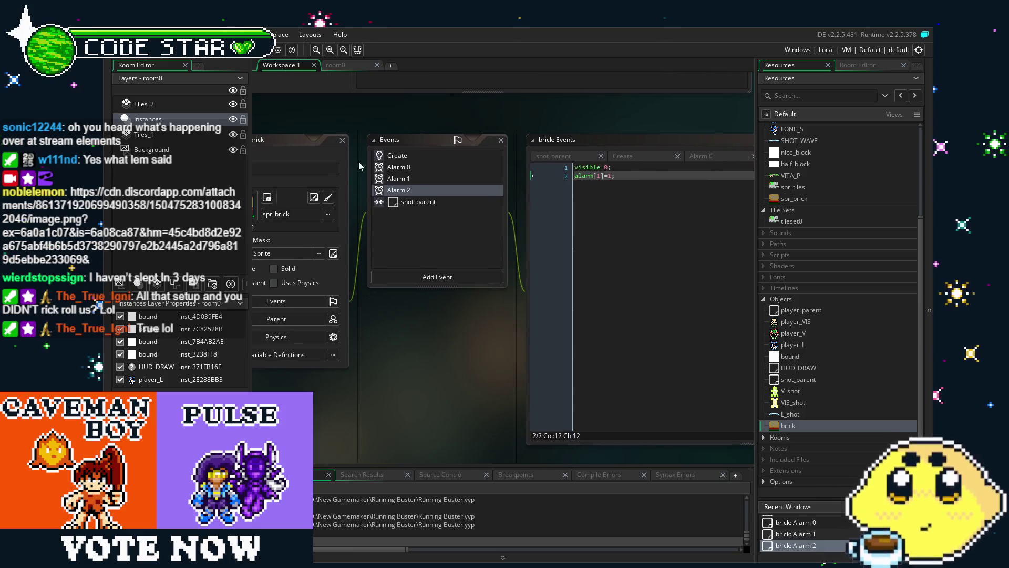
{"action": "left_click", "coordinate": [336, 68]}
{"action": "left_click", "coordinate": [787, 67]}
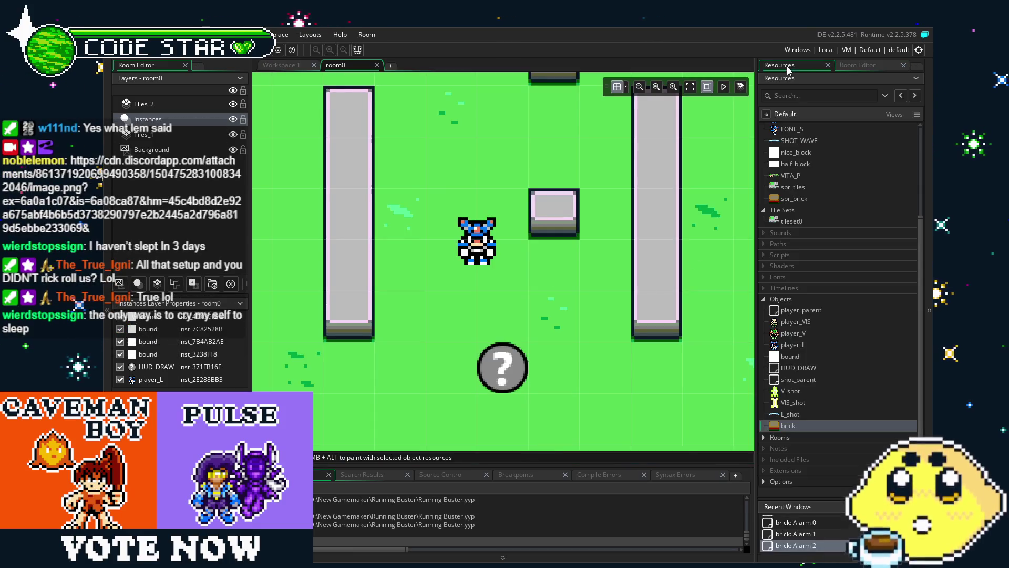
Drag two bricks into room0, one below the centre block and one near the top
{"action": "left_click_drag", "start_coordinate": [788, 426], "coordinate": [578, 331]}
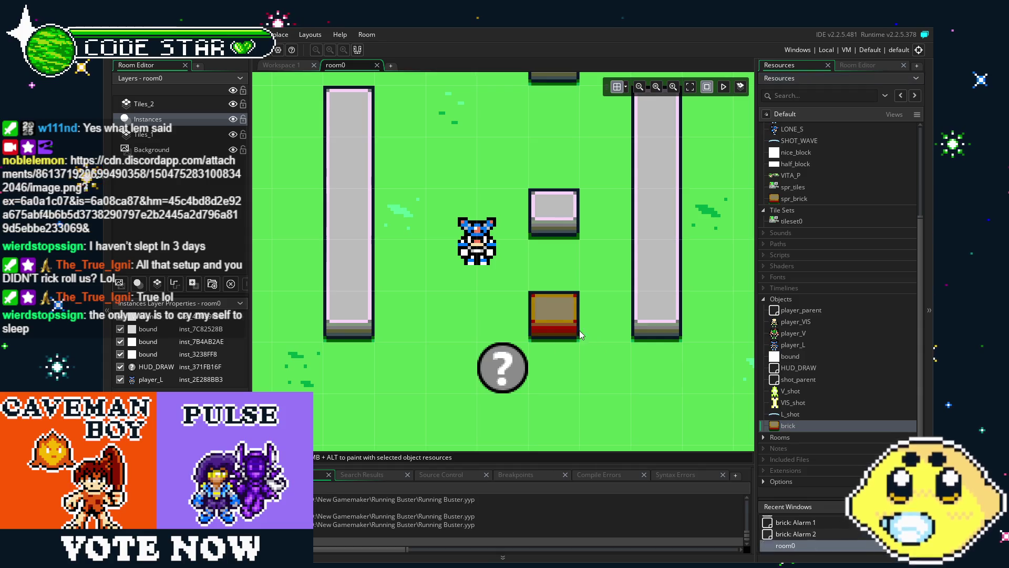
{"action": "mouse_move", "coordinate": [788, 425]}
{"action": "left_mouse_down"}
{"action": "mouse_move", "coordinate": [743, 418]}
{"action": "mouse_move", "coordinate": [443, 125]}
{"action": "left_mouse_up"}
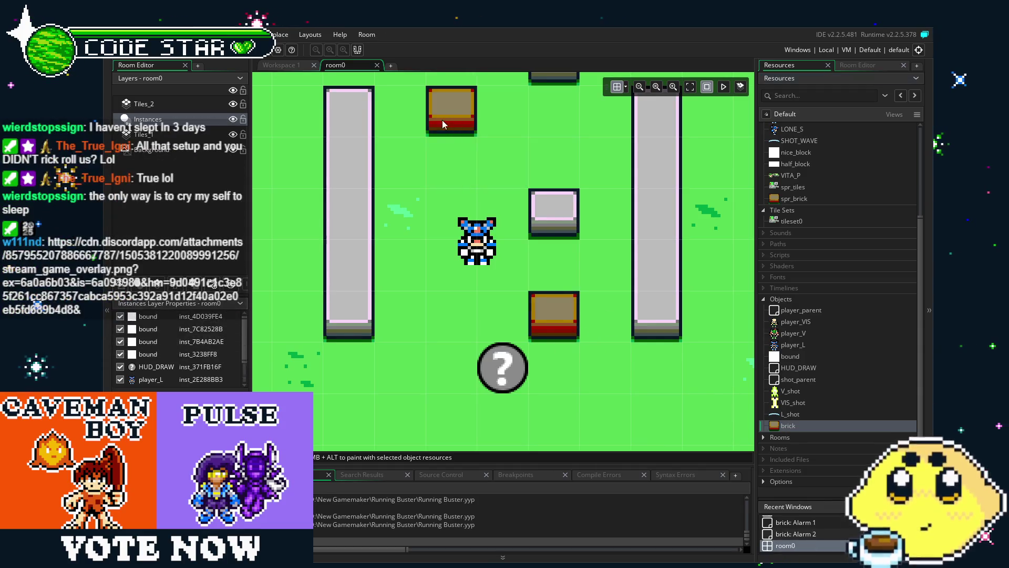
{"action": "left_click_drag", "start_coordinate": [424, 317], "coordinate": [414, 318]}
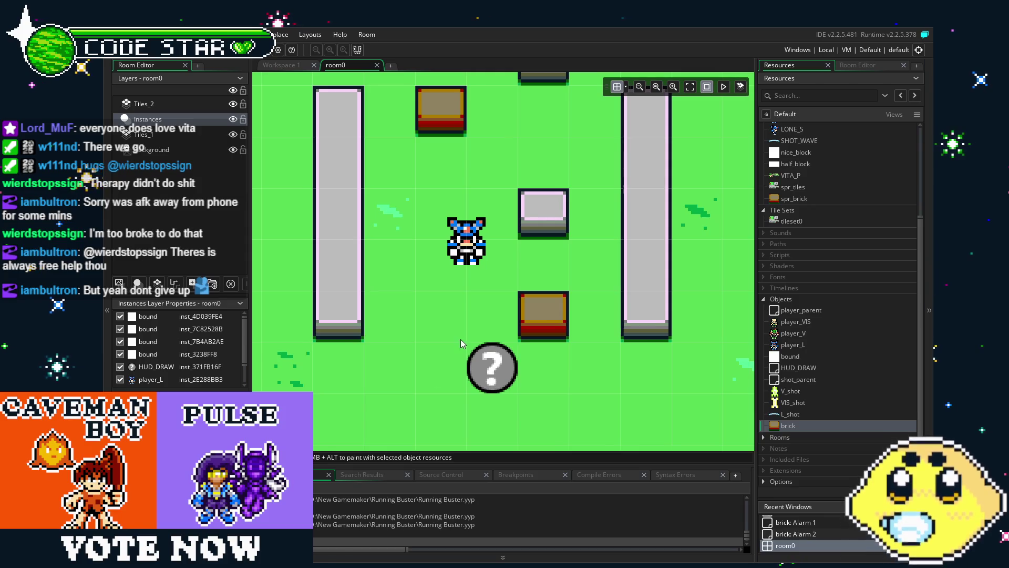
{"action": "mouse_move", "coordinate": [461, 339]}
{"action": "left_mouse_down"}
{"action": "mouse_move", "coordinate": [402, 339]}
{"action": "mouse_move", "coordinate": [508, 364]}
{"action": "mouse_move", "coordinate": [481, 367]}
{"action": "left_mouse_up"}
{"action": "scroll", "coordinate": [402, 340], "scroll_direction": "down", "scroll_amount": 2}
{"action": "scroll", "coordinate": [508, 363], "scroll_direction": "up", "scroll_amount": 2}
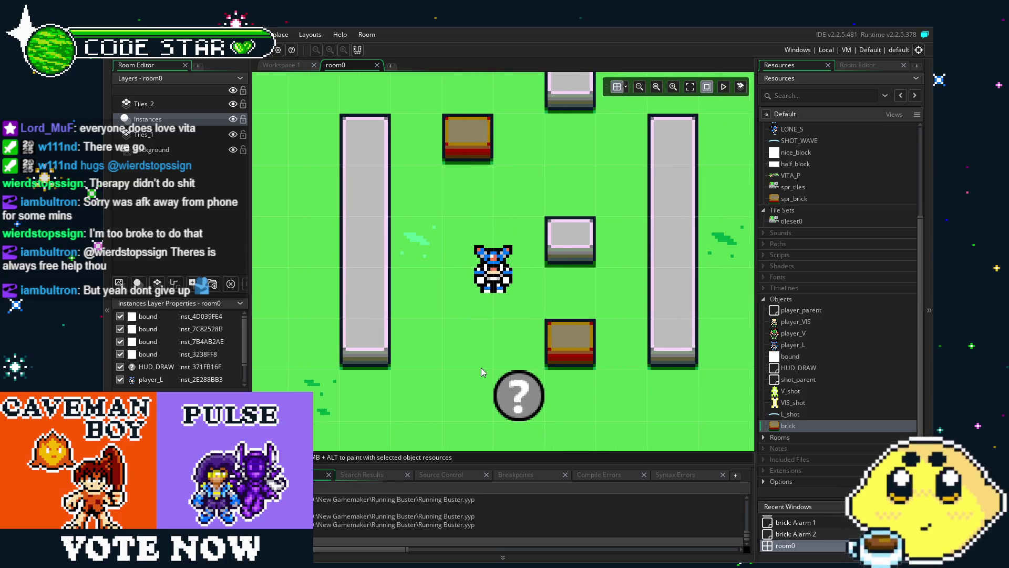
{"action": "scroll", "coordinate": [481, 368], "scroll_direction": "up", "scroll_amount": 2}
{"action": "scroll", "coordinate": [481, 367], "scroll_direction": "down", "scroll_amount": 2}
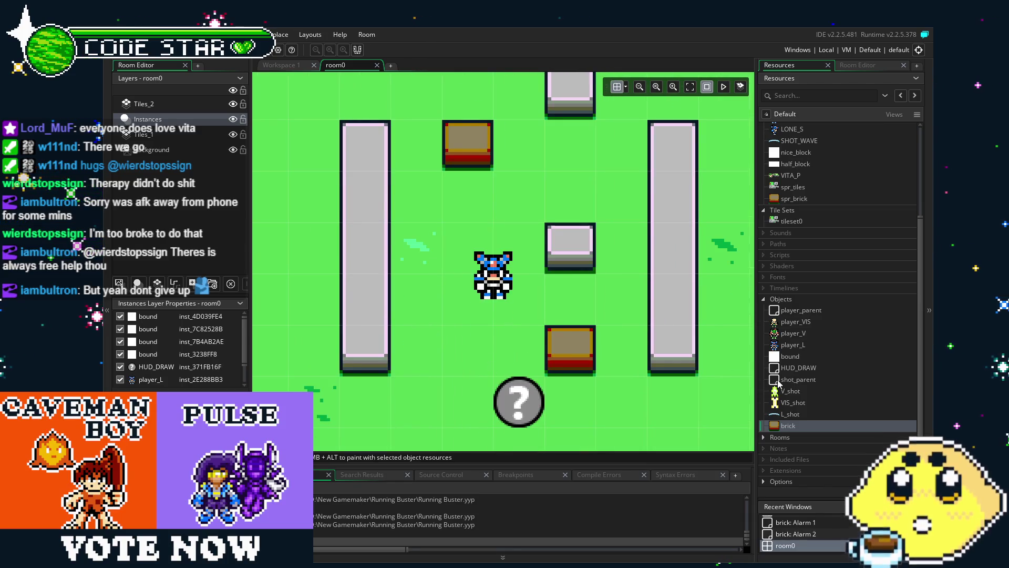
{"action": "left_click", "coordinate": [850, 70]}
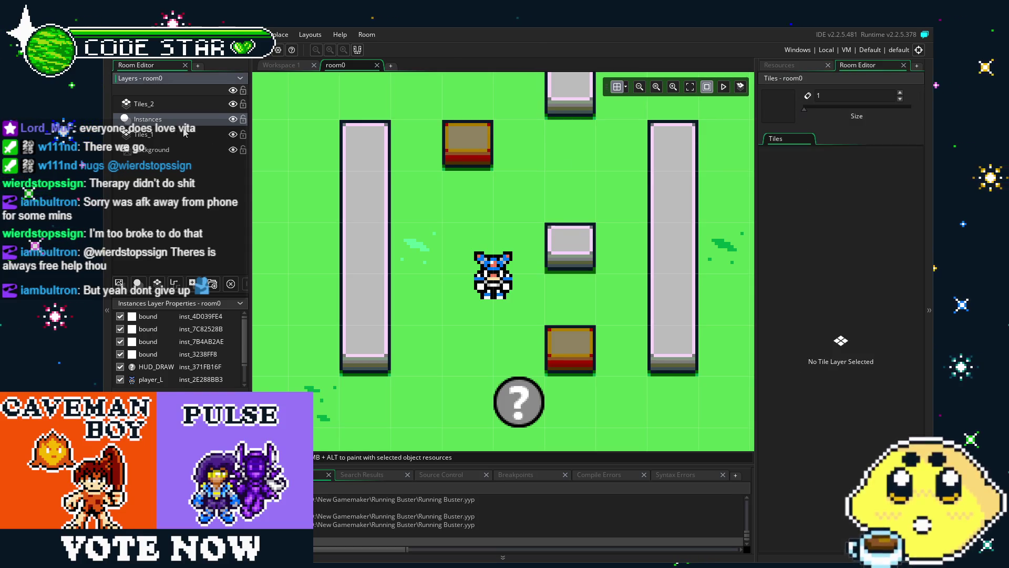
{"action": "left_click", "coordinate": [191, 107]}
{"action": "left_click", "coordinate": [200, 115]}
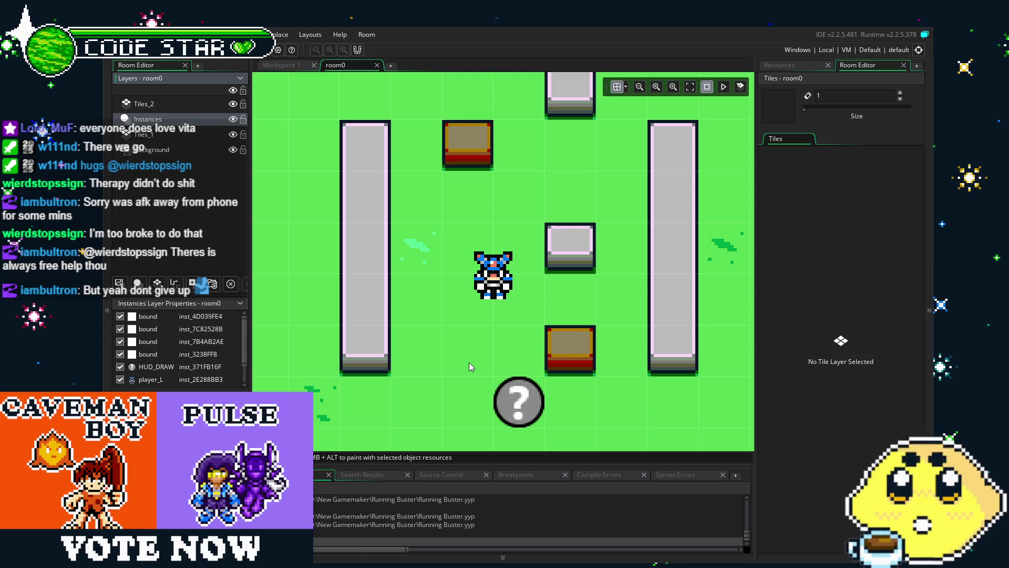
{"action": "mouse_move", "coordinate": [469, 361]}
{"action": "left_mouse_down"}
{"action": "mouse_move", "coordinate": [428, 363]}
{"action": "mouse_move", "coordinate": [442, 362]}
{"action": "left_mouse_up"}
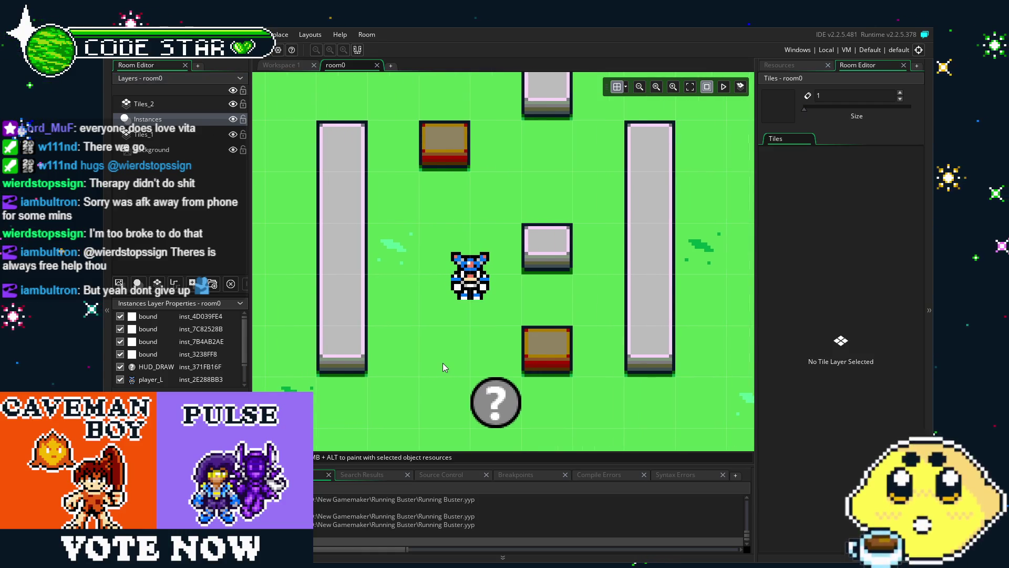
{"action": "left_click", "coordinate": [802, 68]}
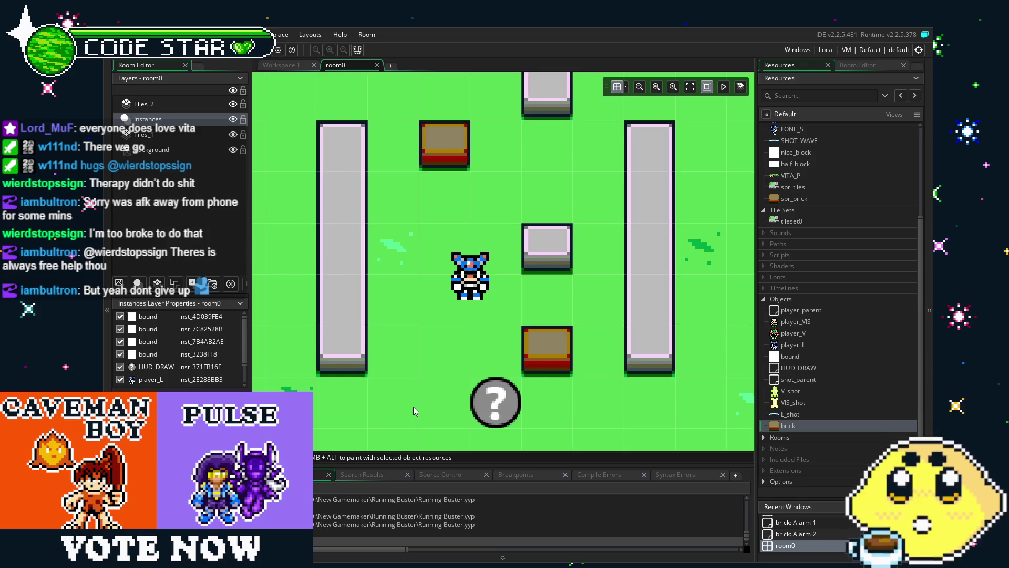
{"action": "left_click_drag", "start_coordinate": [414, 406], "coordinate": [388, 395]}
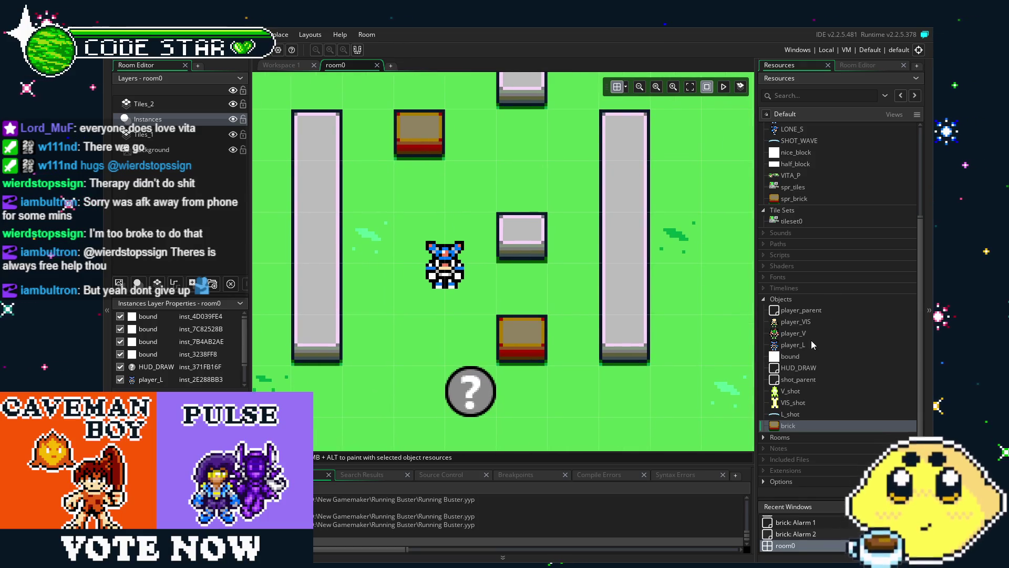
{"action": "left_click_drag", "start_coordinate": [603, 358], "coordinate": [558, 359]}
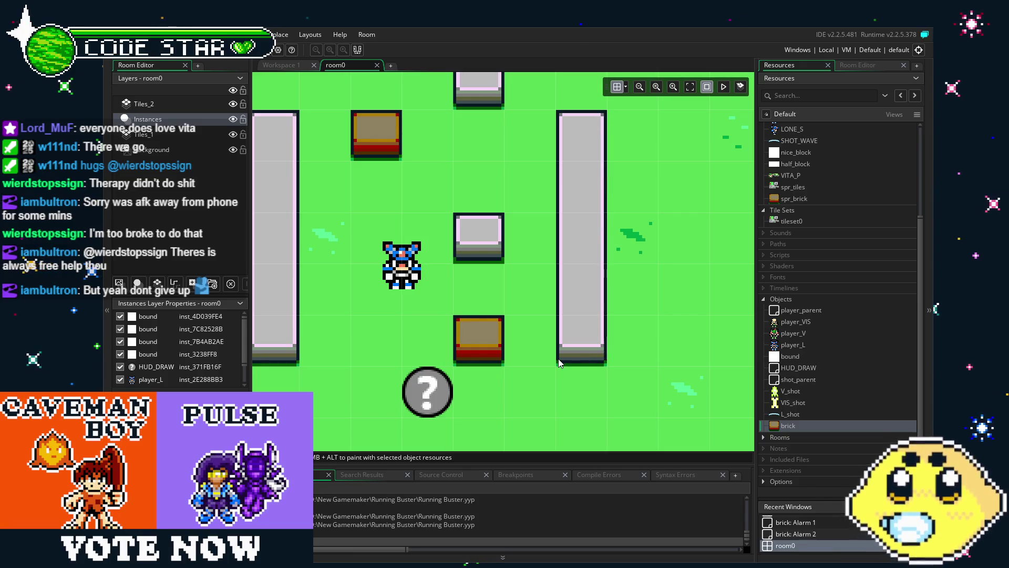
{"action": "left_click", "coordinate": [293, 66]}
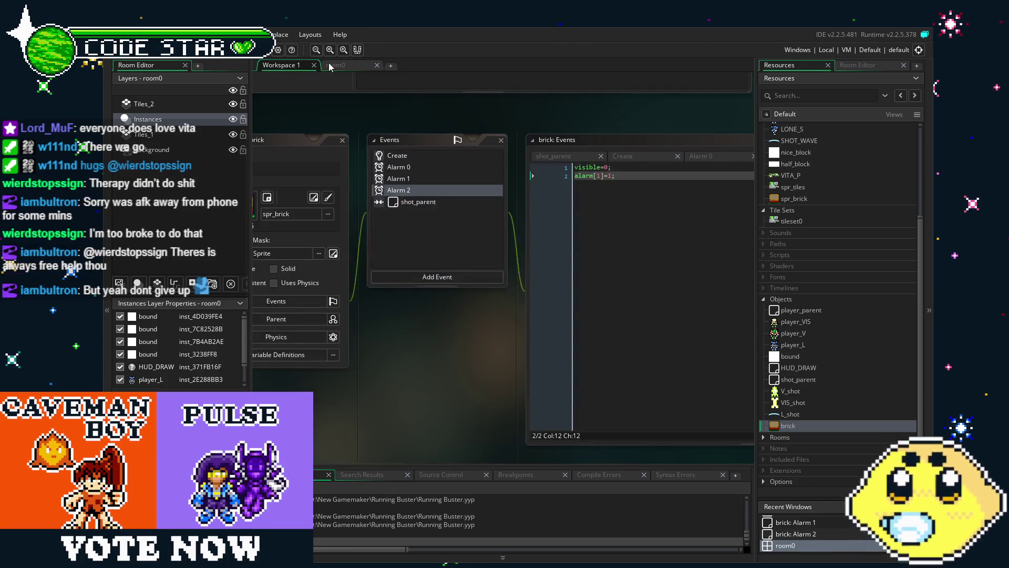
Change visible=0 to visible=1 in the brick's Alarm 2 code and run the game with F5
{"action": "left_click", "coordinate": [425, 202]}
{"action": "left_click", "coordinate": [418, 191]}
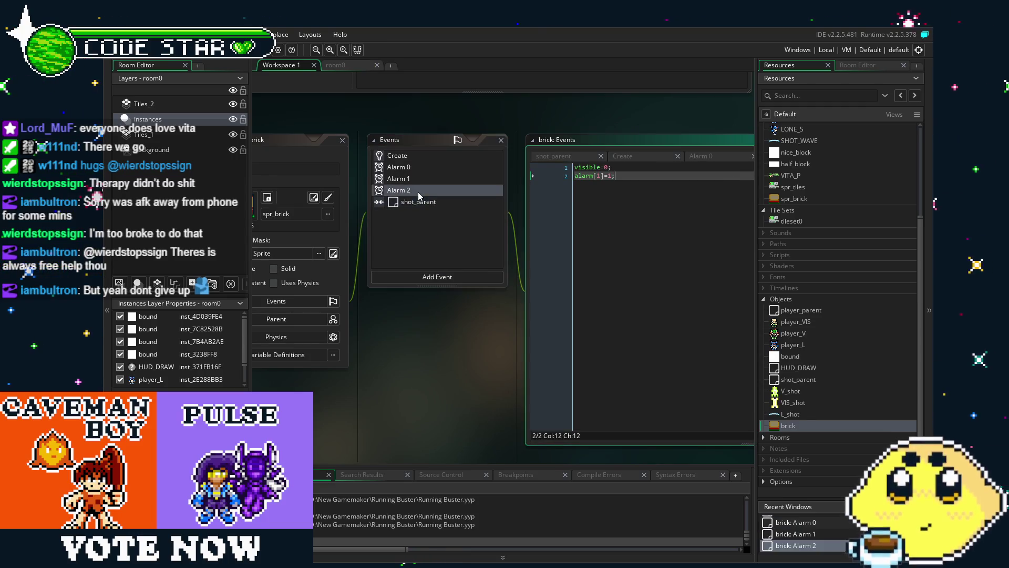
{"action": "mouse_move", "coordinate": [400, 354]}
{"action": "left_mouse_down"}
{"action": "mouse_move", "coordinate": [343, 355]}
{"action": "mouse_move", "coordinate": [376, 284]}
{"action": "left_mouse_up"}
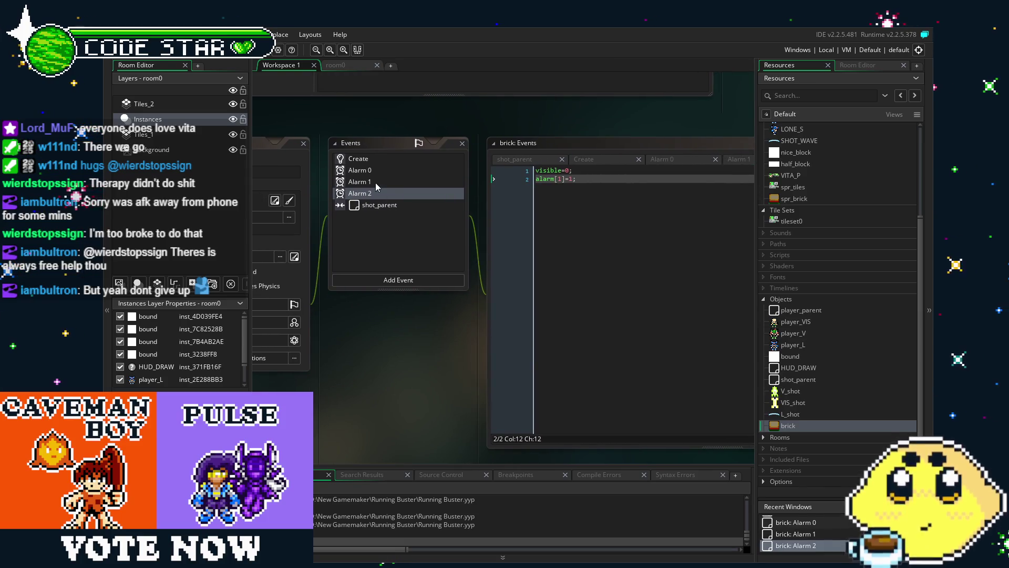
{"action": "left_click", "coordinate": [389, 193]}
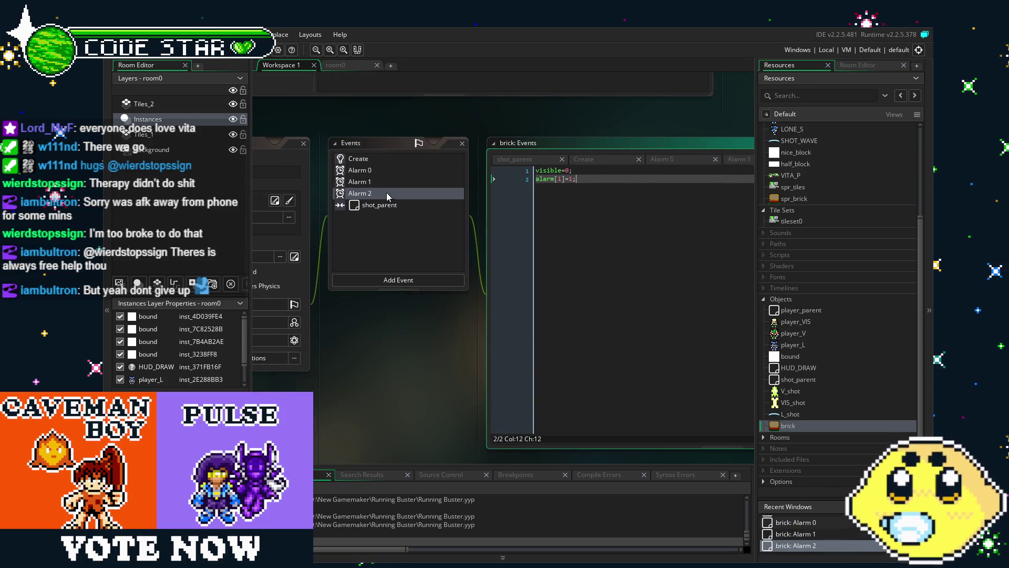
{"action": "left_click", "coordinate": [568, 169]}
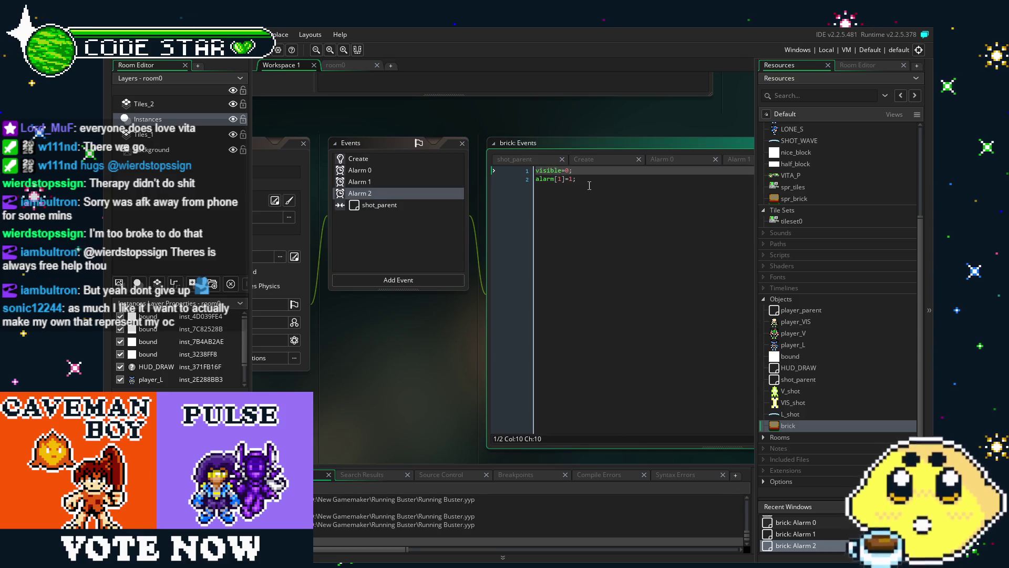
{"action": "type", "text": "1"}
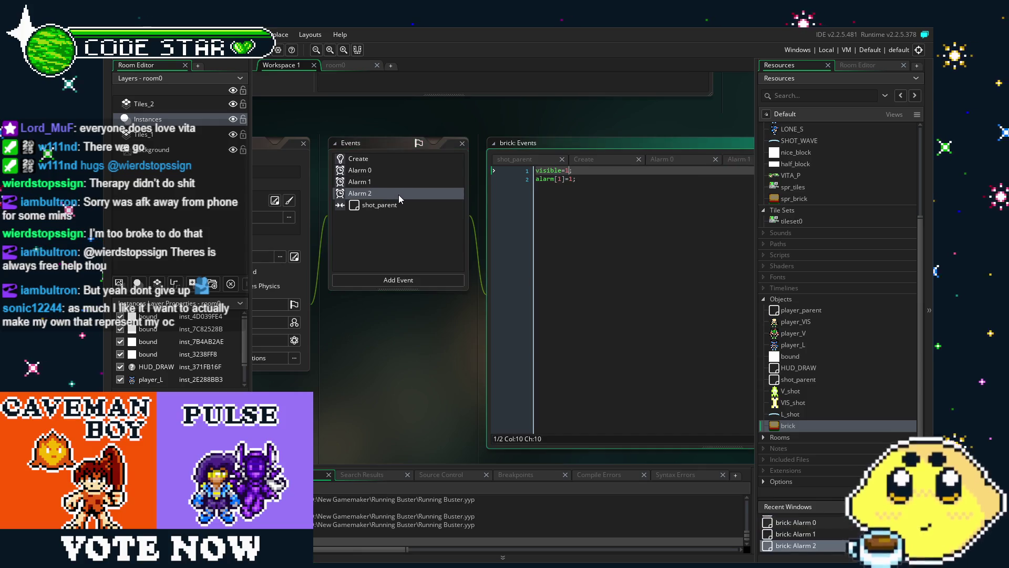
{"action": "key", "text": "F5"}
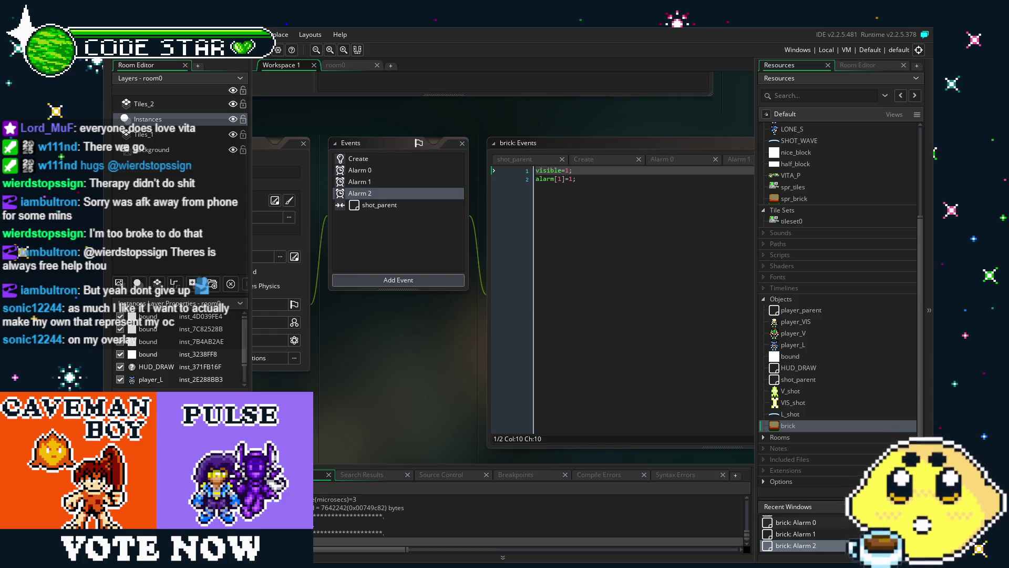
Add flicker=0; on a new line after hp=4; in the brick's Create code
{"action": "left_click", "coordinate": [386, 159]}
{"action": "key", "text": "Return"}
{"action": "type", "text": "flicker=0;"}
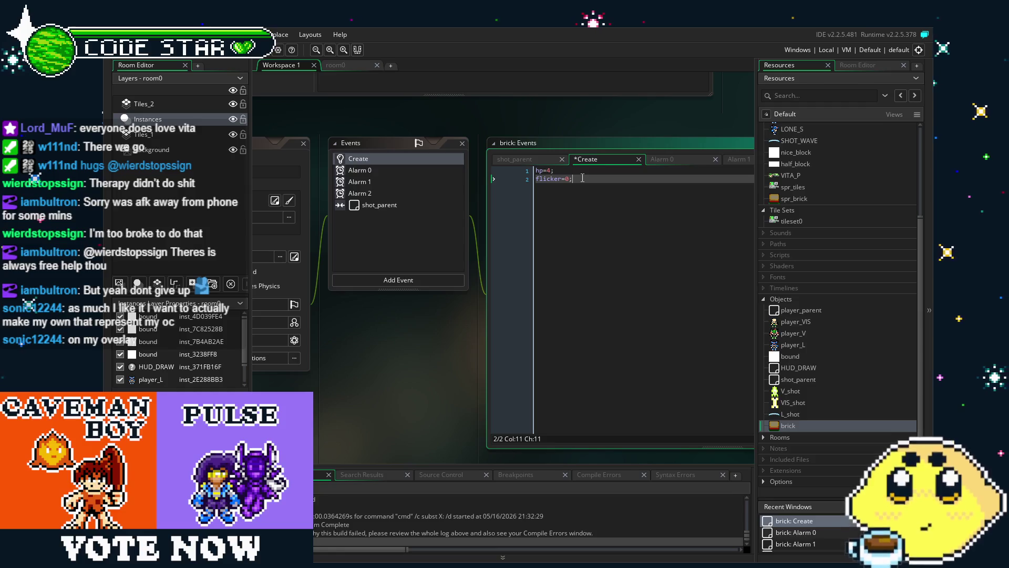
{"action": "key", "text": "Return"}
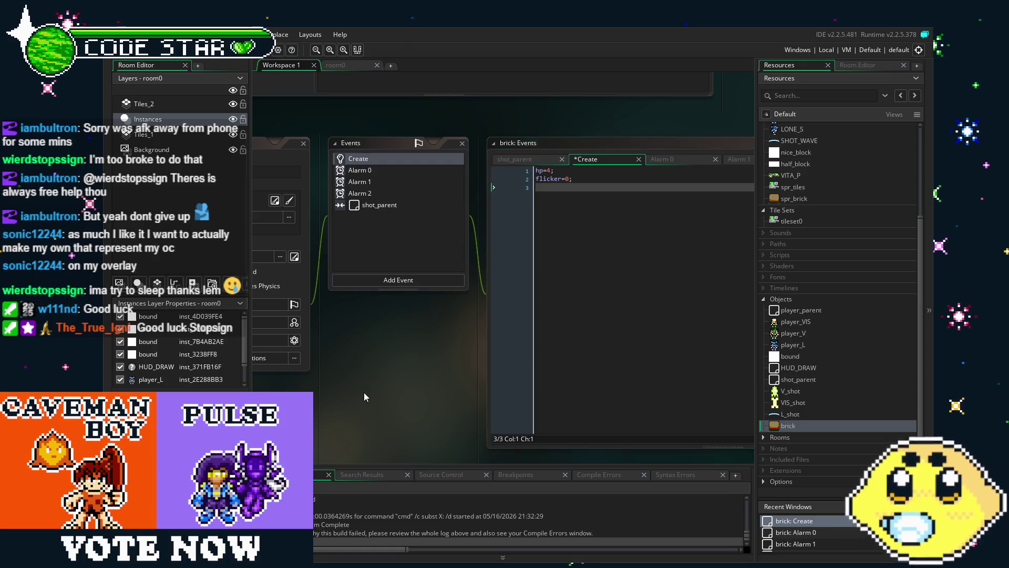
Add image_speed=0; to the brick's Create code and test-run the game
{"action": "left_click_drag", "start_coordinate": [363, 393], "coordinate": [397, 388]}
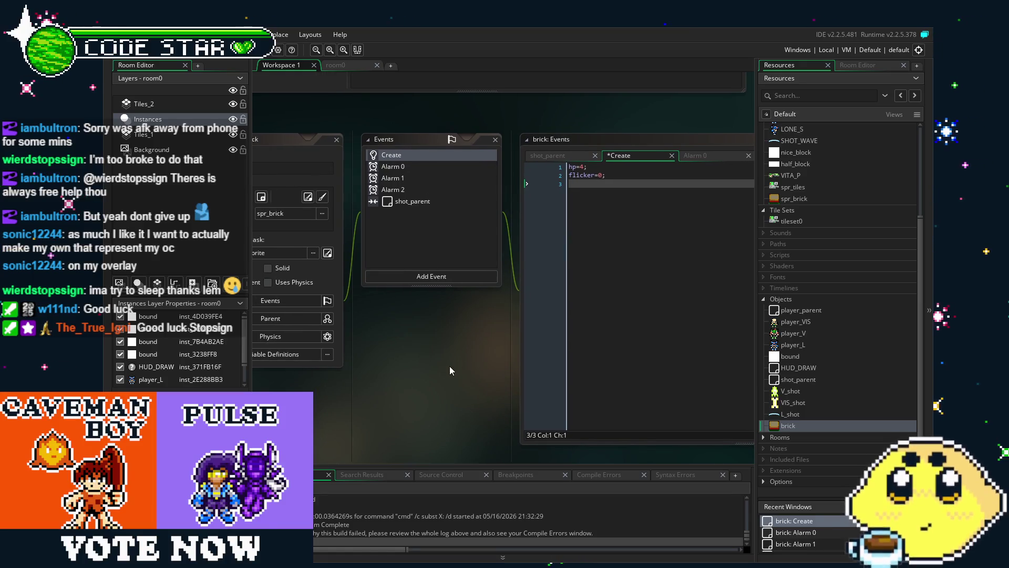
{"action": "left_click_drag", "start_coordinate": [450, 370], "coordinate": [412, 378]}
{"action": "left_click", "coordinate": [677, 274]}
{"action": "type", "text": "image_speed"}
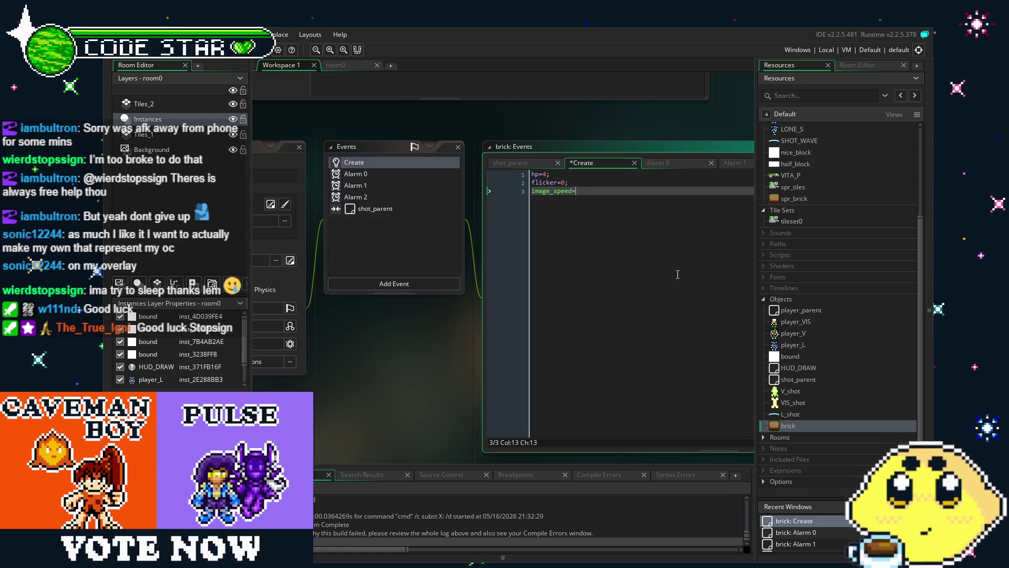
{"action": "type", "text": "=0;"}
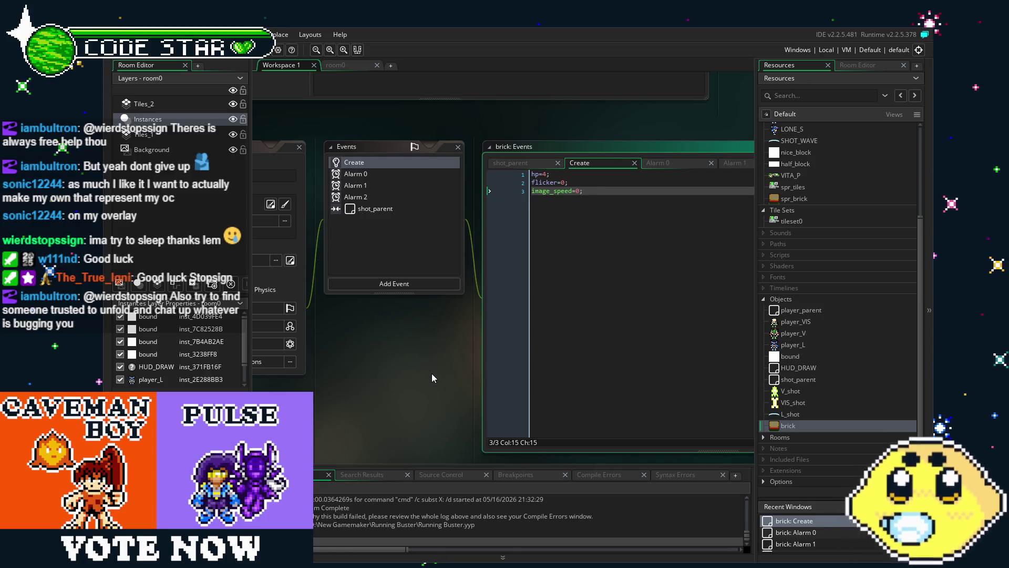
{"action": "left_click_drag", "start_coordinate": [431, 374], "coordinate": [456, 369]}
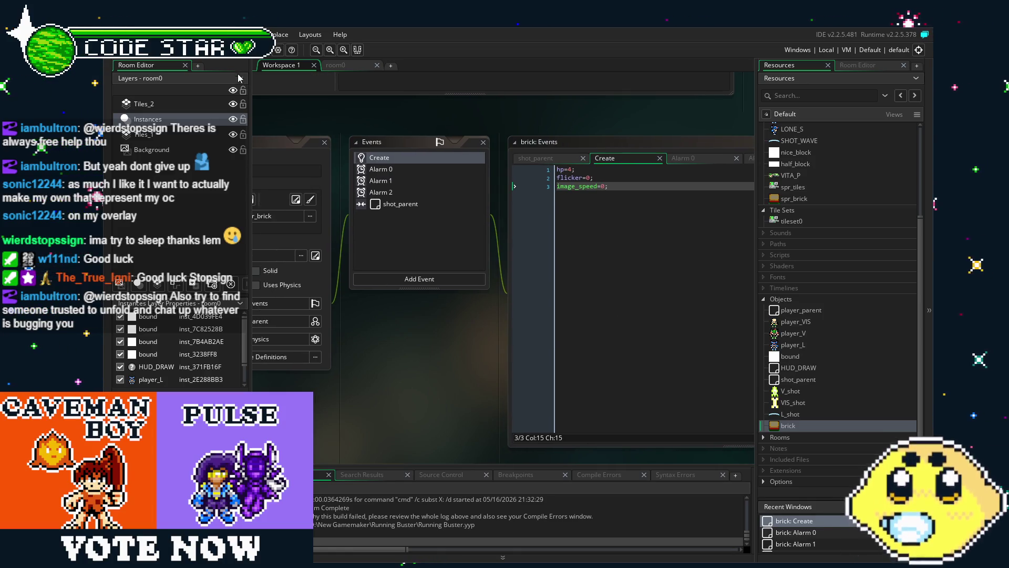
{"action": "key", "text": "F5"}
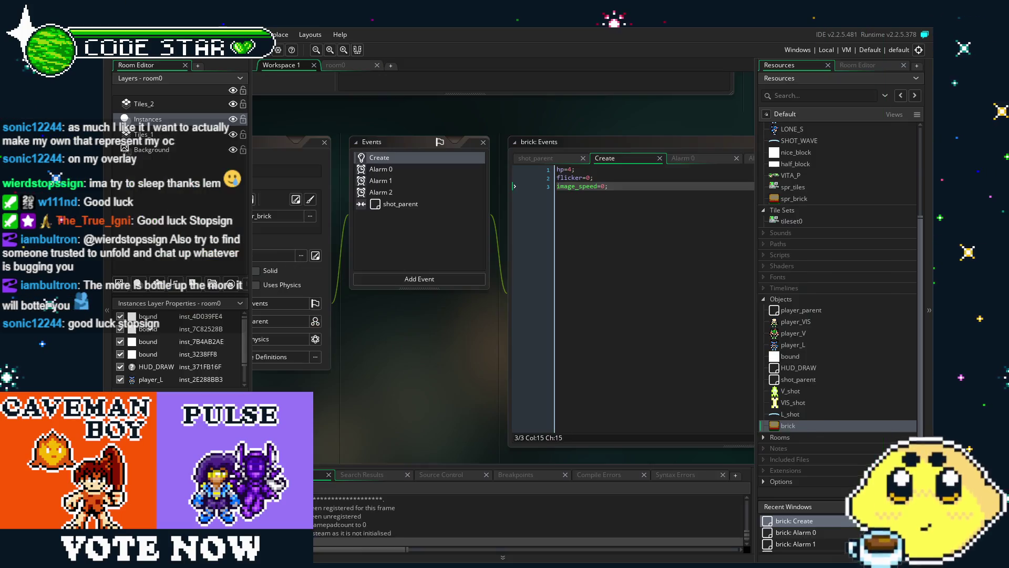
{"action": "key", "text": "Escape"}
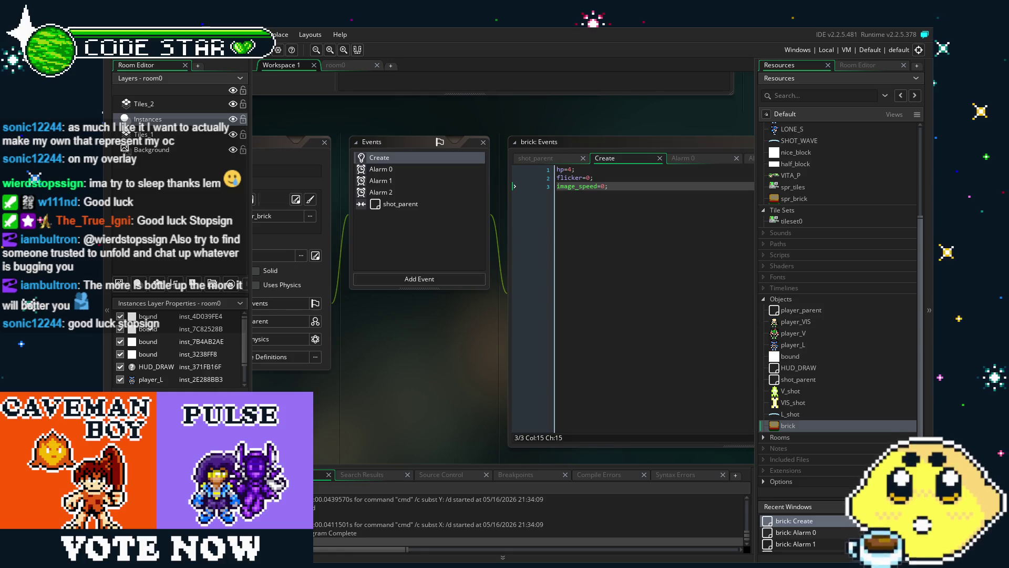
Set the alarm[1] duration to 2 in the shot_parent collision code
{"action": "left_click", "coordinate": [400, 170]}
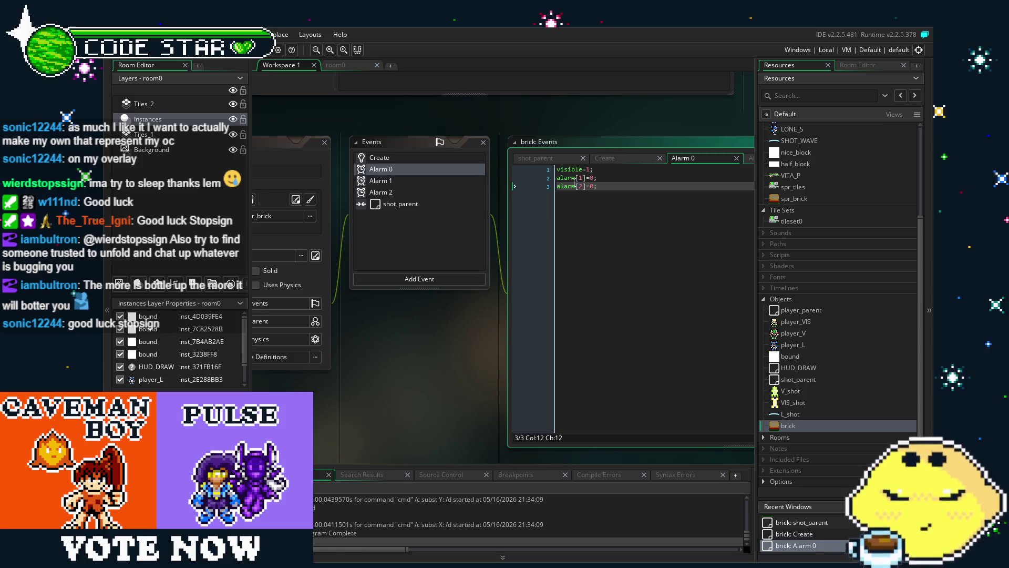
{"action": "left_click", "coordinate": [430, 182]}
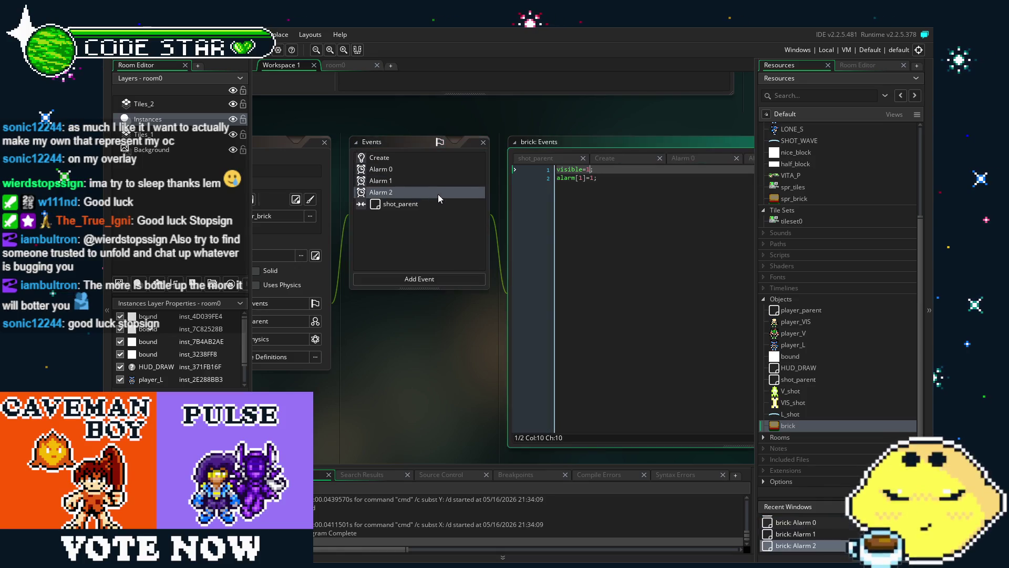
{"action": "left_click", "coordinate": [447, 206]}
{"action": "left_click", "coordinate": [649, 178]}
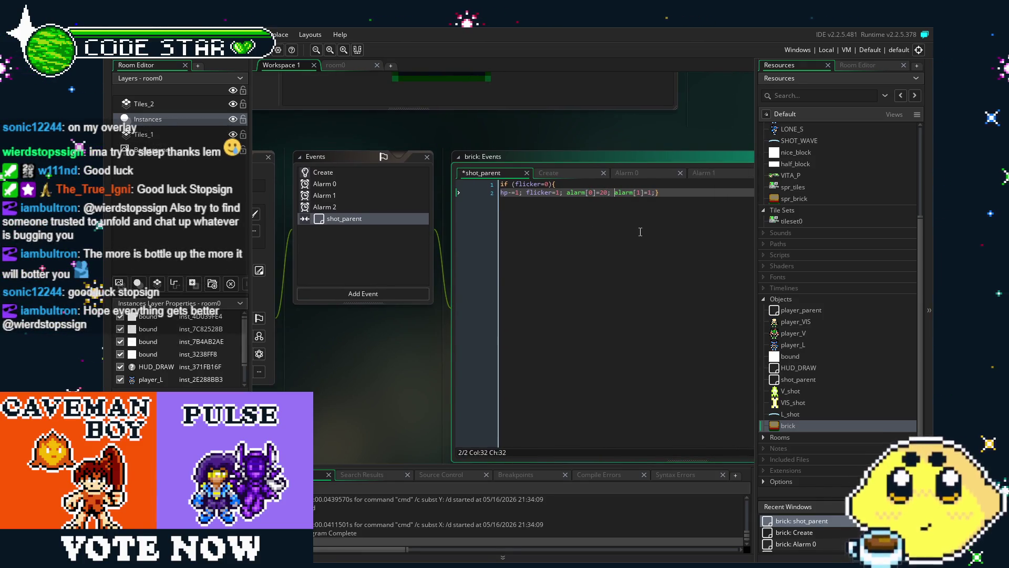
{"action": "key", "text": "Right"}
{"action": "key", "text": "Right"}
{"action": "key", "text": "Right"}
{"action": "key", "text": "BackSpace"}
{"action": "type", "text": "2"}
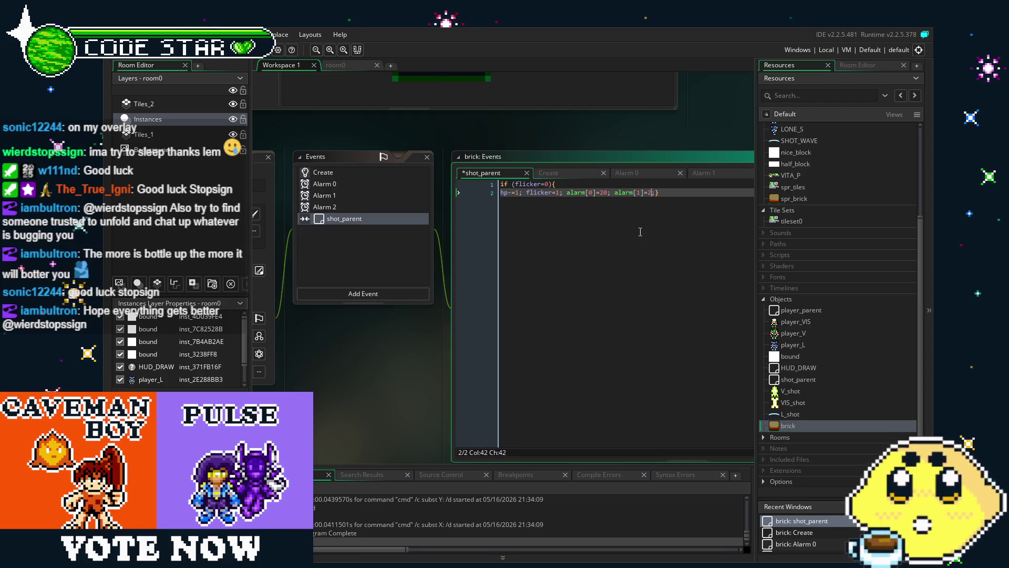
Set the Alarm 2 and Alarm 1 durations to 2, then review Alarm 0 and Create
{"action": "left_click", "coordinate": [343, 206]}
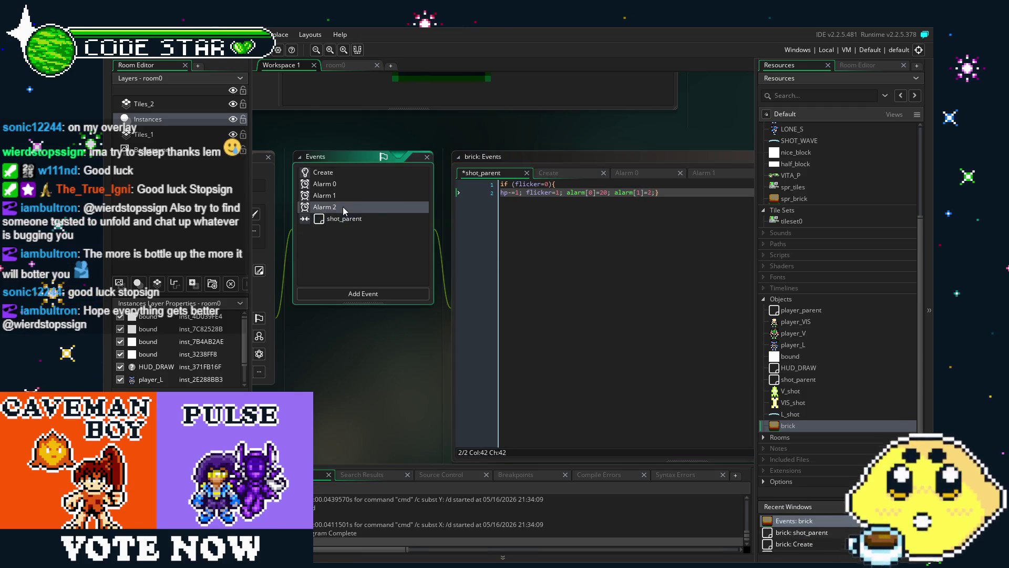
{"action": "left_click", "coordinate": [534, 186]}
{"action": "left_click", "coordinate": [539, 193]}
{"action": "key", "text": "BackSpace"}
{"action": "type", "text": "2"}
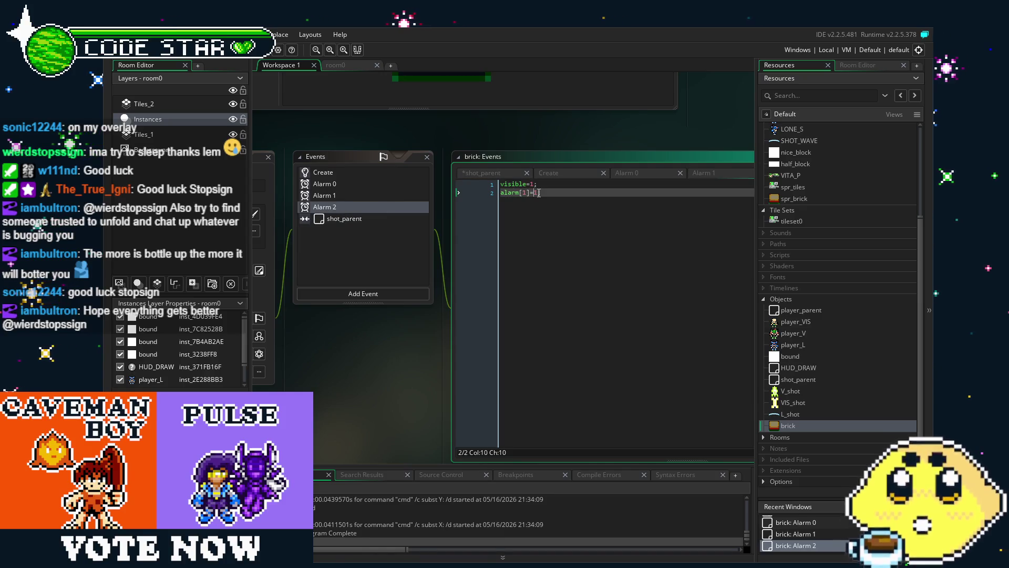
{"action": "left_click", "coordinate": [351, 196]}
{"action": "key", "text": "Right"}
{"action": "key", "text": "Right"}
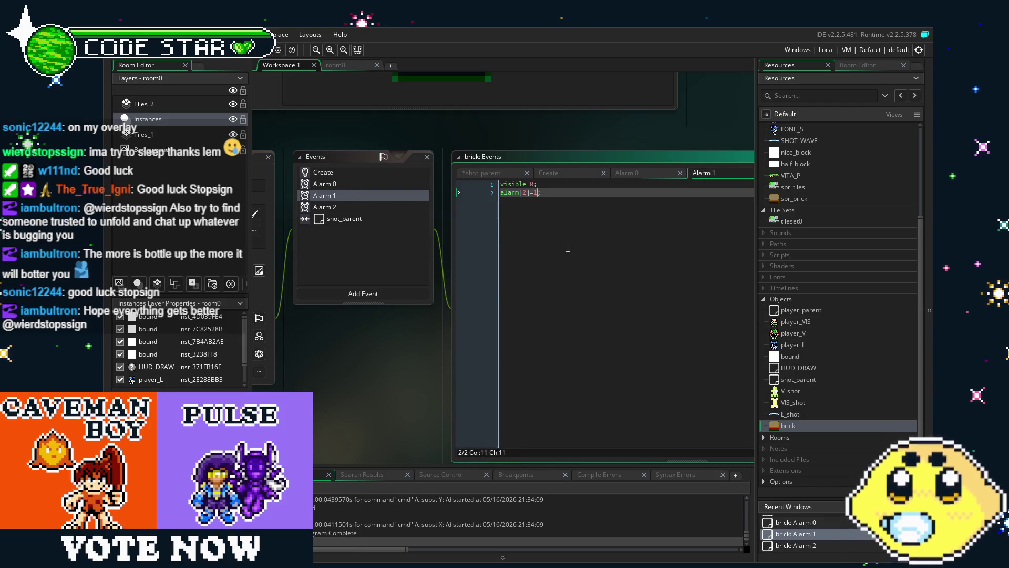
{"action": "type", "text": "2"}
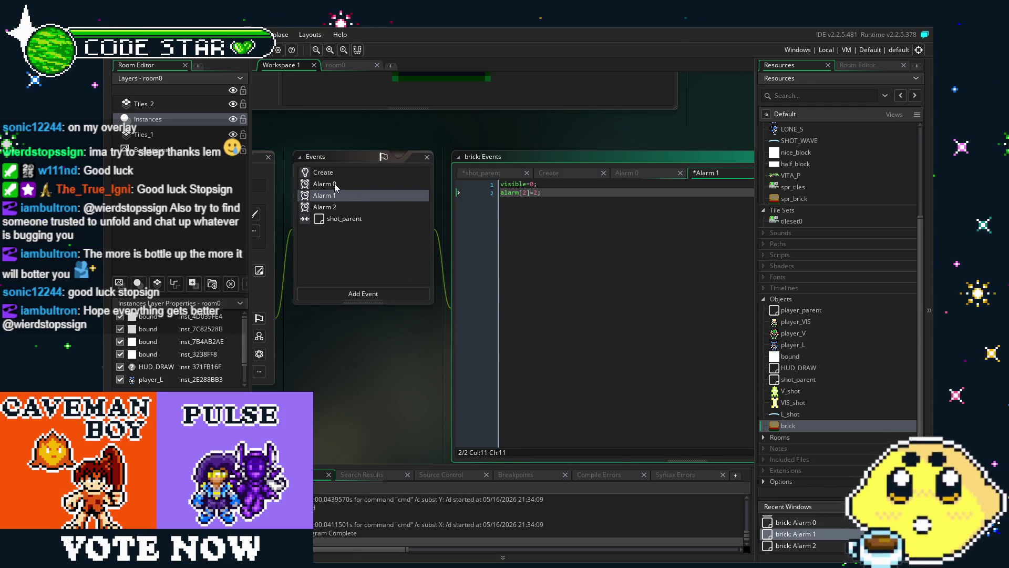
{"action": "left_click", "coordinate": [334, 184]}
{"action": "left_click", "coordinate": [323, 172]}
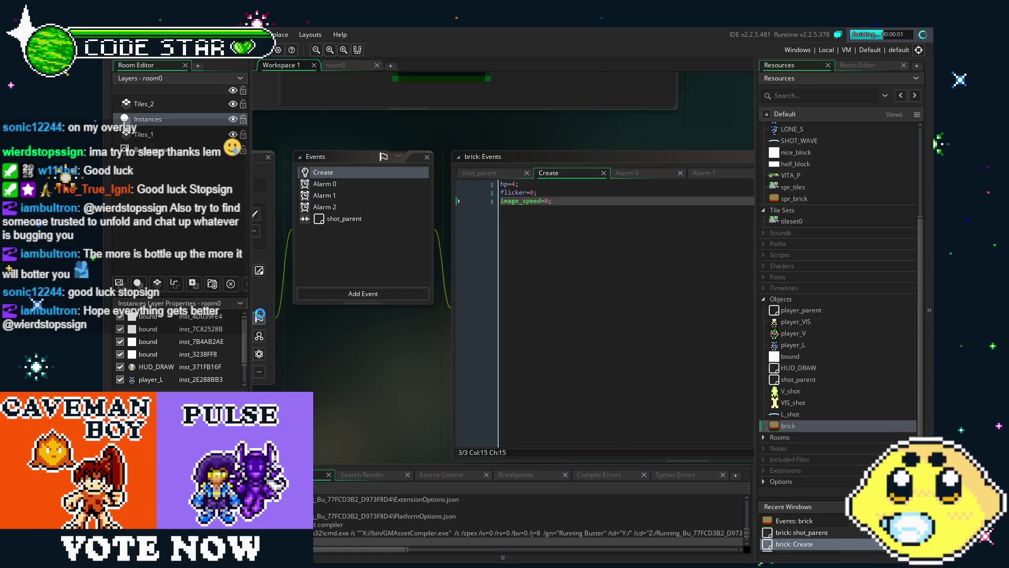
{"action": "key", "text": "F5"}
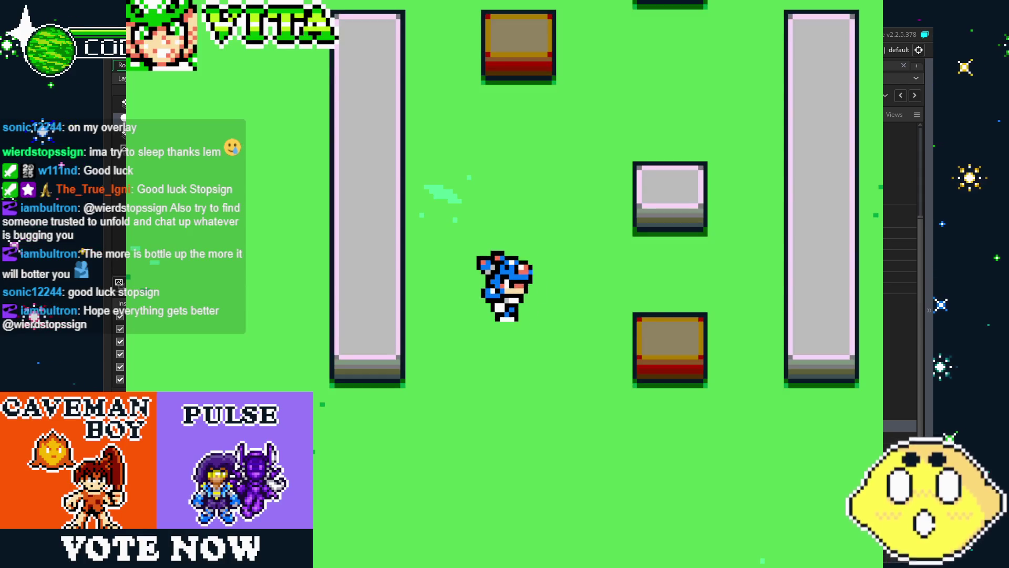
{"action": "key", "text": "x"}
{"action": "key", "text": "x"}
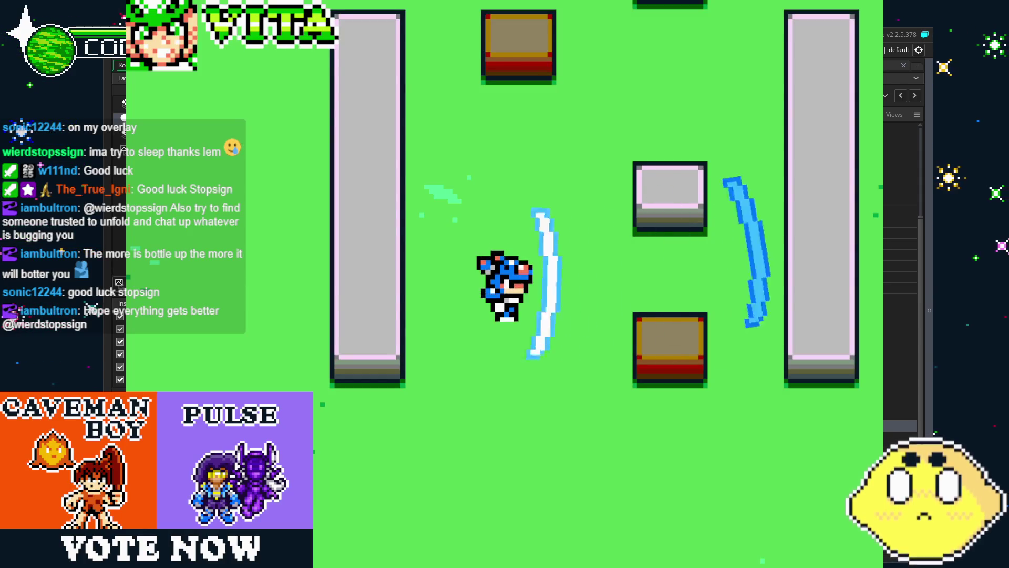
{"action": "key", "text": "Down"}
{"action": "key", "text": "Right"}
{"action": "key", "text": "x"}
{"action": "key", "text": "Up"}
{"action": "key", "text": "x"}
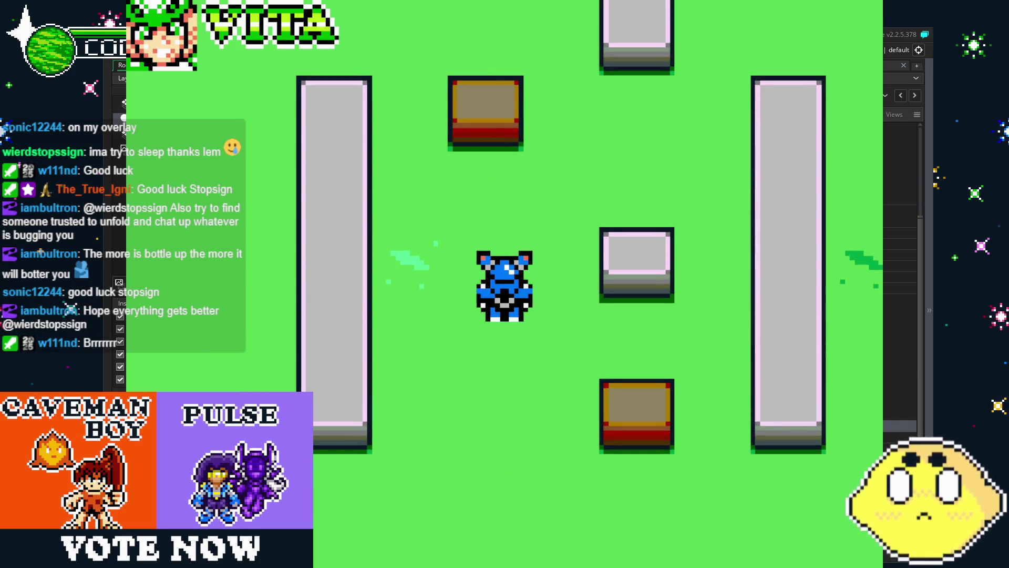
{"action": "key", "text": "x"}
{"action": "key", "text": "Up"}
{"action": "key", "text": "x"}
{"action": "key", "text": "Right"}
{"action": "key", "text": "x"}
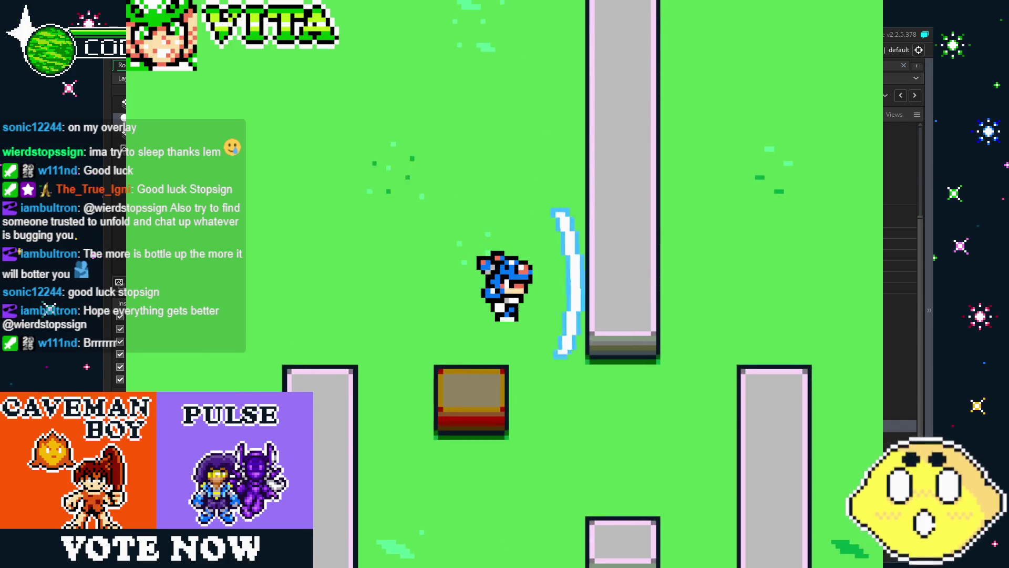
{"action": "key", "text": "Down"}
{"action": "key", "text": "x"}
{"action": "key", "text": "Down"}
{"action": "key", "text": "x"}
{"action": "key", "text": "x"}
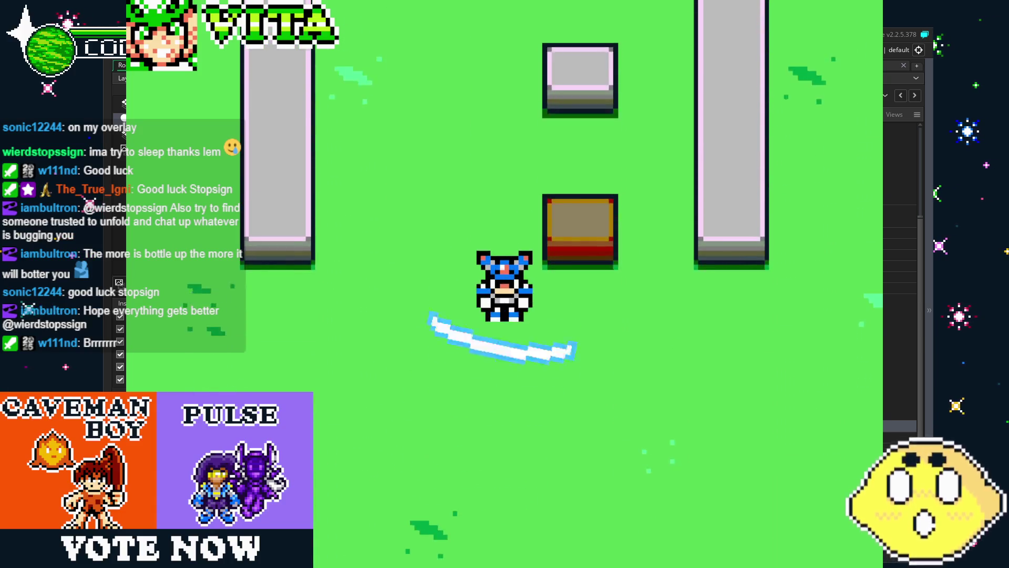
{"action": "key", "text": "Left"}
{"action": "key", "text": "x"}
{"action": "key", "text": "Right"}
{"action": "key", "text": "x"}
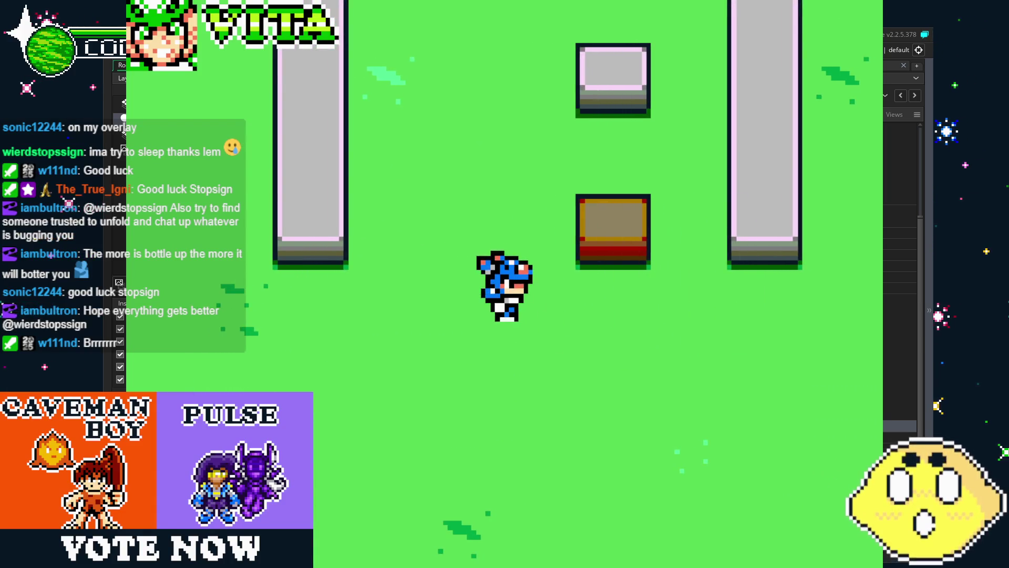
{"action": "key", "text": "Escape"}
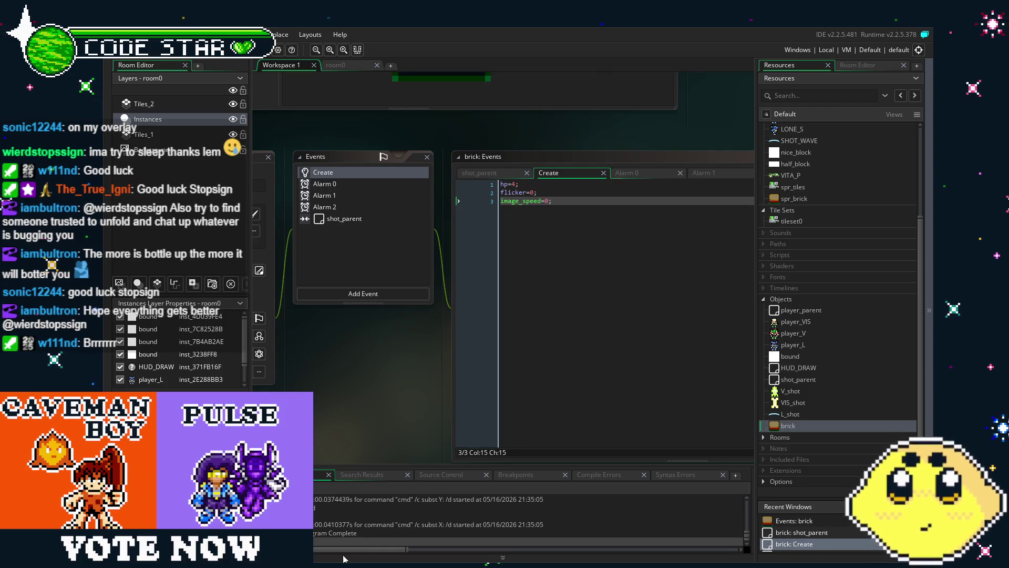
Add flicker=0 after visible=1 in the brick's Alarm 0 event and save the project
{"action": "scroll", "coordinate": [412, 411], "scroll_direction": "left", "scroll_amount": 2}
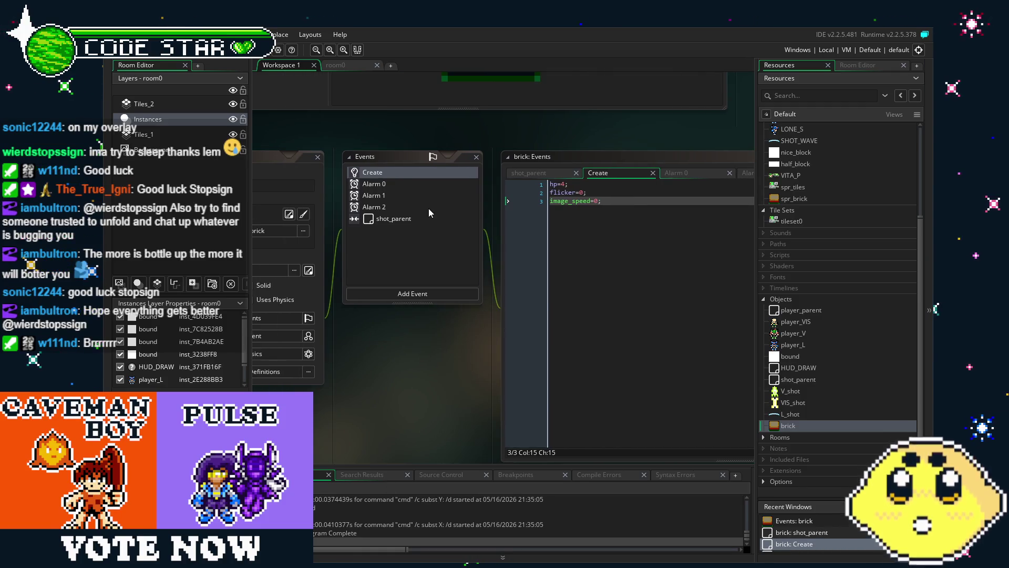
{"action": "left_click", "coordinate": [396, 207]}
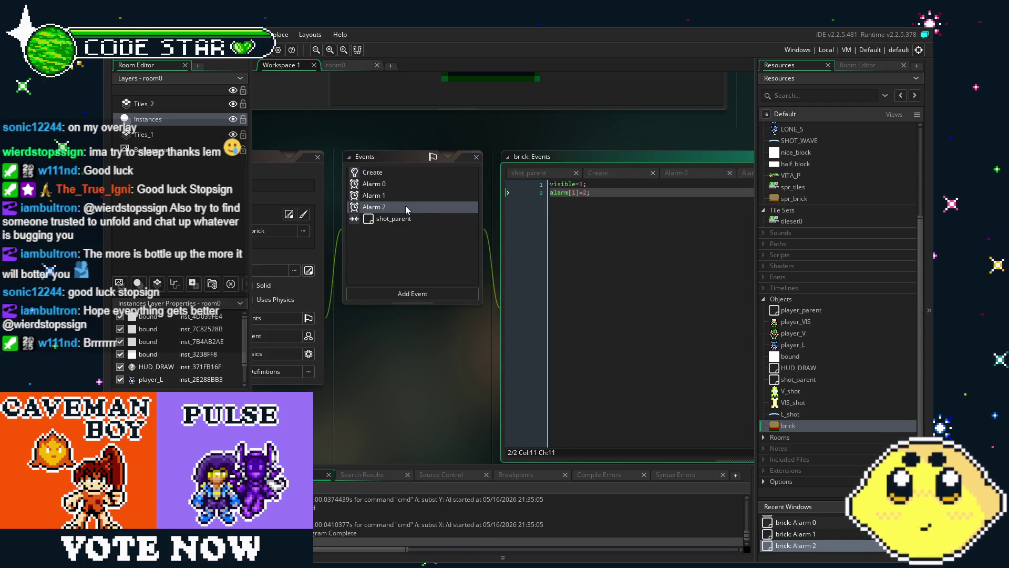
{"action": "left_click", "coordinate": [407, 219]}
{"action": "left_click", "coordinate": [387, 185]}
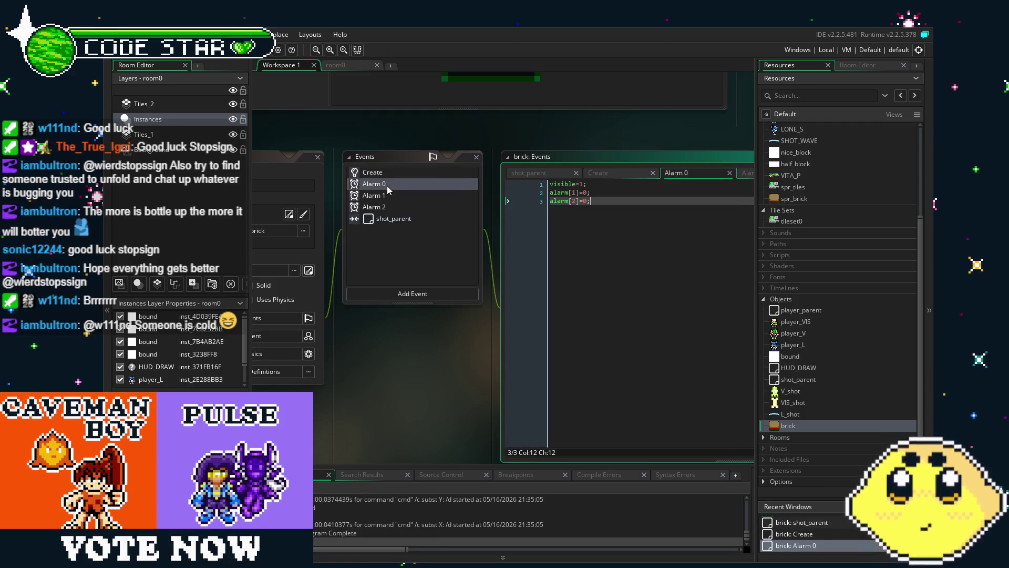
{"action": "left_click", "coordinate": [571, 190]}
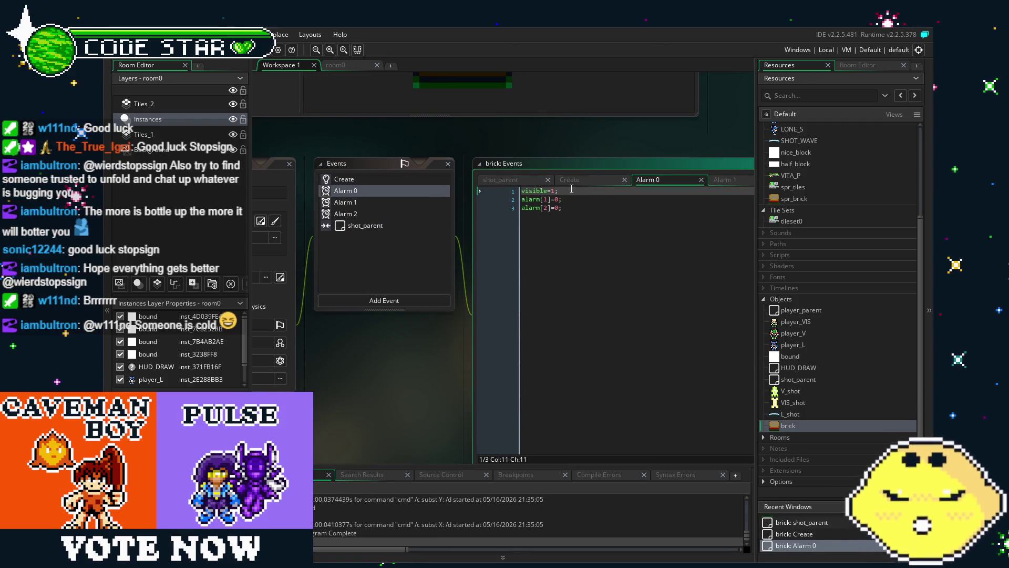
{"action": "key", "text": "Return"}
{"action": "type", "text": "flicker"}
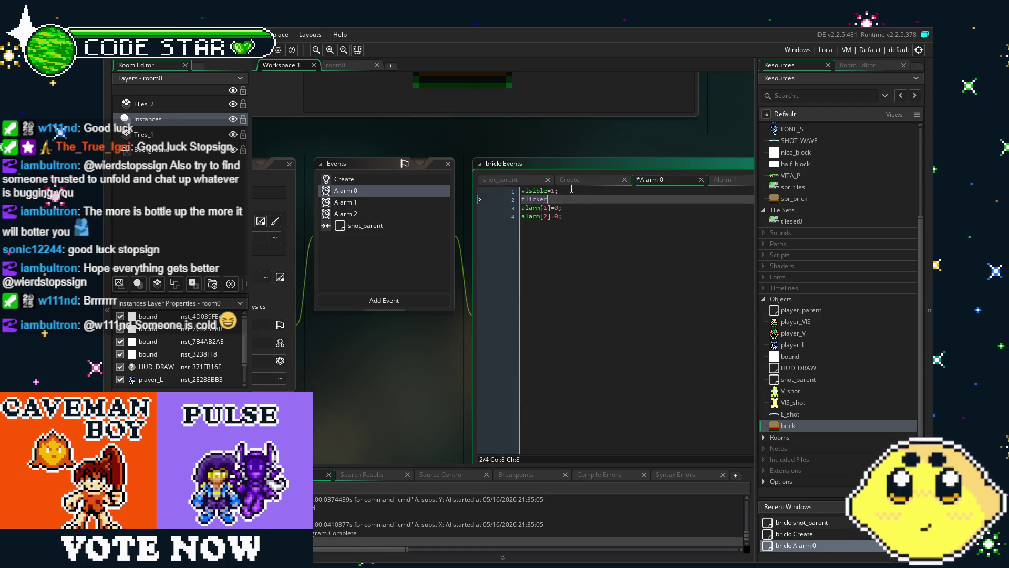
{"action": "type", "text": "=0;"}
{"action": "key", "text": "ctrl+s"}
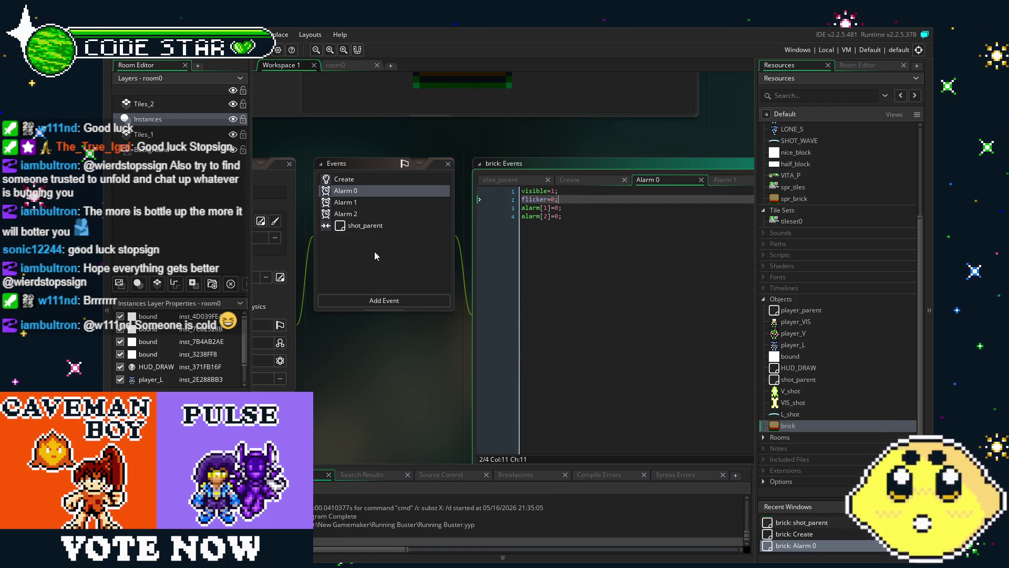
Review the Create and shot_parent collision code, starting and then deleting an extra hp line
{"action": "left_click", "coordinate": [346, 179]}
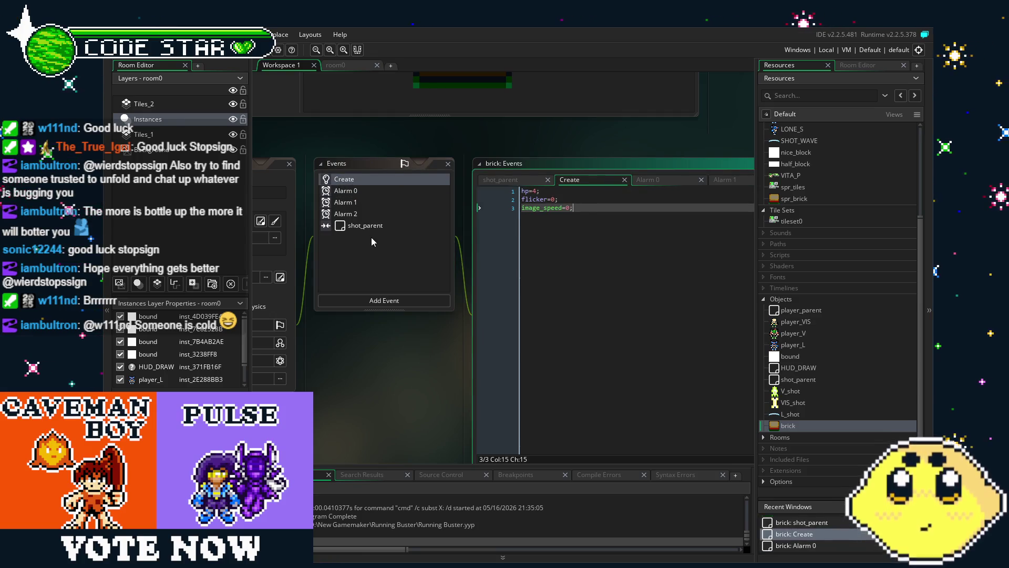
{"action": "left_click", "coordinate": [370, 216]}
{"action": "left_click", "coordinate": [380, 225]}
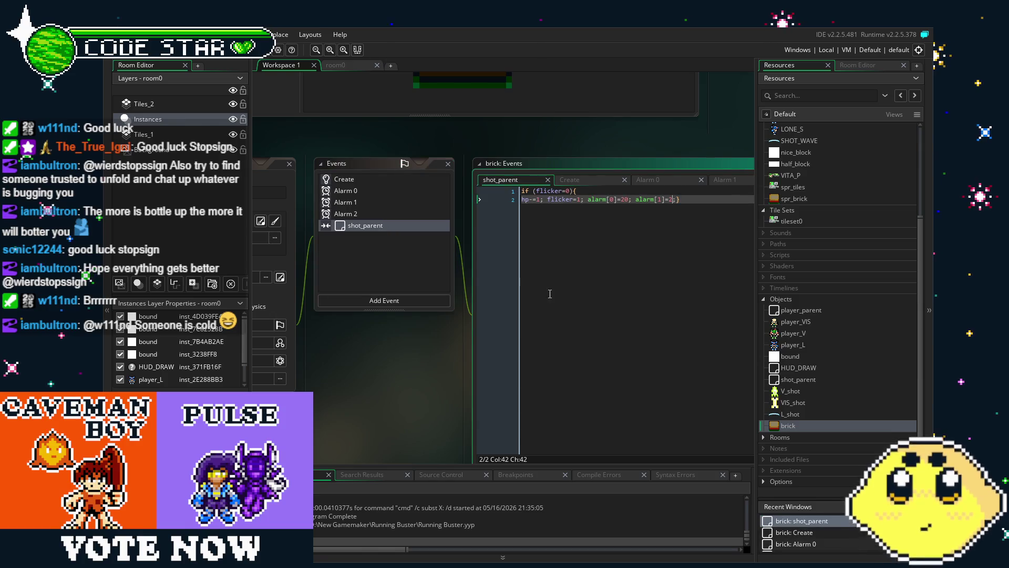
{"action": "left_click_drag", "start_coordinate": [550, 294], "coordinate": [519, 298]}
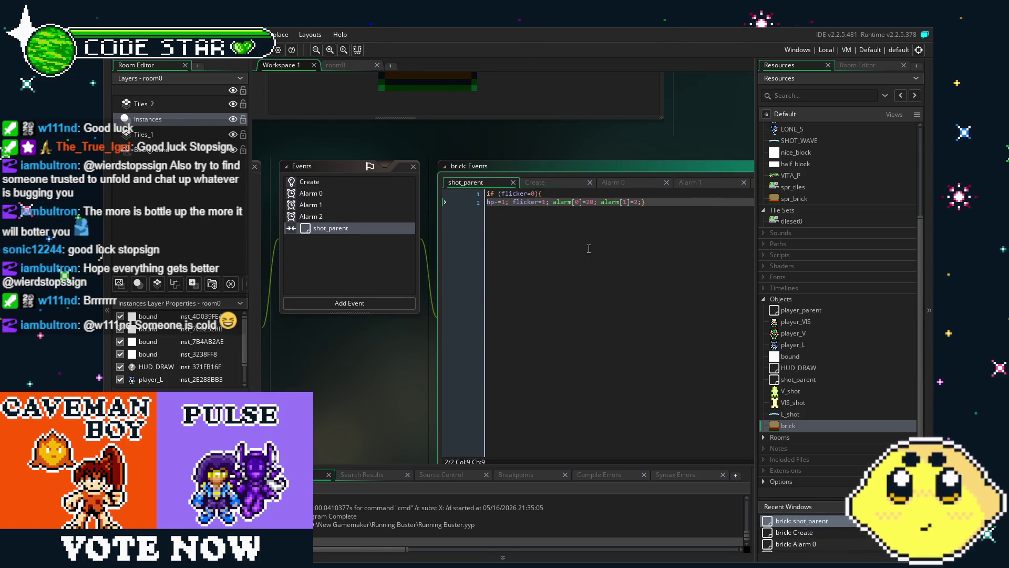
{"action": "key", "text": "End"}
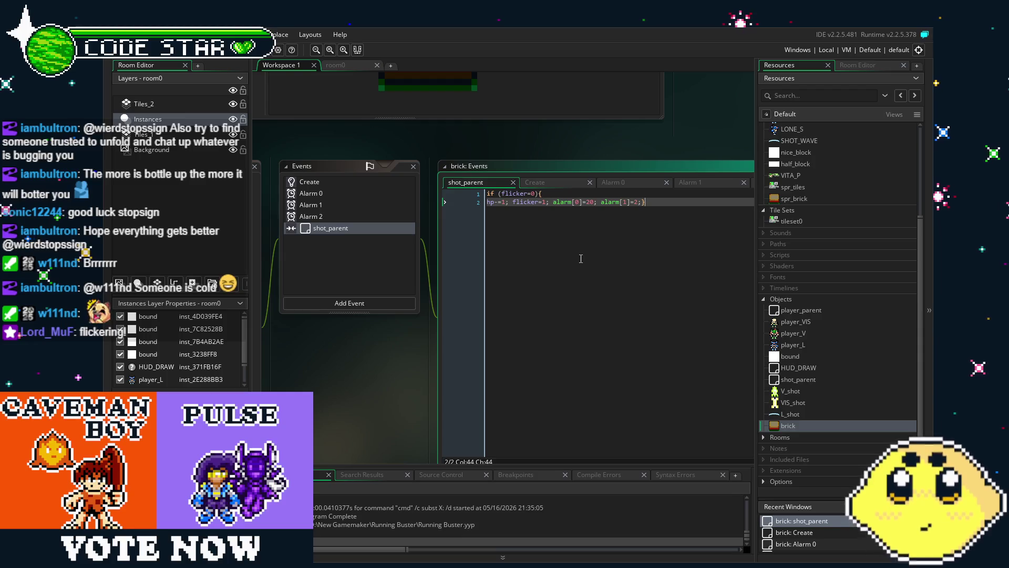
{"action": "key", "text": "Return"}
{"action": "key", "text": "Return"}
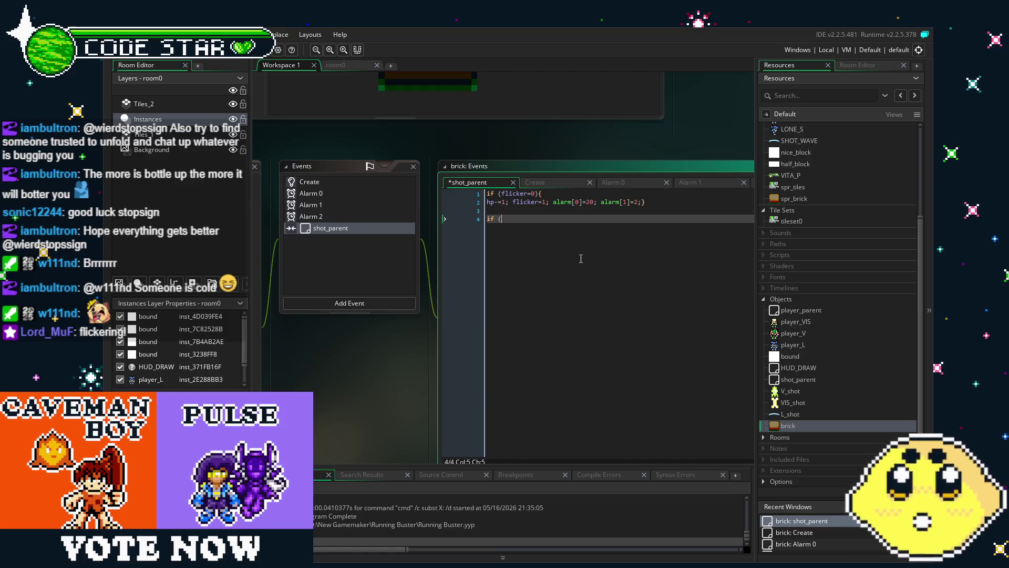
{"action": "type", "text": "hp"}
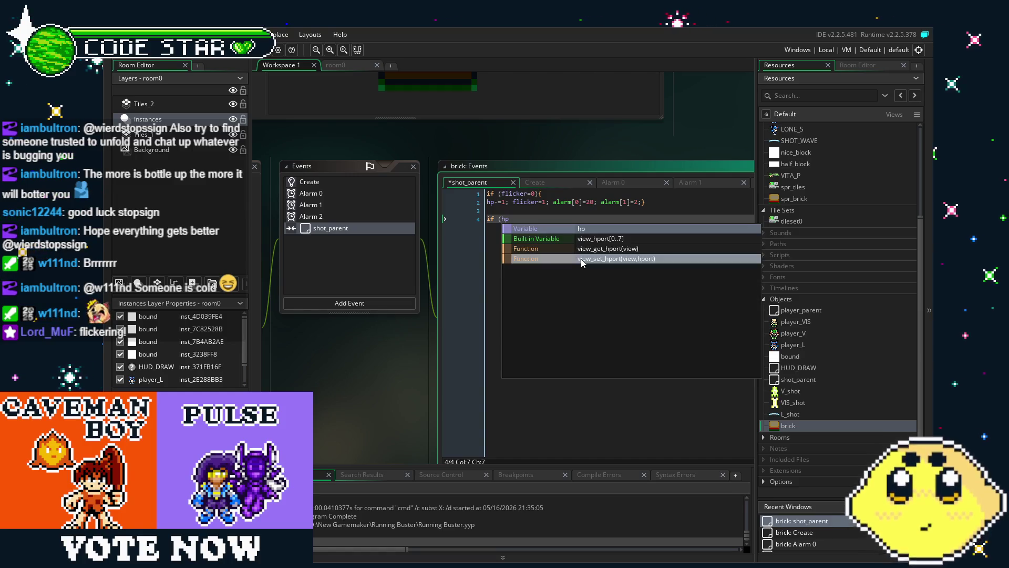
{"action": "key", "text": "BackSpace"}
{"action": "key", "text": "BackSpace"}
{"action": "key", "text": "BackSpace"}
{"action": "key", "text": "BackSpace"}
{"action": "key", "text": "BackSpace"}
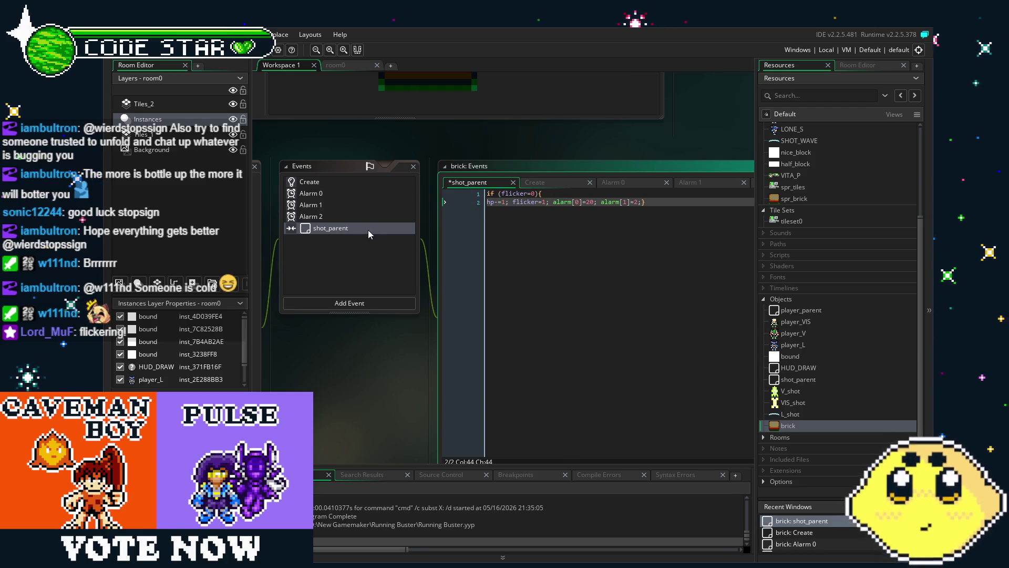
{"action": "left_click", "coordinate": [356, 300]}
Give the brick a Step event whose code is image_index=hp;
{"action": "mouse_move", "coordinate": [387, 340]}
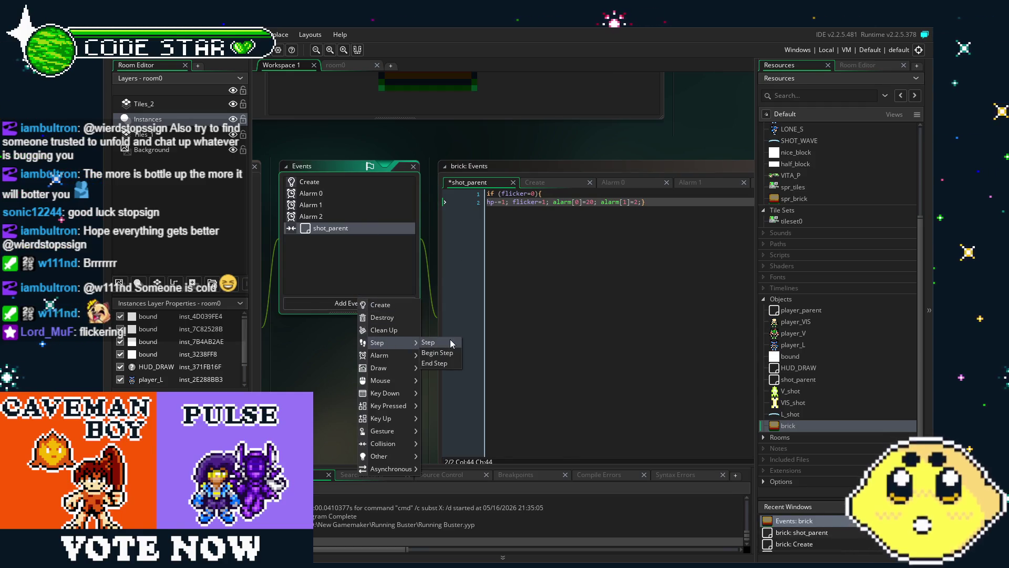
{"action": "left_click", "coordinate": [450, 339]}
{"action": "key", "text": "ctrl+a"}
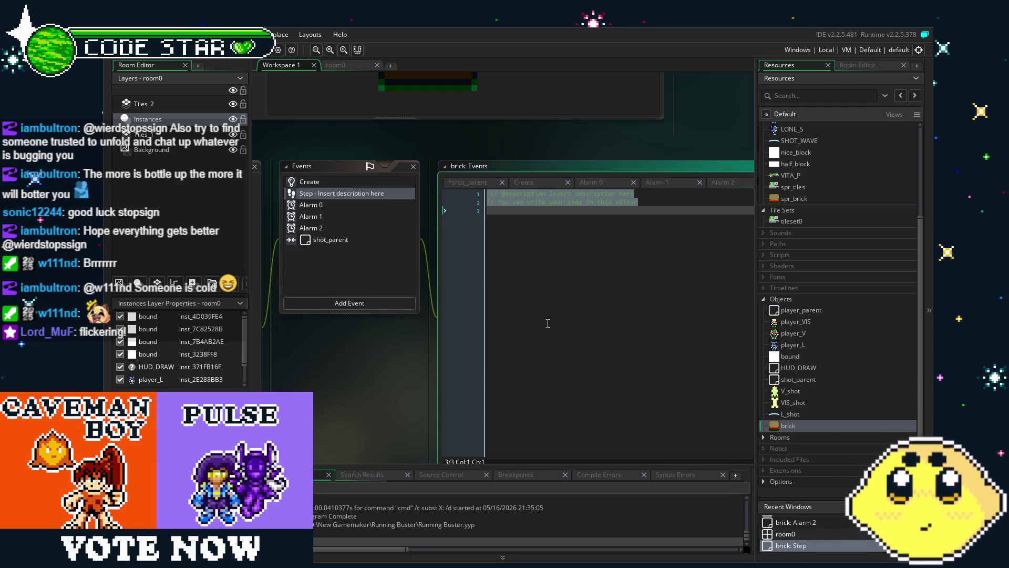
{"action": "type", "text": "image_index"}
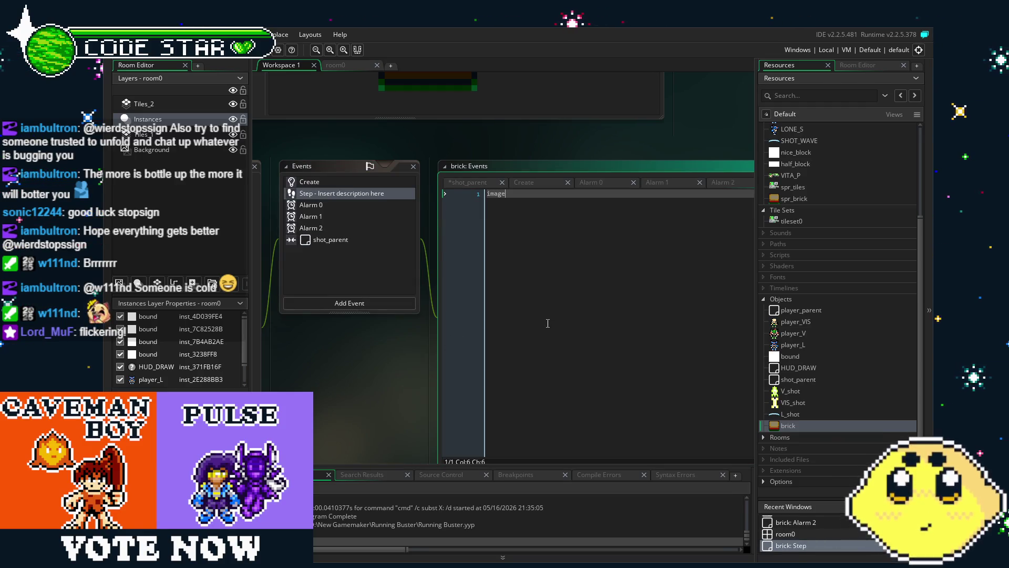
{"action": "type", "text": "=hp;"}
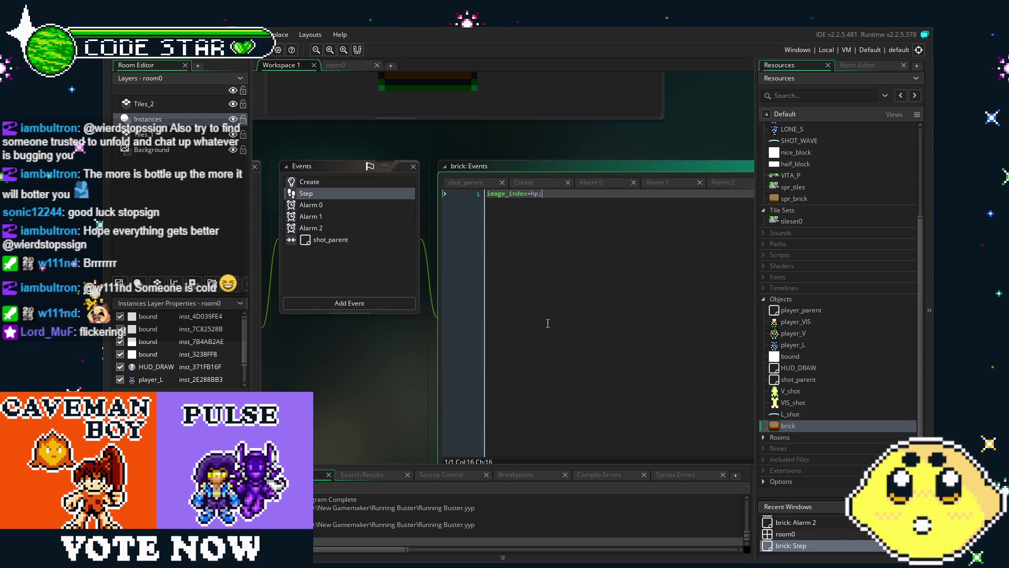
Delete spr_brick's empty fifth frame and reverse the order of the remaining four frames
{"action": "double_click", "coordinate": [823, 204]}
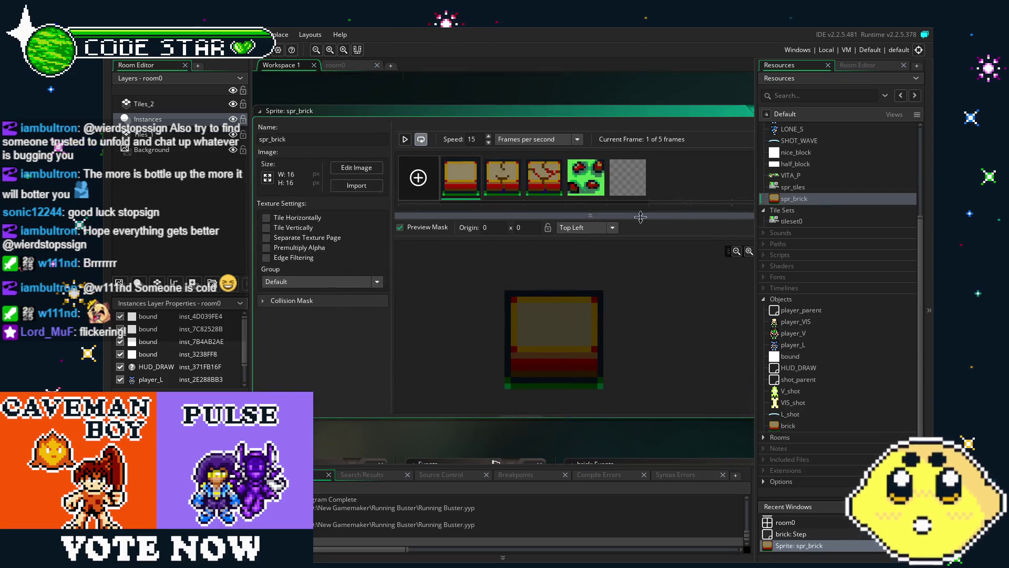
{"action": "left_click", "coordinate": [633, 181]}
{"action": "left_click", "coordinate": [644, 160]}
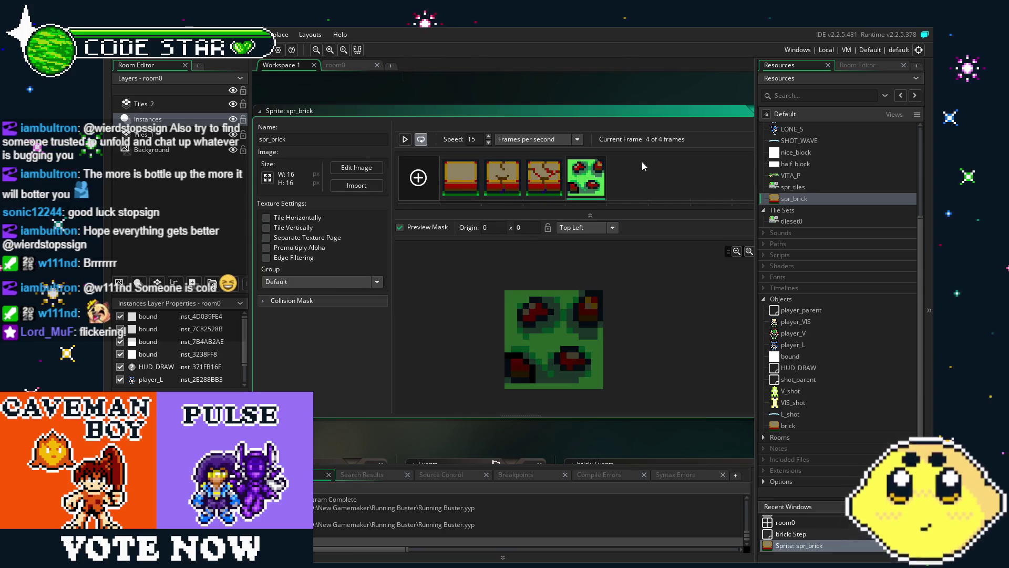
{"action": "mouse_move", "coordinate": [461, 179]}
{"action": "left_mouse_down"}
{"action": "mouse_move", "coordinate": [597, 191]}
{"action": "mouse_move", "coordinate": [457, 181]}
{"action": "left_mouse_up"}
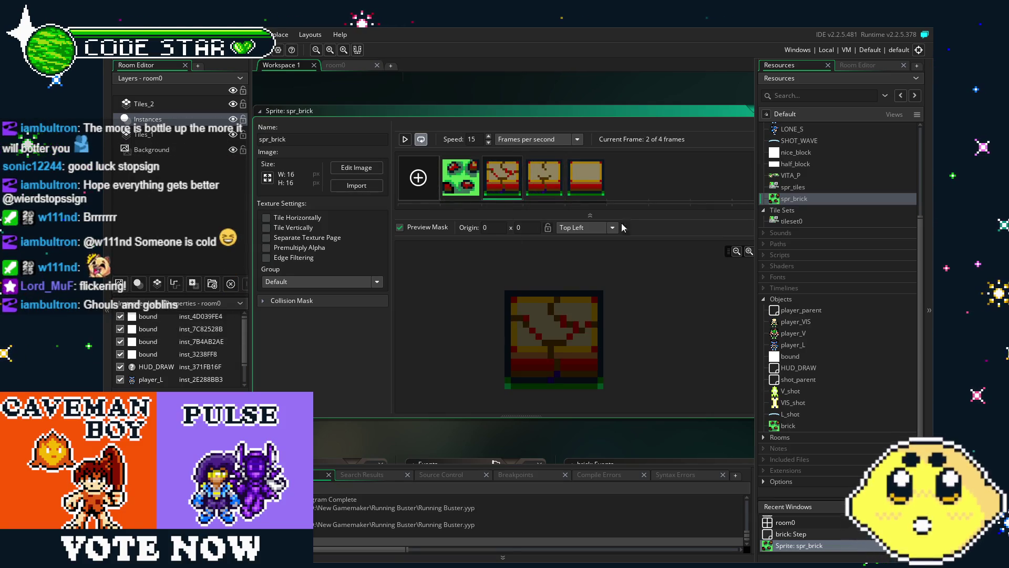
{"action": "left_click", "coordinate": [814, 427]}
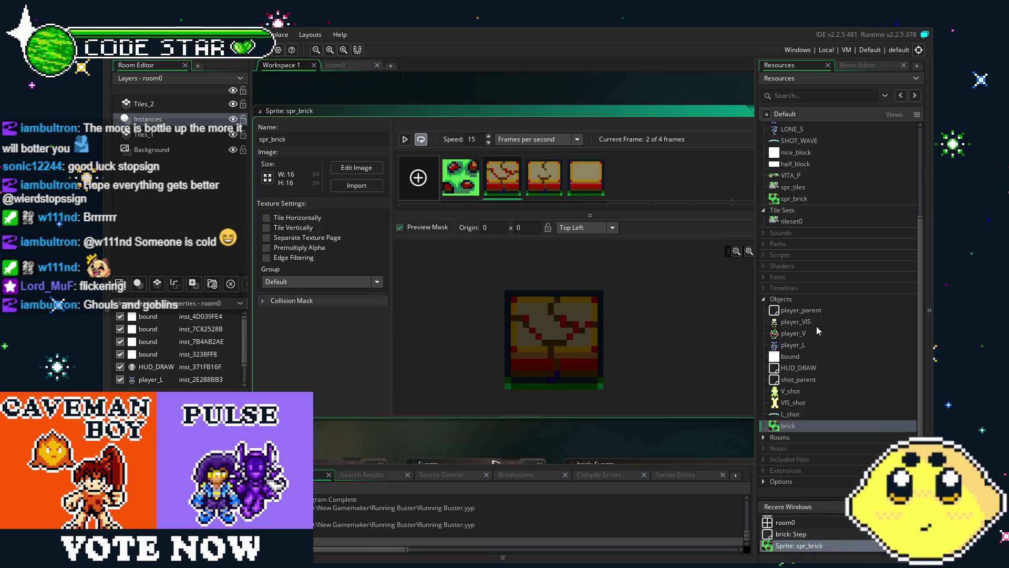
{"action": "double_click", "coordinate": [783, 428]}
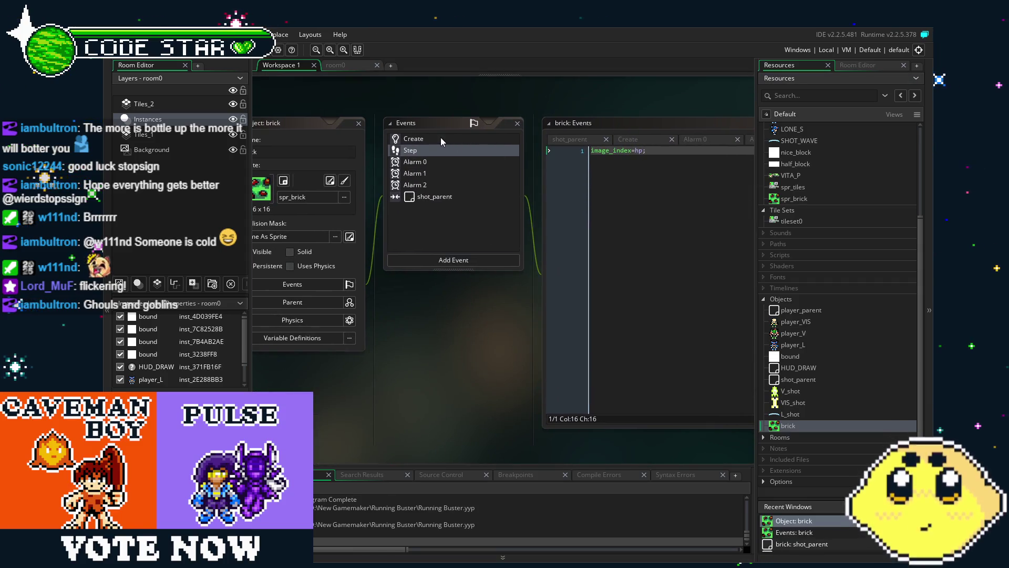
Set the brick's starting hp to 3 in its Create event
{"action": "left_click", "coordinate": [440, 137]}
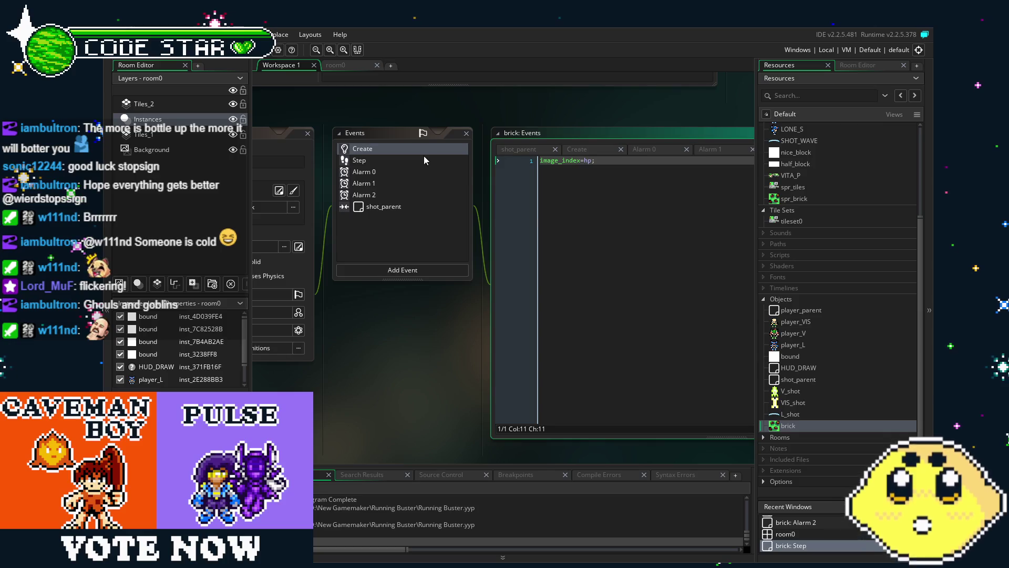
{"action": "left_click", "coordinate": [551, 170]}
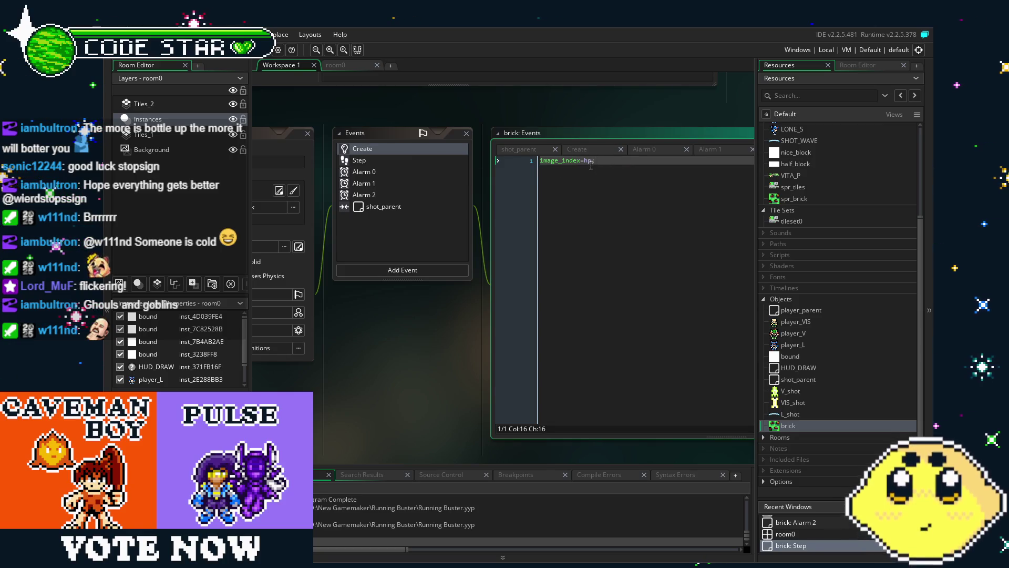
{"action": "key", "text": "Left"}
{"action": "left_click", "coordinate": [393, 149]}
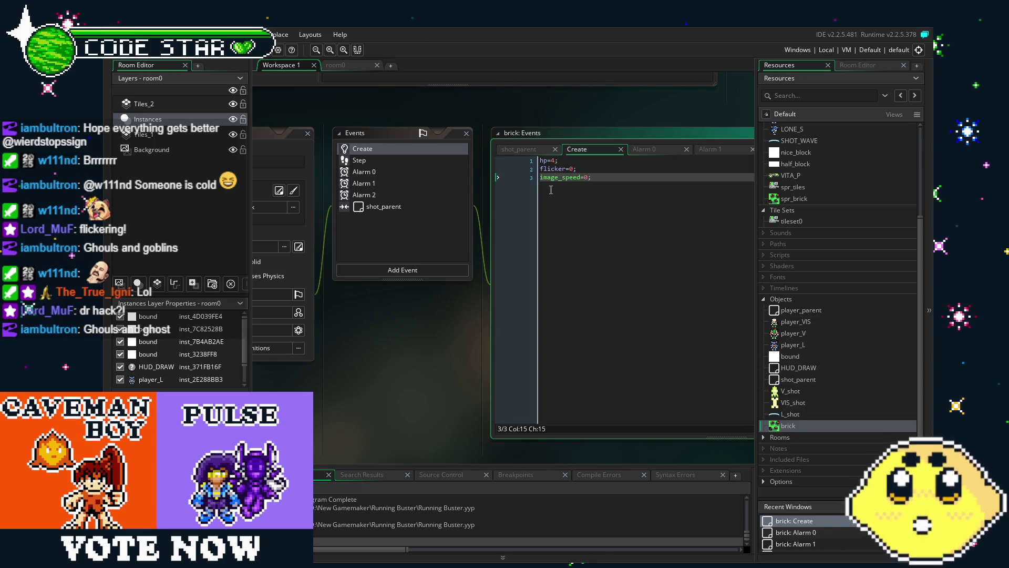
{"action": "left_click", "coordinate": [554, 161]}
{"action": "type", "text": "3"}
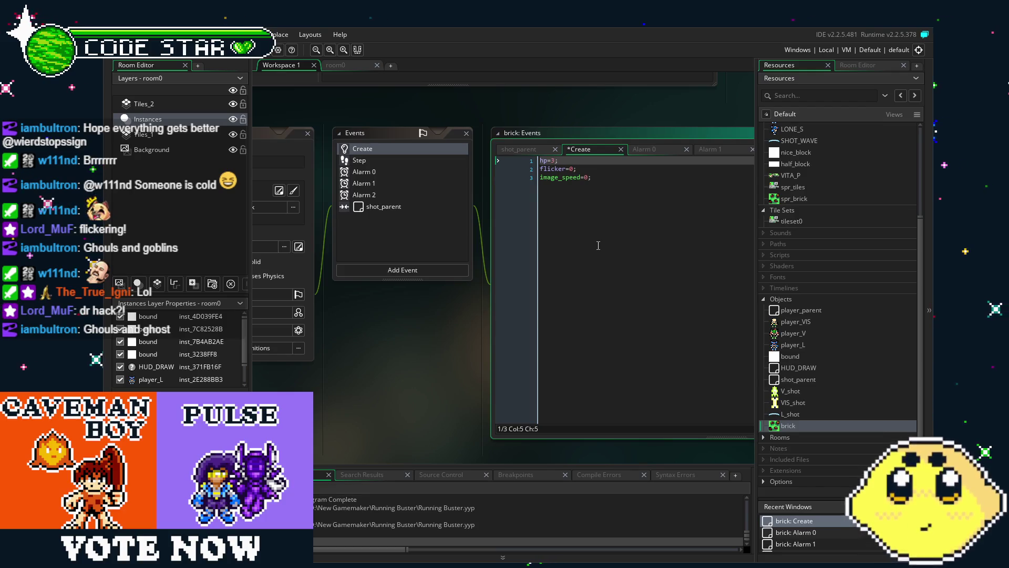
{"action": "key", "text": "ctrl+z"}
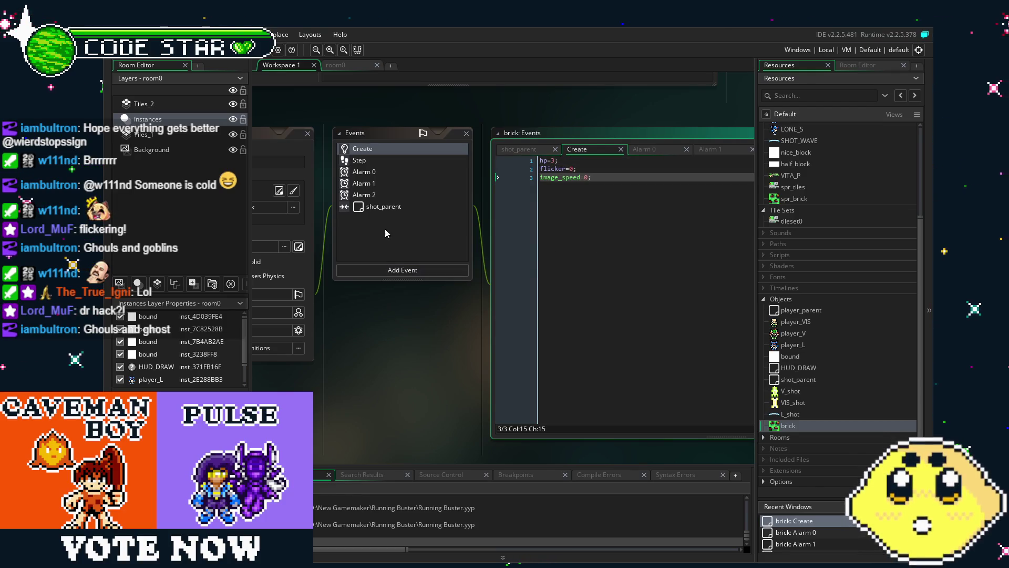
Wrap the brick's shot_parent collision code in an if !(hp=0) check
{"action": "left_click", "coordinate": [381, 207]}
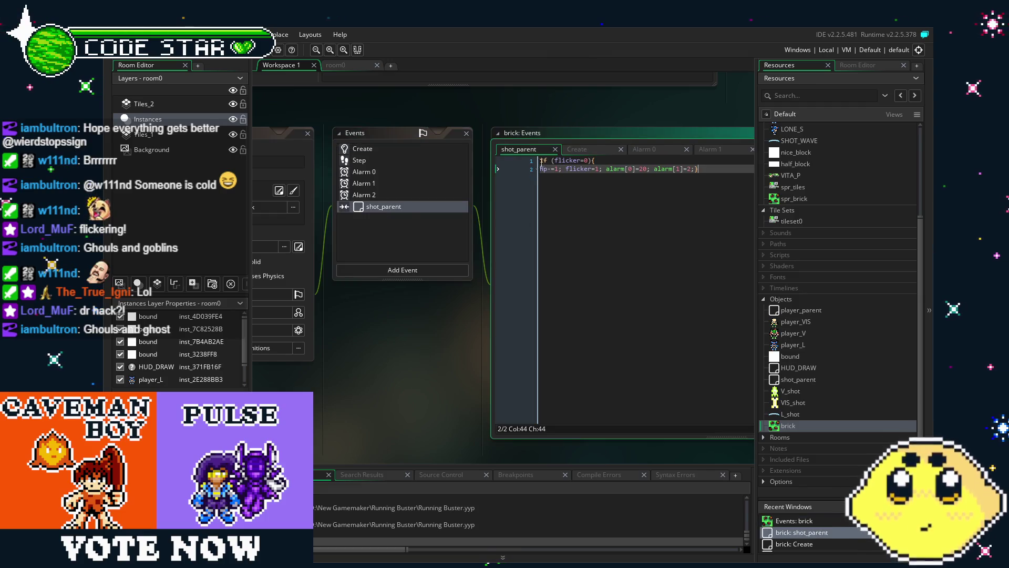
{"action": "left_click", "coordinate": [539, 164]}
{"action": "key", "text": "Return"}
{"action": "key", "text": "Up"}
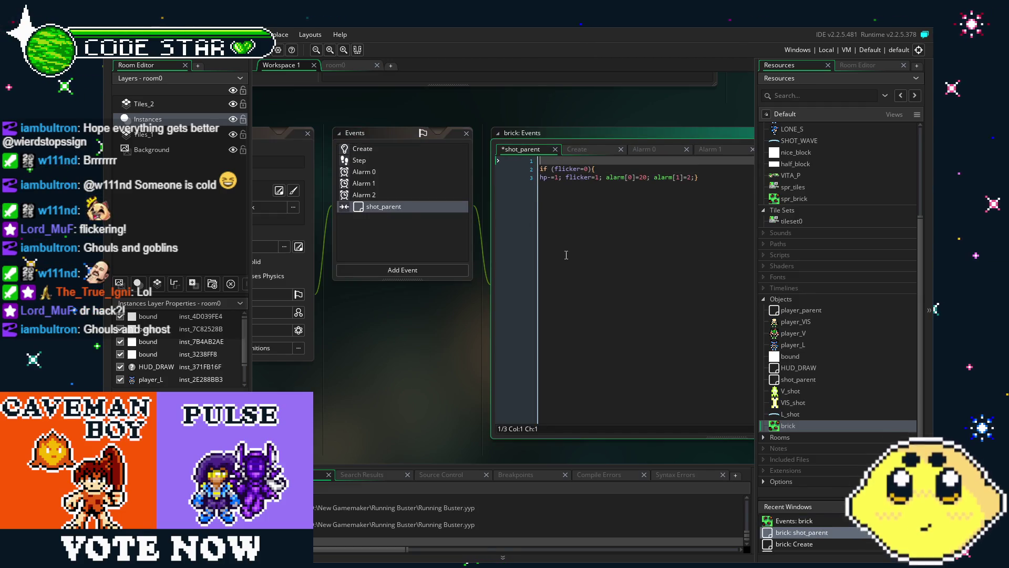
{"action": "key", "text": "Delete"}
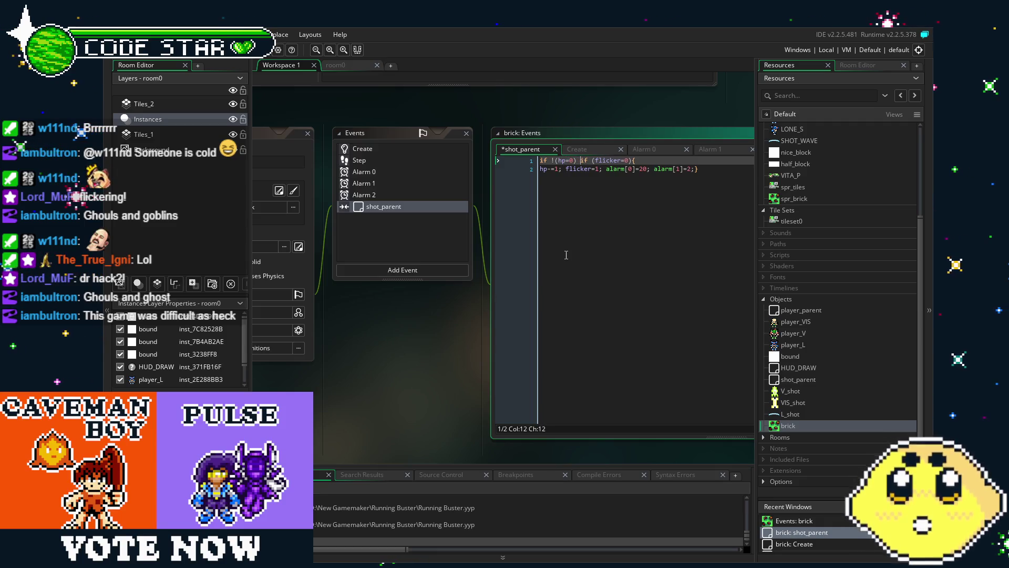
{"action": "left_click", "coordinate": [607, 169]}
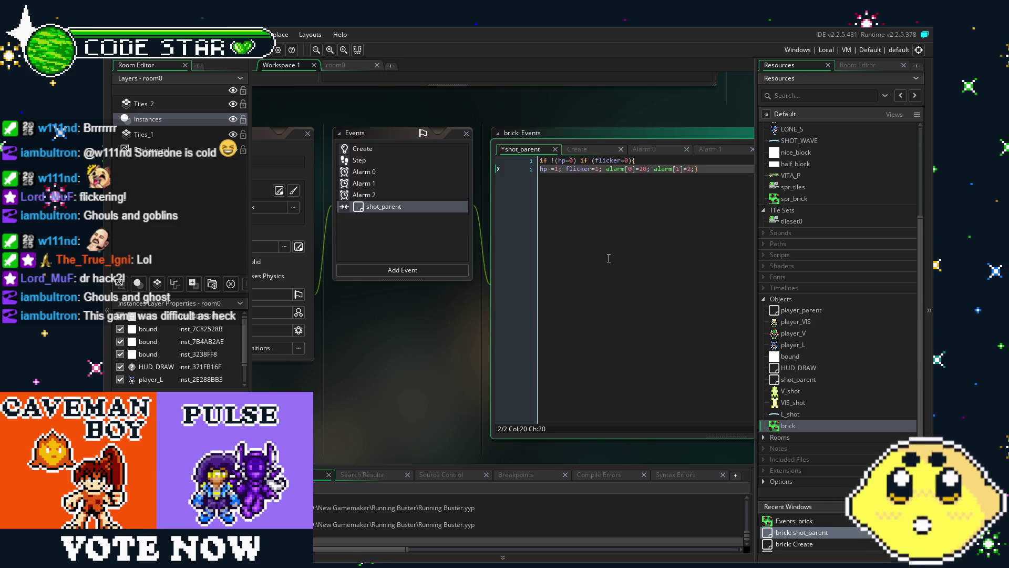
{"action": "left_click_drag", "start_coordinate": [609, 258], "coordinate": [567, 261]}
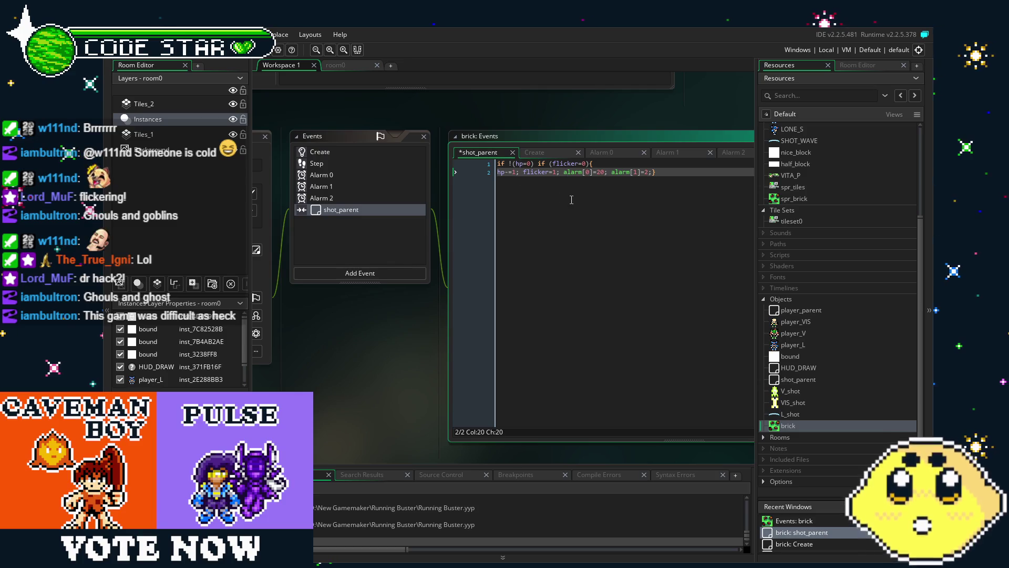
{"action": "mouse_move", "coordinate": [571, 199]}
{"action": "left_mouse_down"}
{"action": "mouse_move", "coordinate": [557, 221]}
{"action": "mouse_move", "coordinate": [641, 286]}
{"action": "left_mouse_up"}
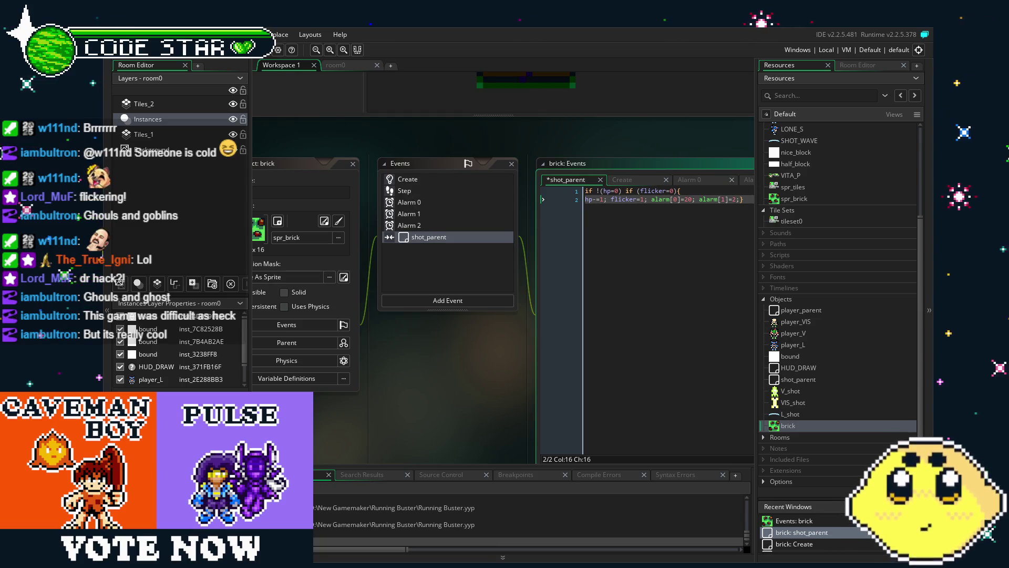
{"action": "left_click", "coordinate": [397, 190]}
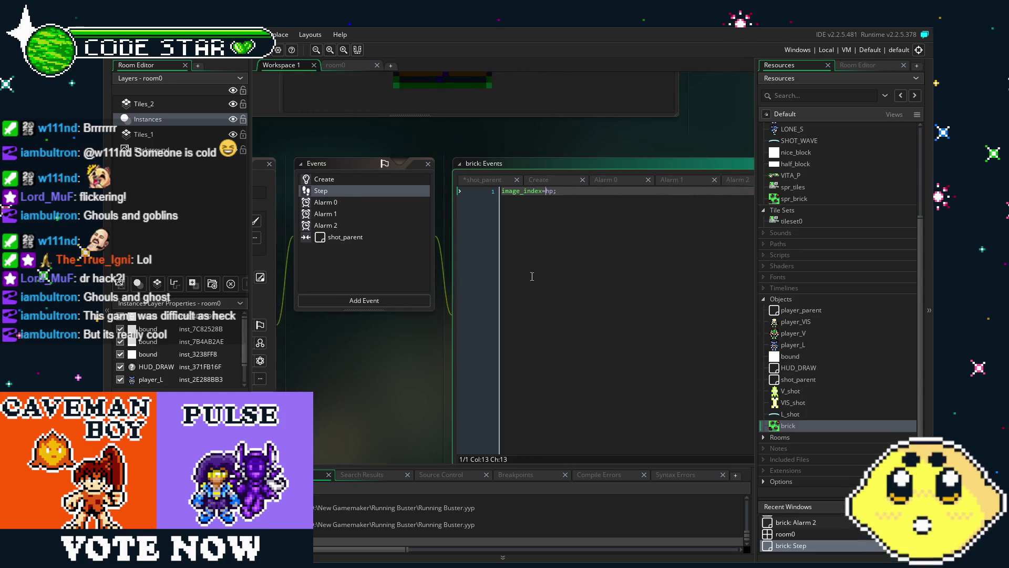
{"action": "left_click_drag", "start_coordinate": [530, 268], "coordinate": [638, 193]}
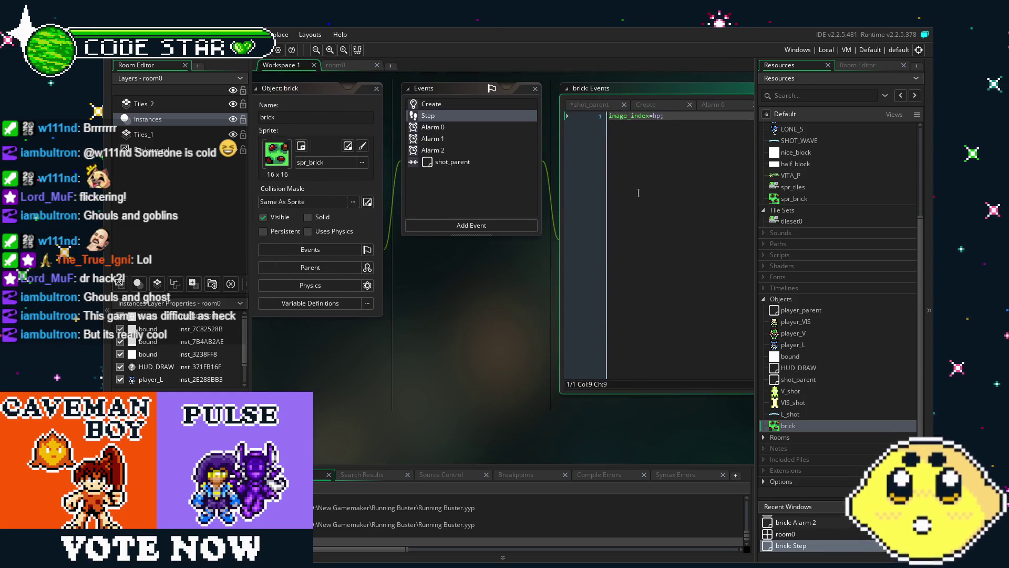
Run the game with F5 and slash the bricks until they crack and shatter
{"action": "key", "text": "F5"}
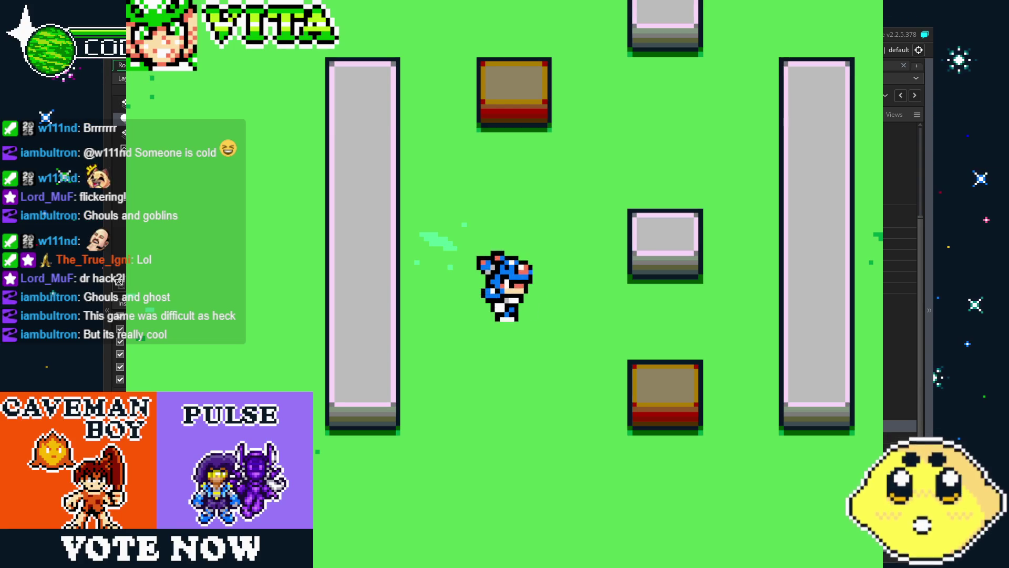
{"action": "key", "text": "Up"}
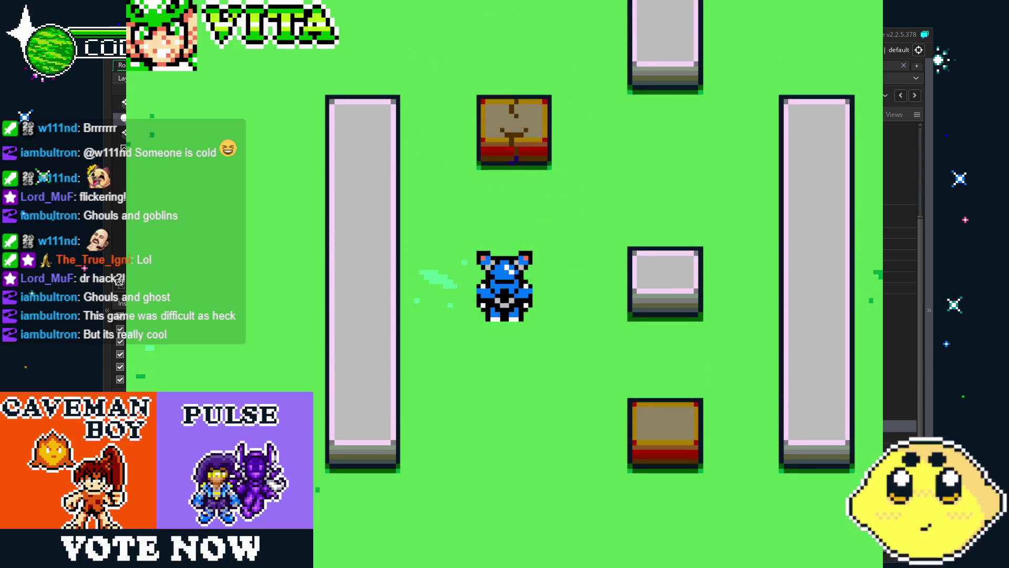
{"action": "key", "text": "z"}
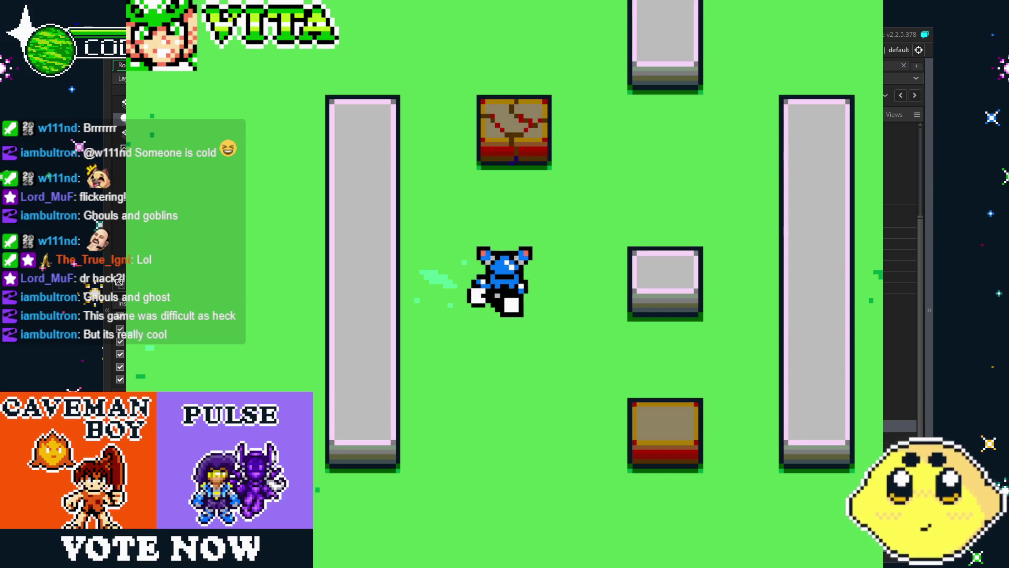
{"action": "key", "text": "z"}
{"action": "key", "text": "z"}
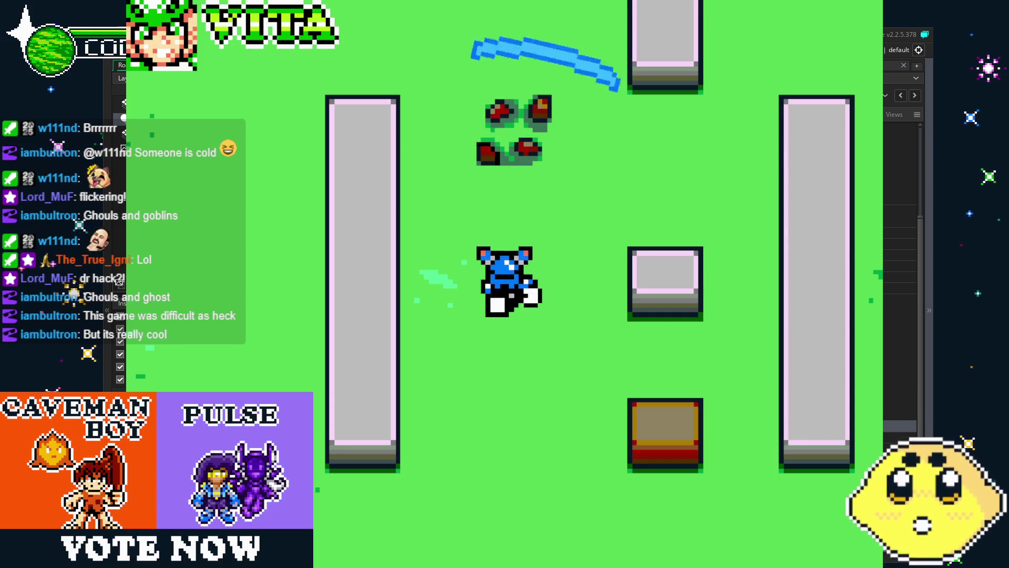
{"action": "key", "text": "Down"}
{"action": "key", "text": "Left"}
{"action": "key", "text": "z"}
{"action": "key", "text": "Right"}
{"action": "key", "text": "z"}
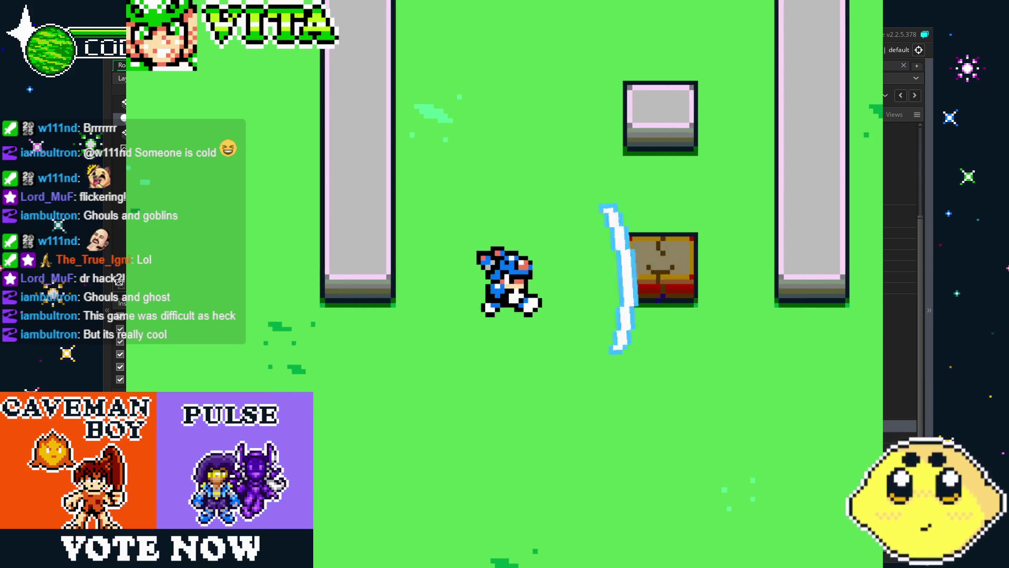
{"action": "key", "text": "z"}
{"action": "key", "text": "Right"}
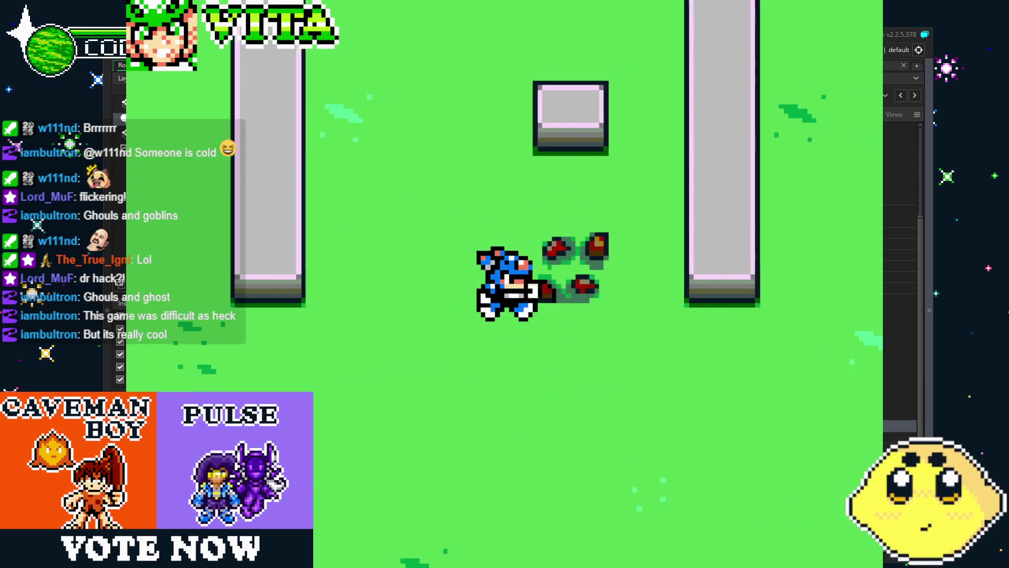
Walk the player around the room, throw one more slash, then close the game
{"action": "key", "text": "Up"}
{"action": "key", "text": "Down"}
{"action": "key", "text": "Left"}
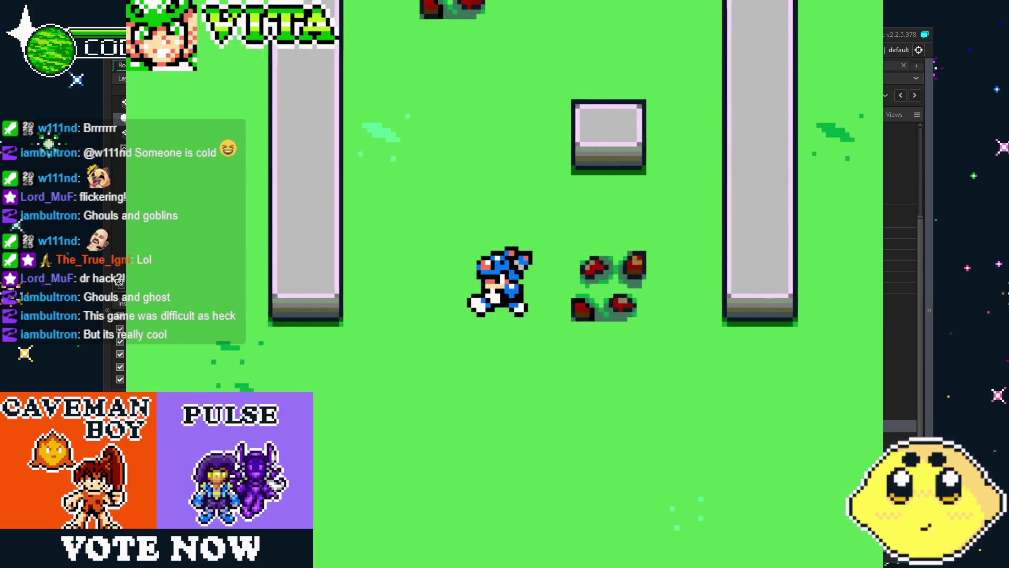
{"action": "key", "text": "Up"}
{"action": "key", "text": "Right"}
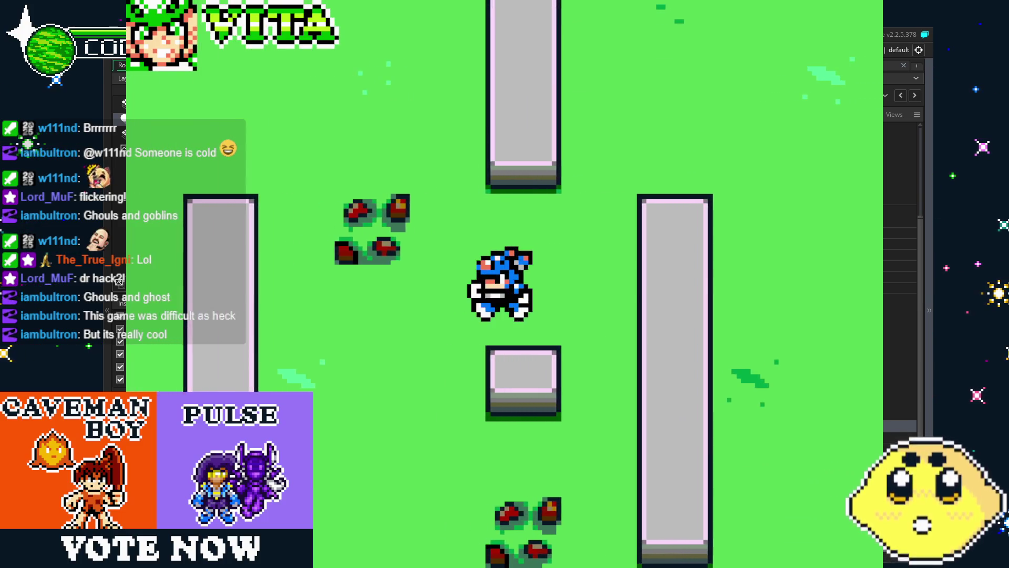
{"action": "key", "text": "z"}
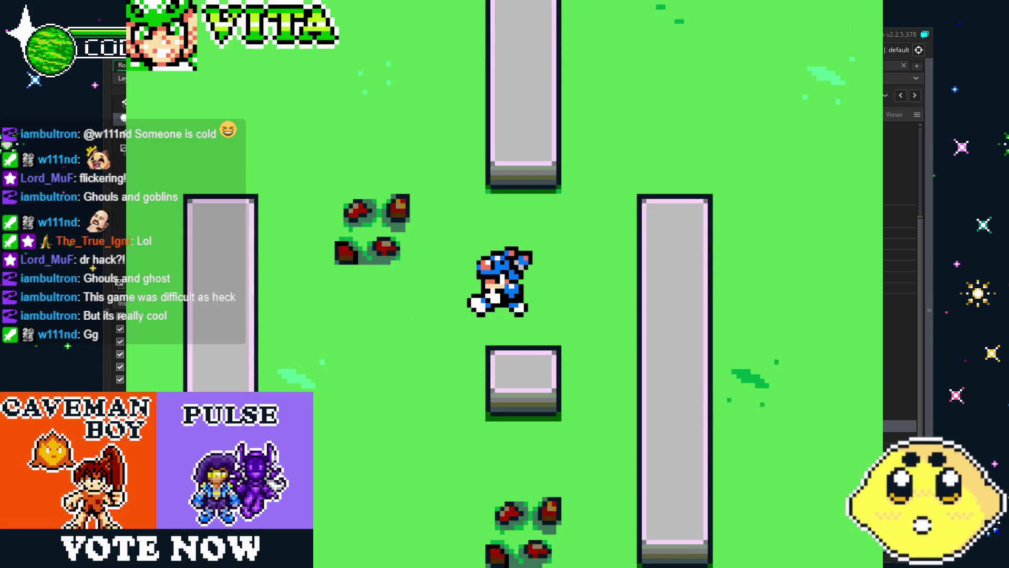
{"action": "key", "text": "Escape"}
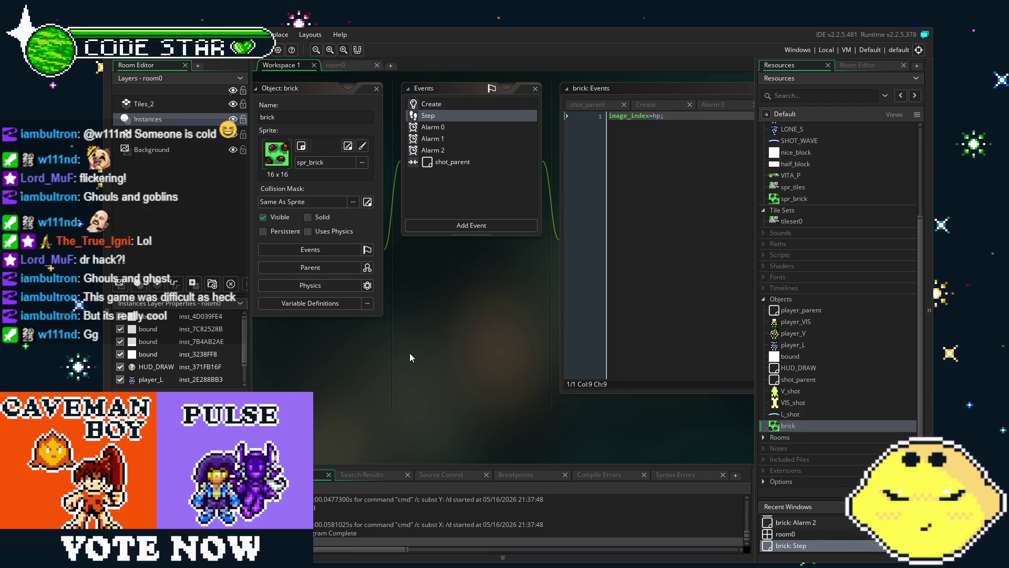
{"action": "left_click_drag", "start_coordinate": [410, 358], "coordinate": [447, 393]}
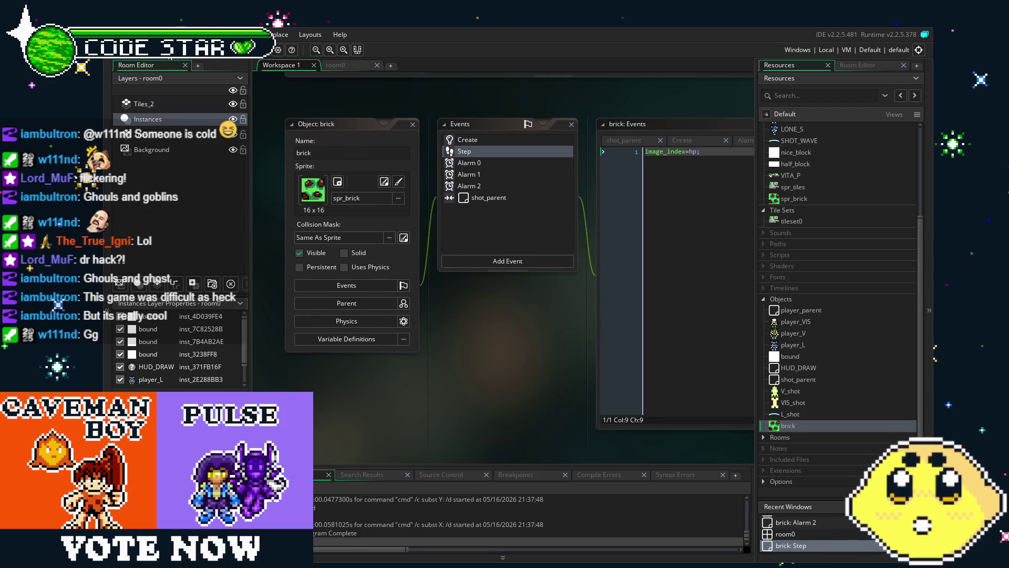
{"action": "left_click_drag", "start_coordinate": [478, 429], "coordinate": [433, 427]}
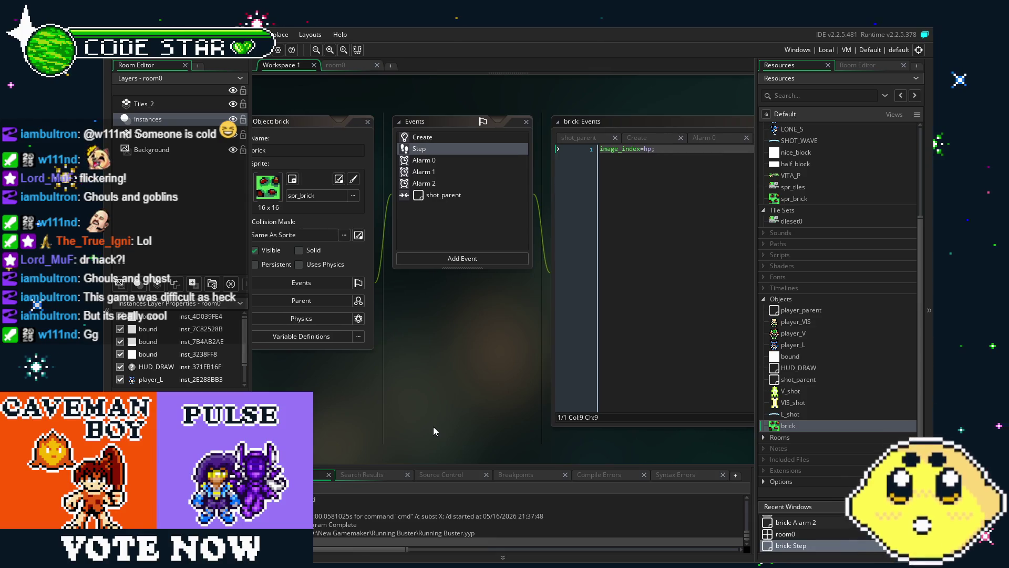
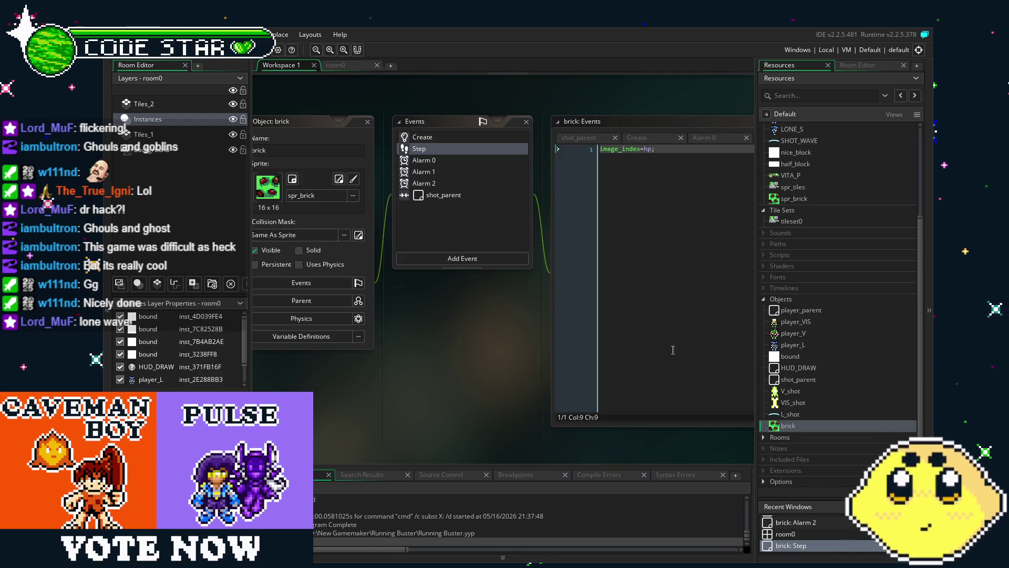
Open the player_L, brick and bound objects in Resources to review their events
{"action": "double_click", "coordinate": [800, 347]}
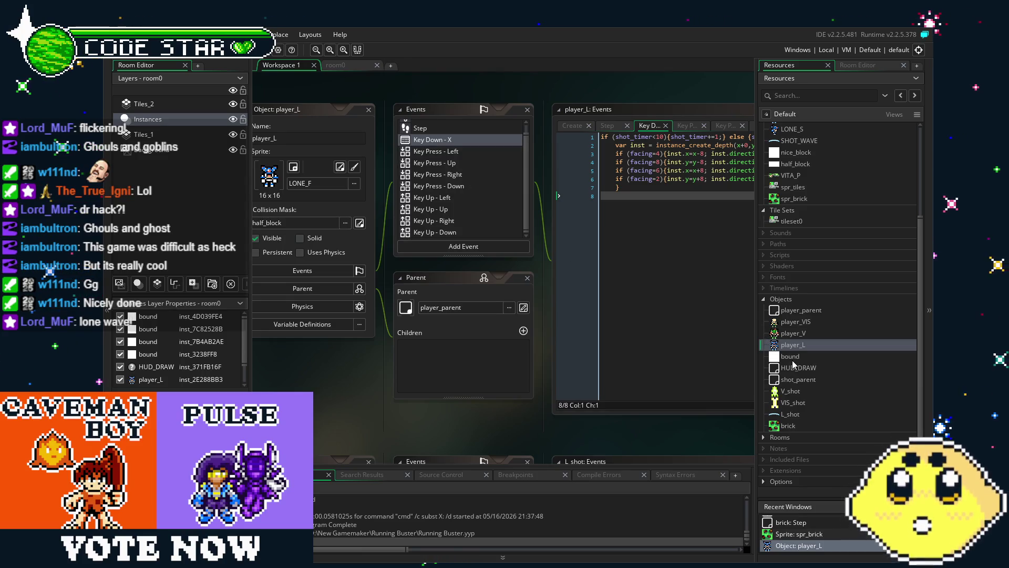
{"action": "double_click", "coordinate": [789, 425]}
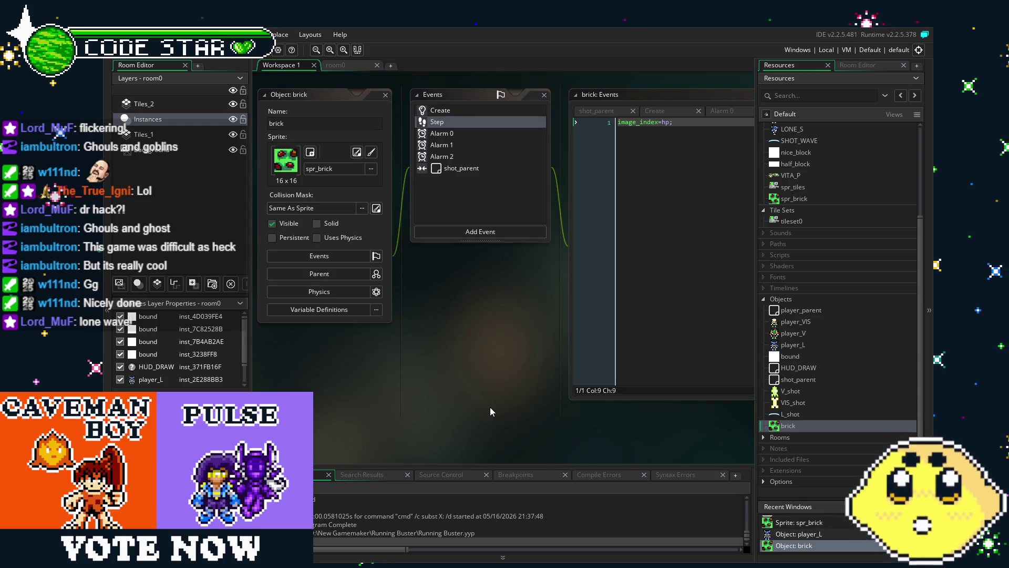
{"action": "double_click", "coordinate": [807, 356]}
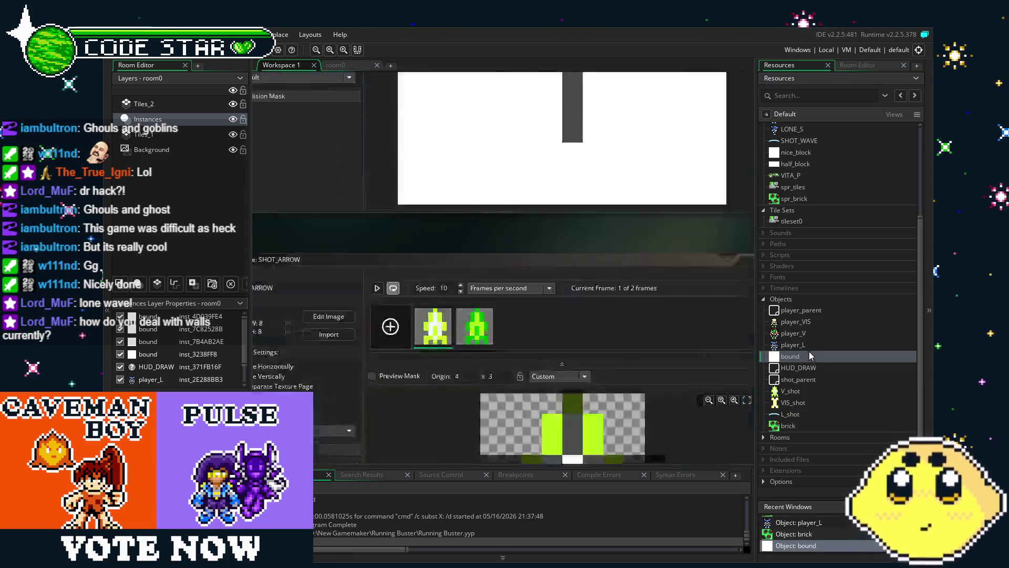
{"action": "double_click", "coordinate": [808, 346]}
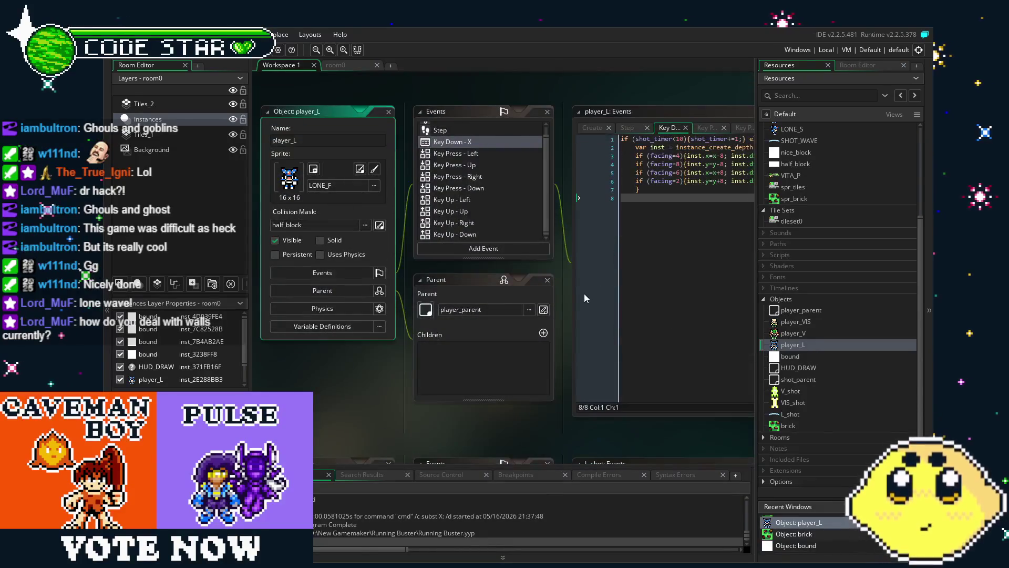
Review player_L's Key Up - Left and Key Press - Left code, then open its Step event
{"action": "left_click", "coordinate": [503, 196]}
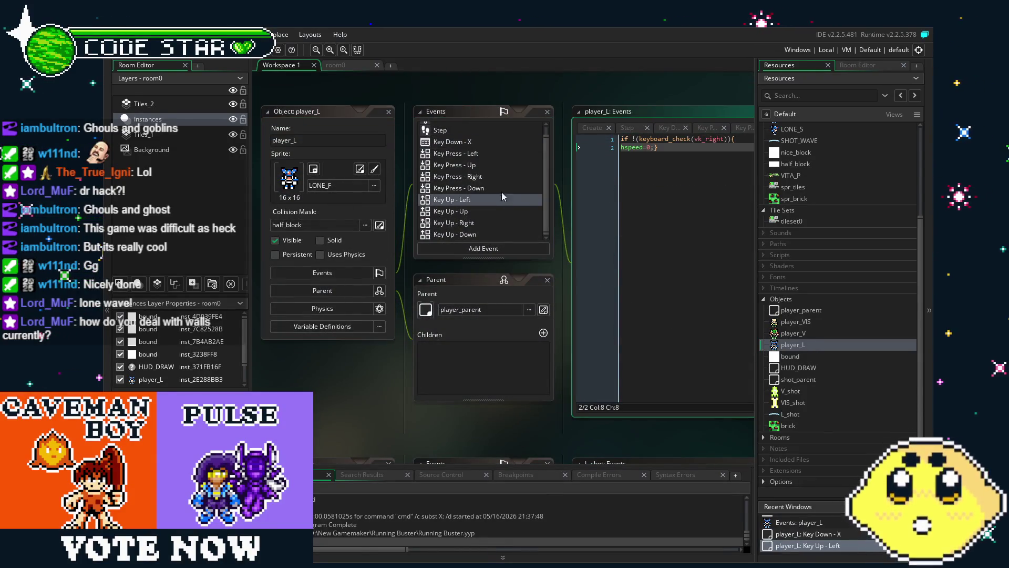
{"action": "left_click", "coordinate": [457, 153]}
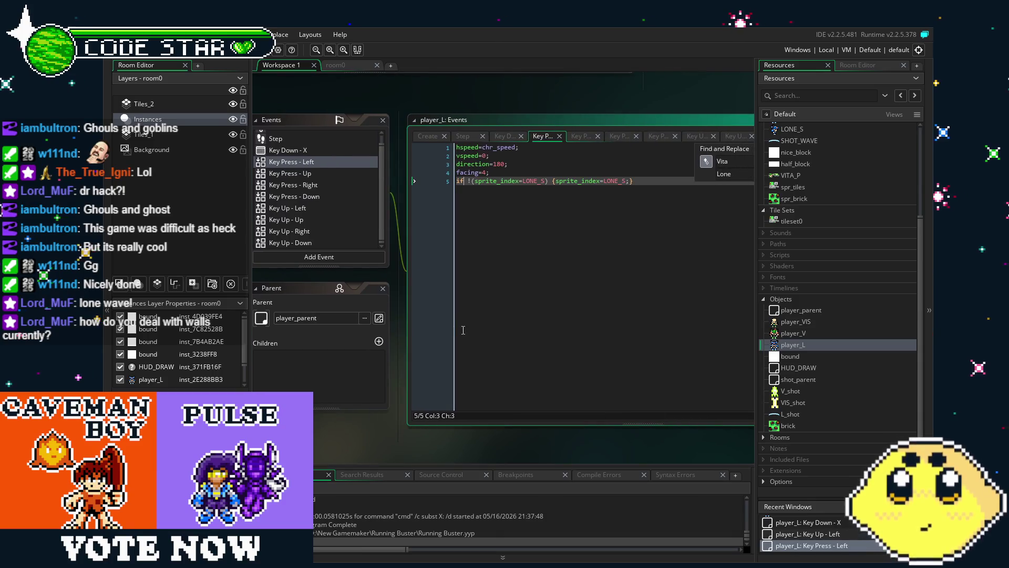
{"action": "scroll", "coordinate": [331, 196], "scroll_direction": "up", "scroll_amount": 1}
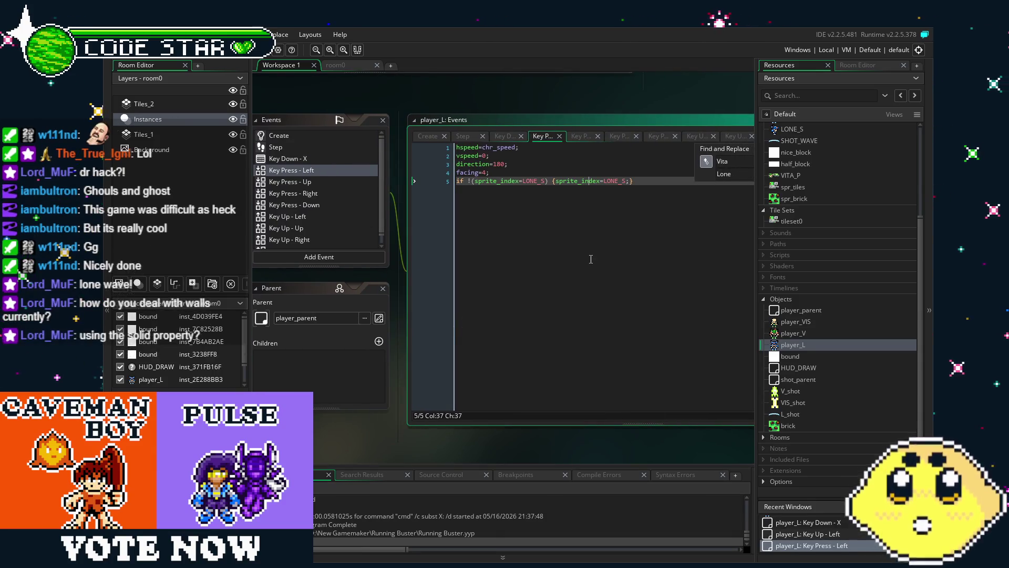
{"action": "left_click", "coordinate": [589, 181]}
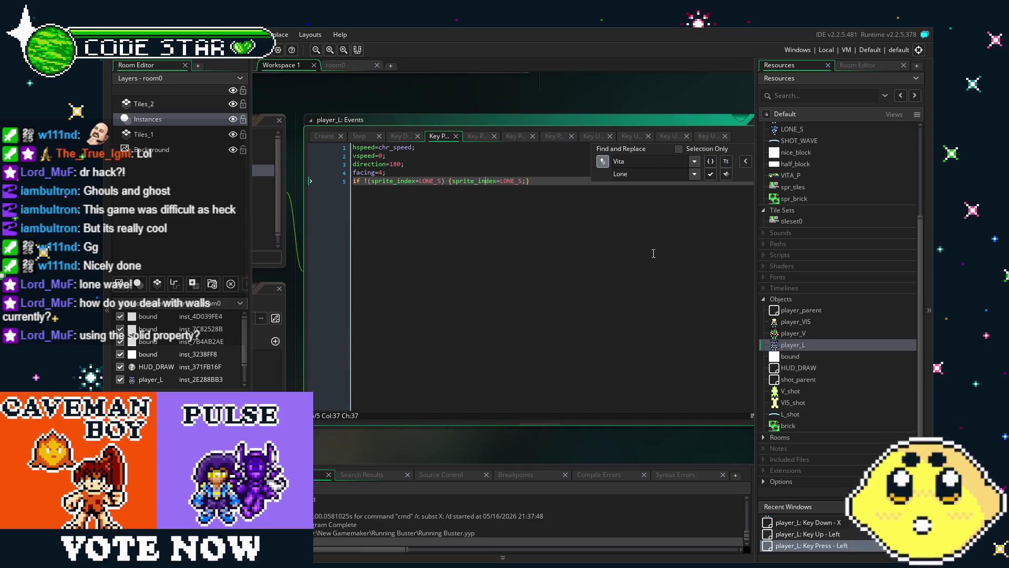
{"action": "left_click", "coordinate": [653, 254]}
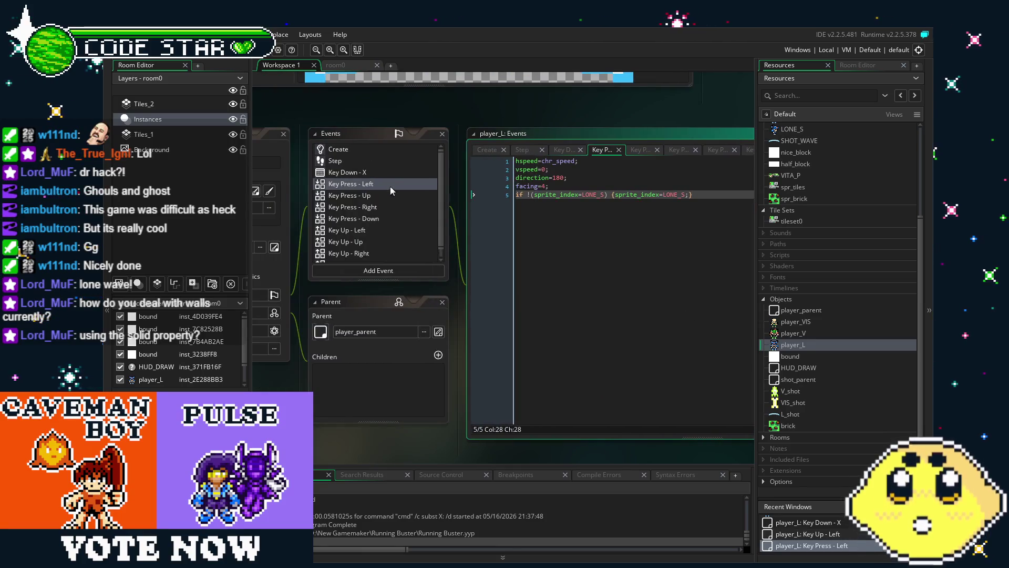
{"action": "left_click", "coordinate": [354, 158]}
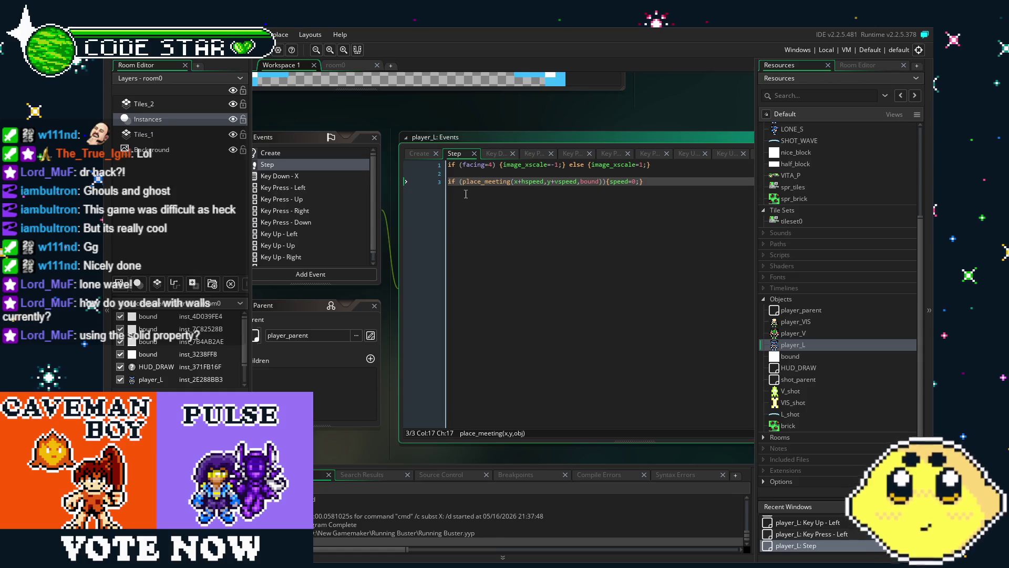
Duplicate the bound collision line as place_meeting(x+hspeed,y+vspeed,brick) setting speed=0
{"action": "left_click", "coordinate": [466, 194]}
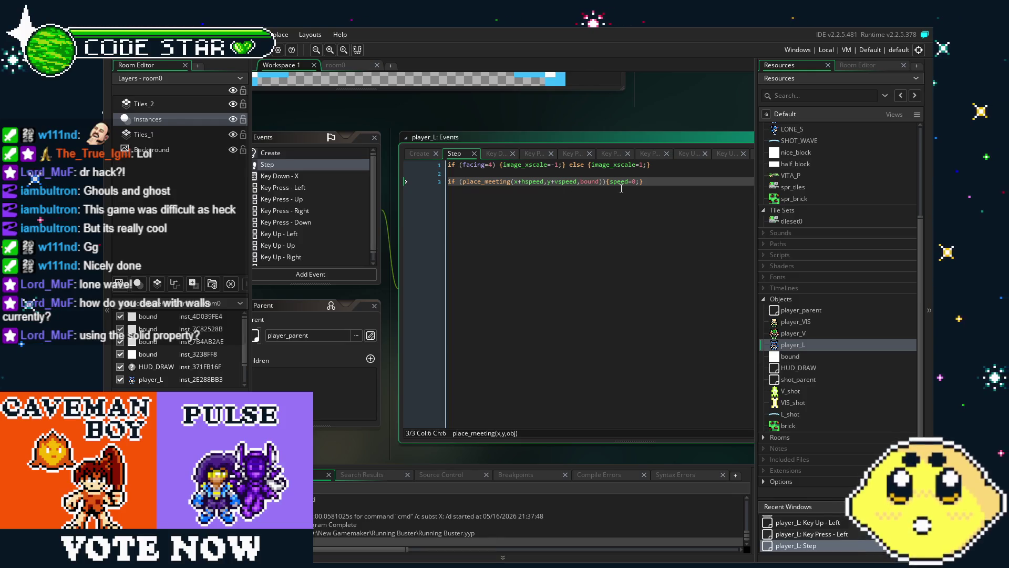
{"action": "key", "text": "End"}
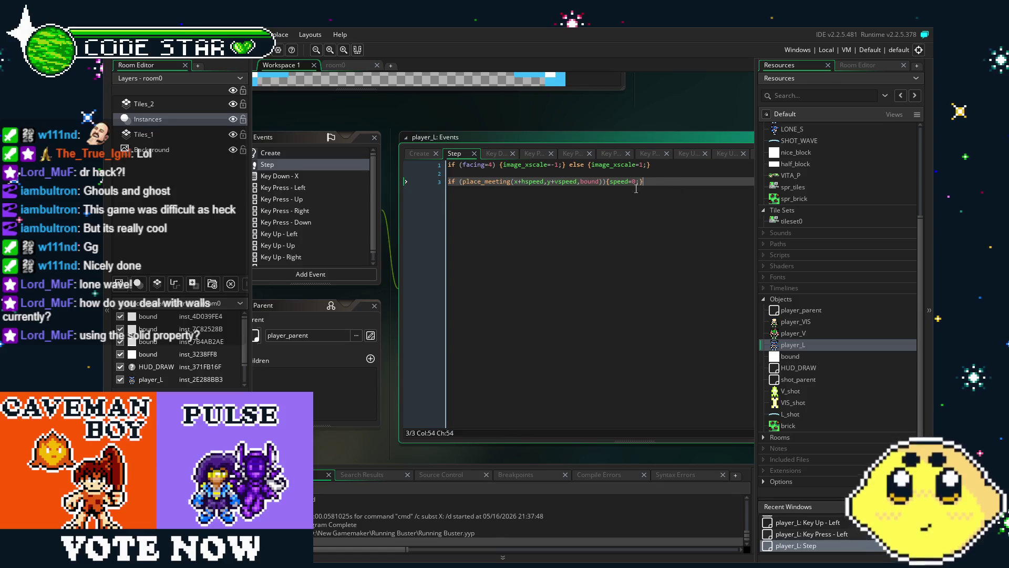
{"action": "key", "text": "shift+Home"}
{"action": "key", "text": "ctrl+c"}
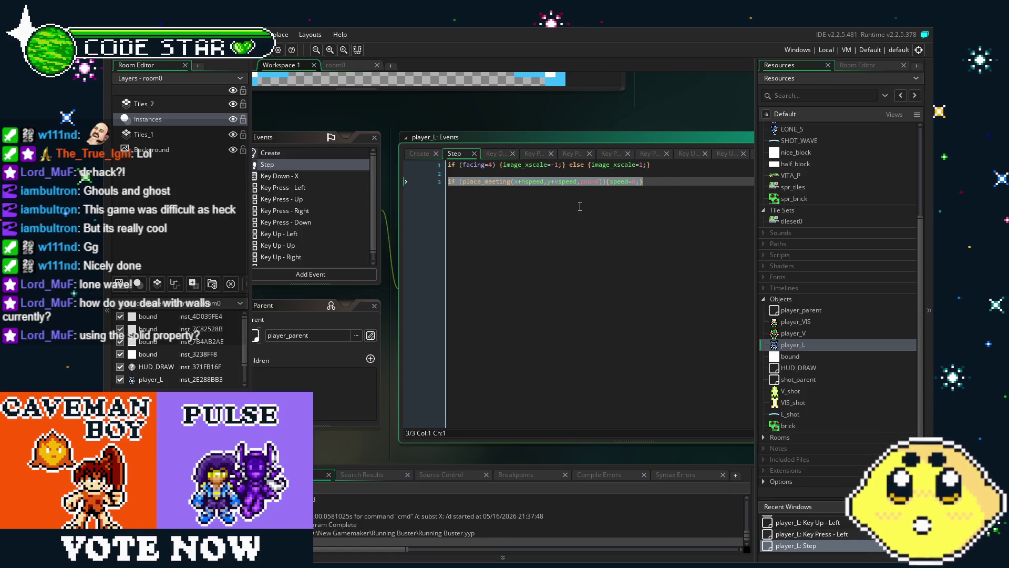
{"action": "left_click", "coordinate": [676, 190]}
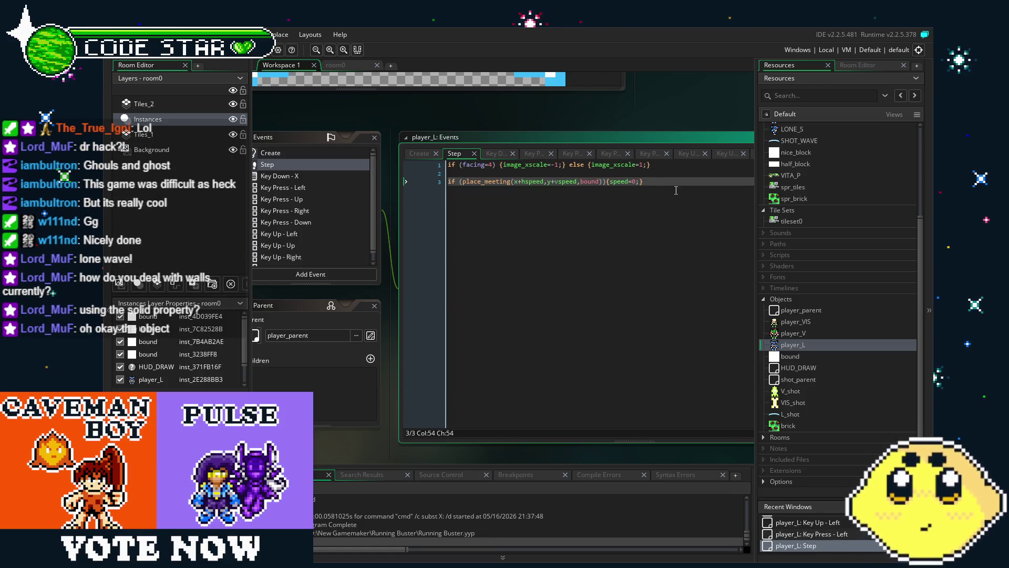
{"action": "key", "text": "Return"}
{"action": "key", "text": "Return"}
{"action": "key", "text": "ctrl+v"}
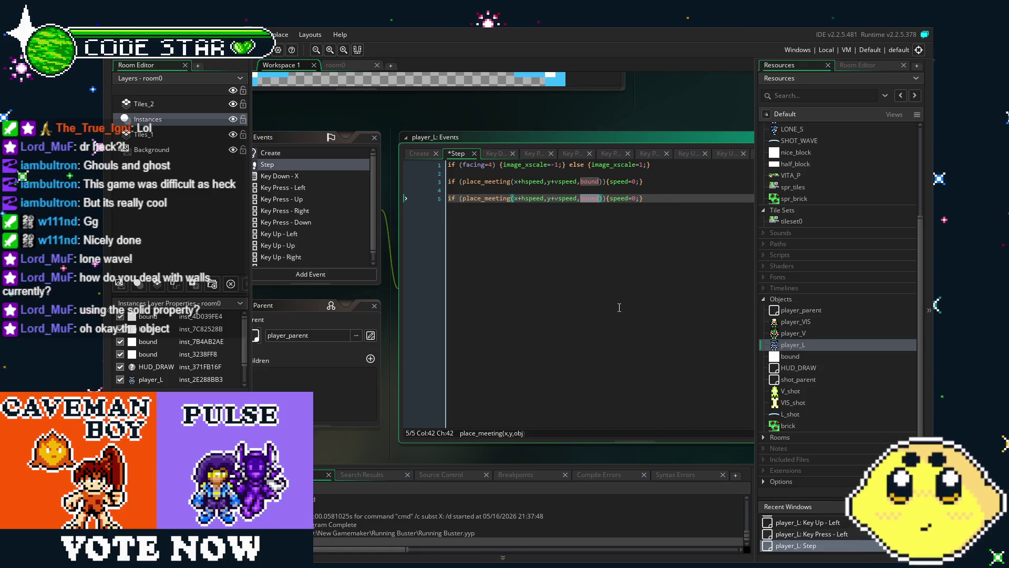
{"action": "type", "text": "brick"}
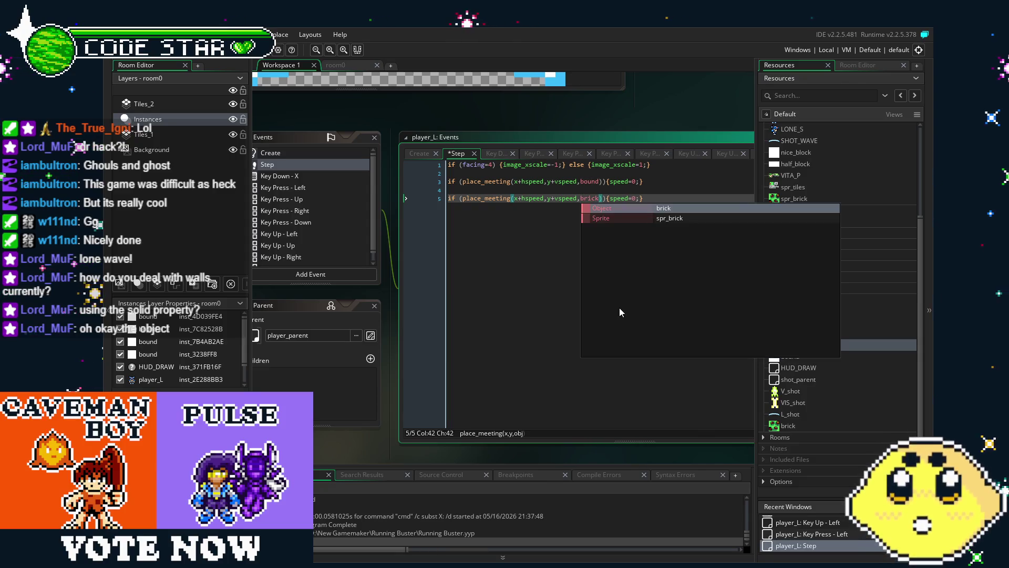
{"action": "left_click", "coordinate": [619, 308]}
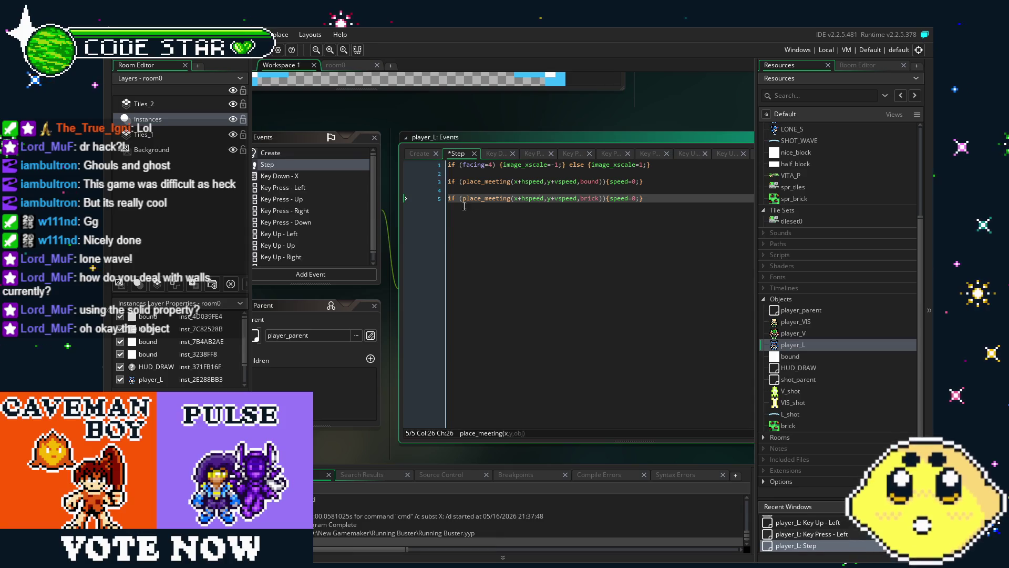
{"action": "left_click", "coordinate": [449, 197]}
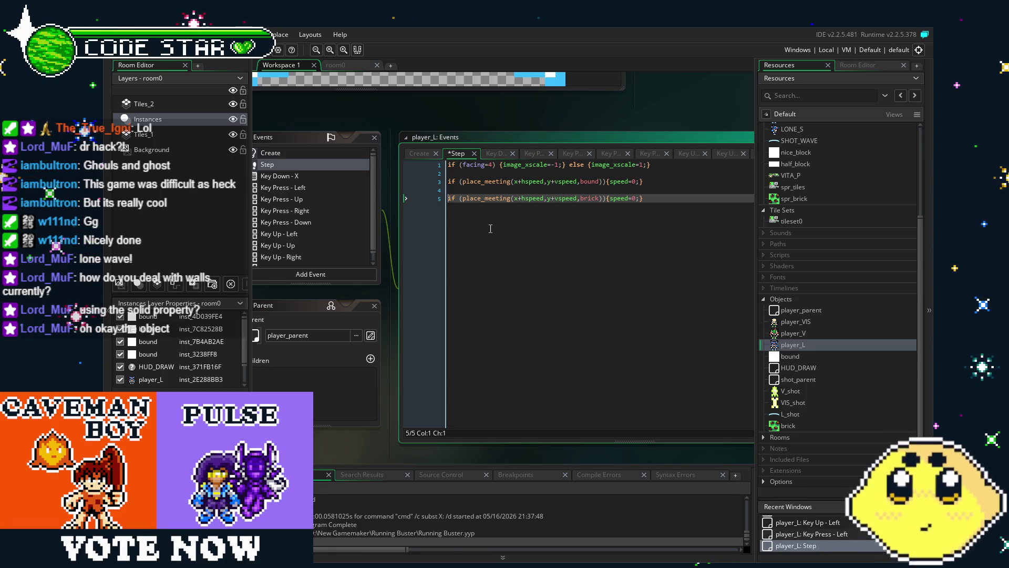
Replace brick with inst in the line 5 place_meeting collision check
{"action": "left_click", "coordinate": [631, 322]}
{"action": "left_click_drag", "start_coordinate": [632, 322], "coordinate": [601, 324]}
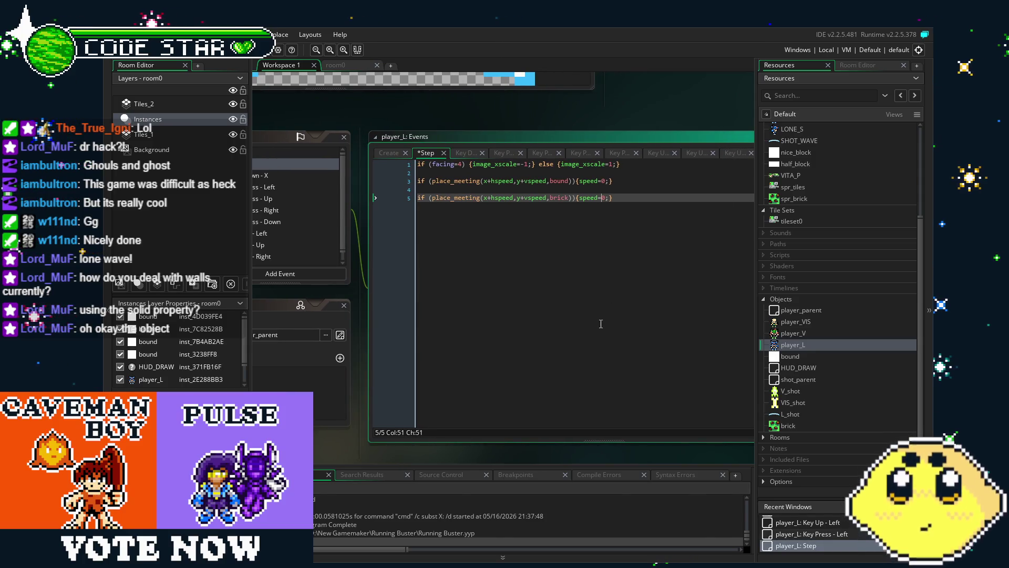
{"action": "double_click", "coordinate": [561, 198]}
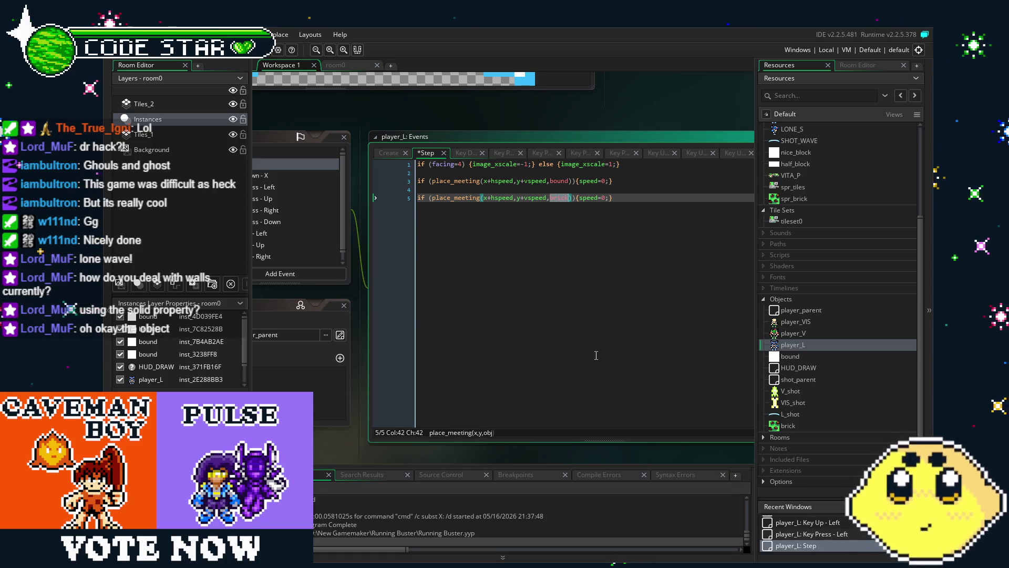
{"action": "type", "text": "inst"}
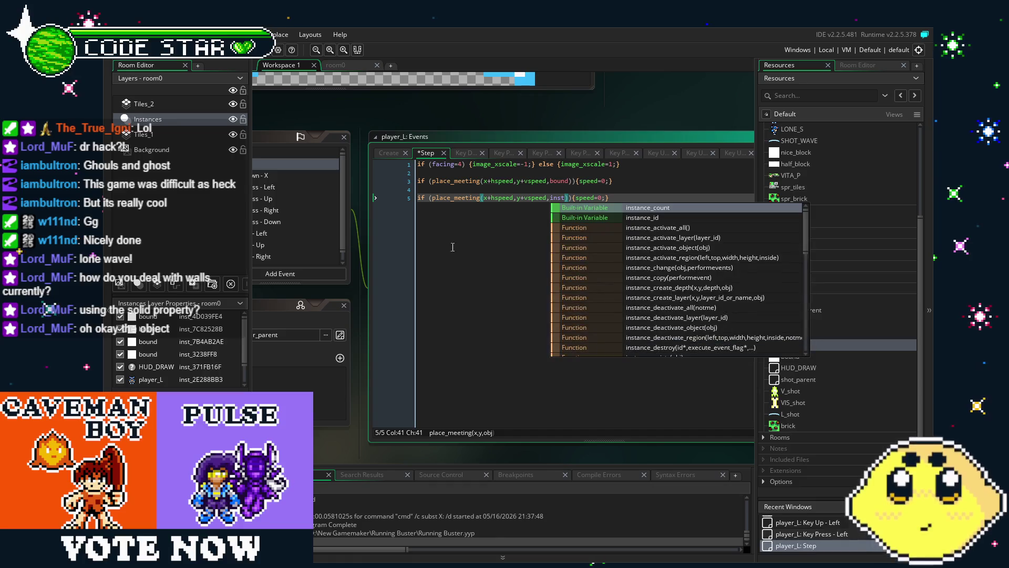
{"action": "left_click", "coordinate": [422, 204]}
{"action": "key", "text": "BackSpace"}
{"action": "key", "text": "BackSpace"}
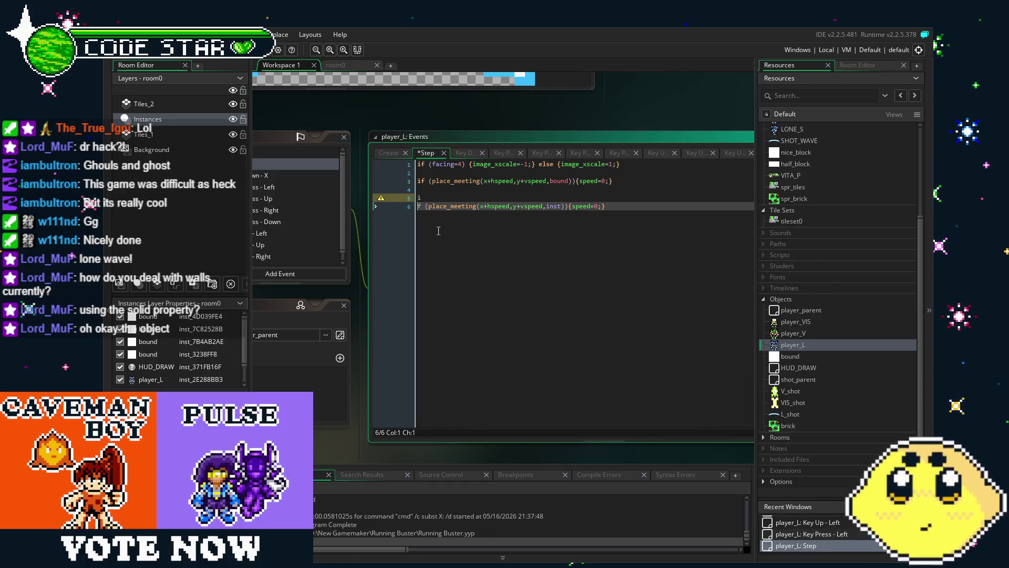
{"action": "type", "text": "if"}
{"action": "key", "text": "Right"}
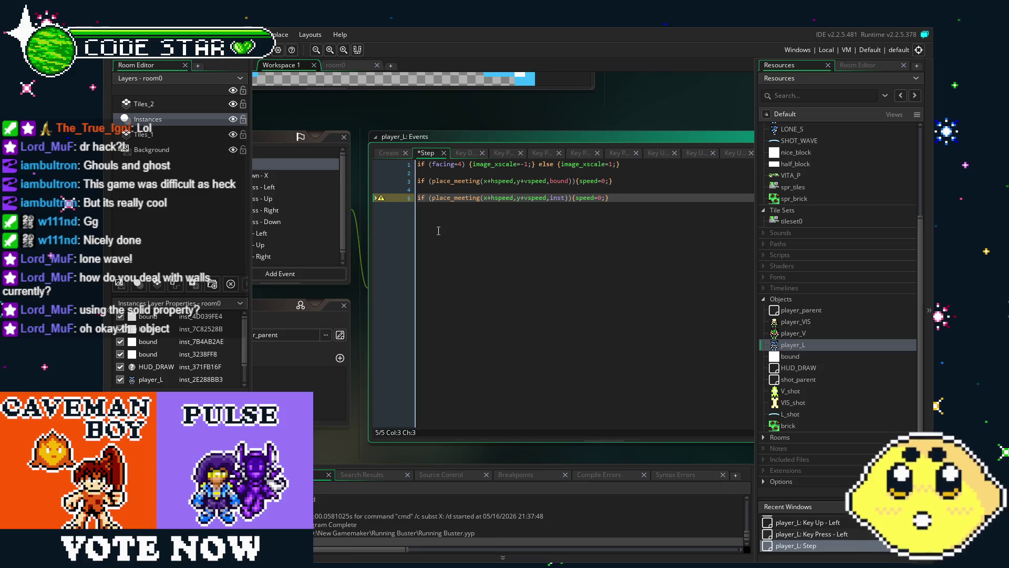
Insert blank lines above the inst check for a new assignment line
{"action": "key", "text": "Left"}
{"action": "key", "text": "Return"}
{"action": "left_click", "coordinate": [431, 195]}
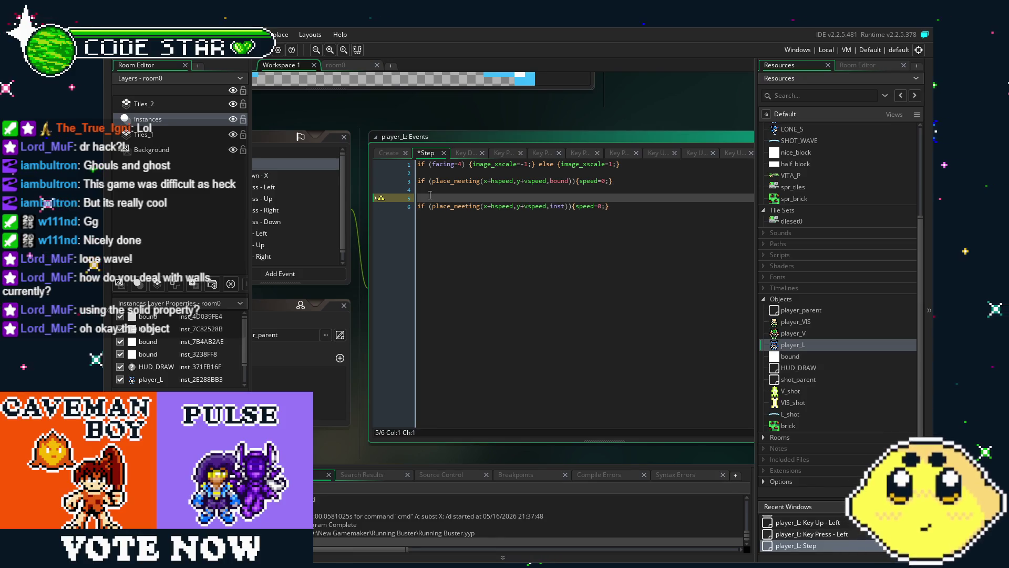
{"action": "key", "text": "Return"}
{"action": "key", "text": "Up"}
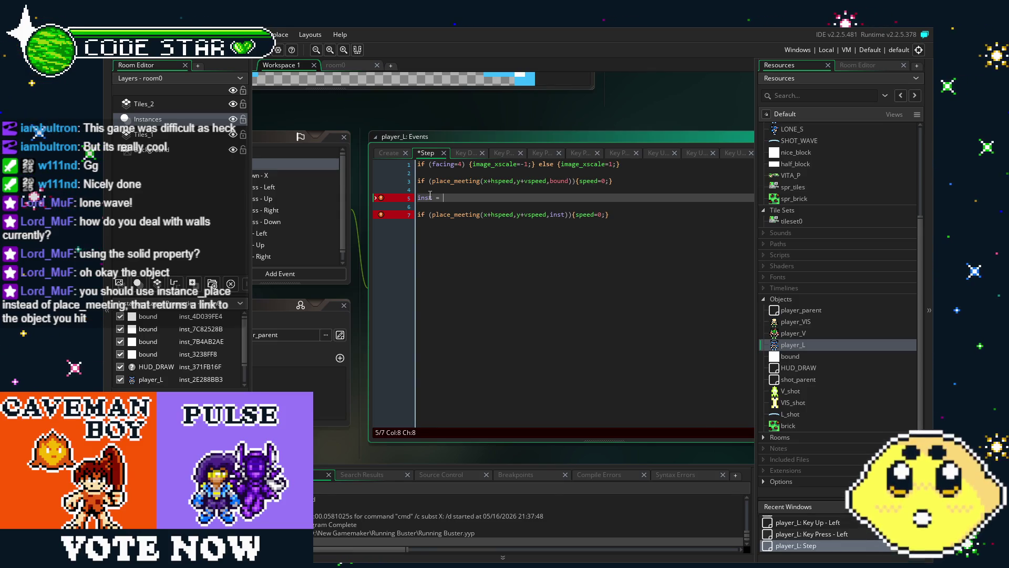
Drop the inst line and change the check to instance_place(x+hspeed,y+vspeed,brick)
{"action": "key", "text": "BackSpace"}
{"action": "key", "text": "BackSpace"}
{"action": "key", "text": "BackSpace"}
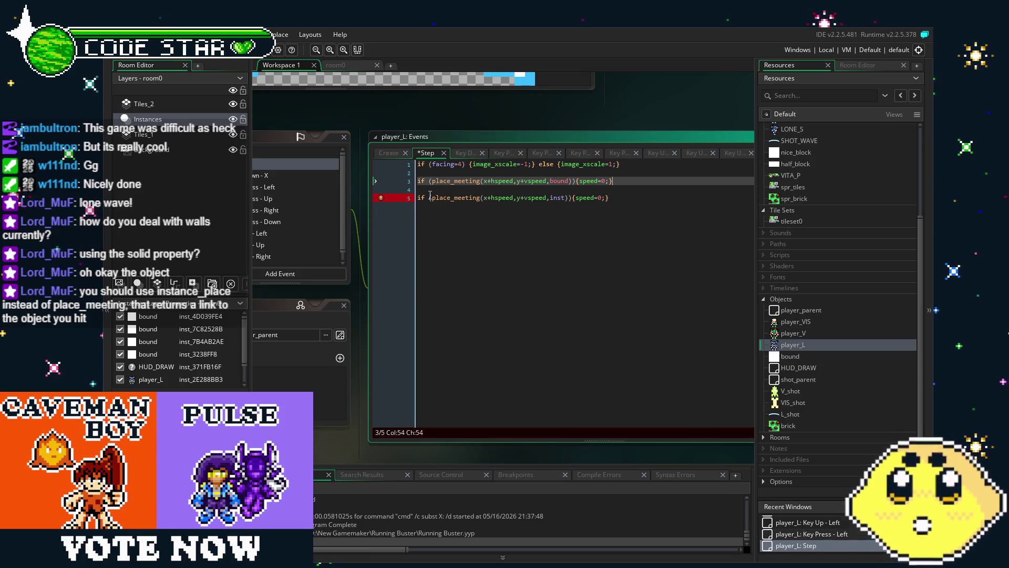
{"action": "left_click", "coordinate": [474, 198]}
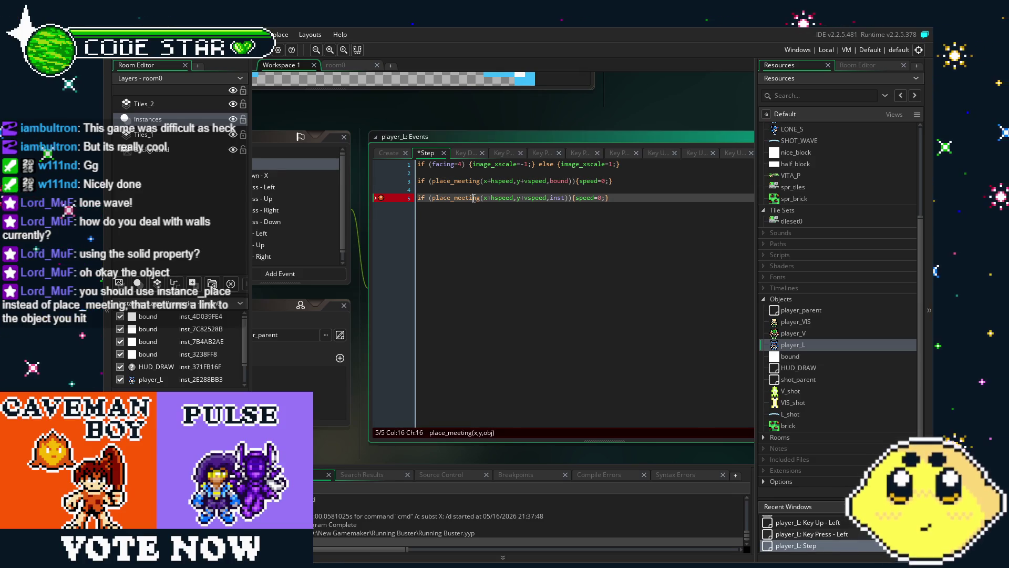
{"action": "left_click", "coordinate": [440, 198]}
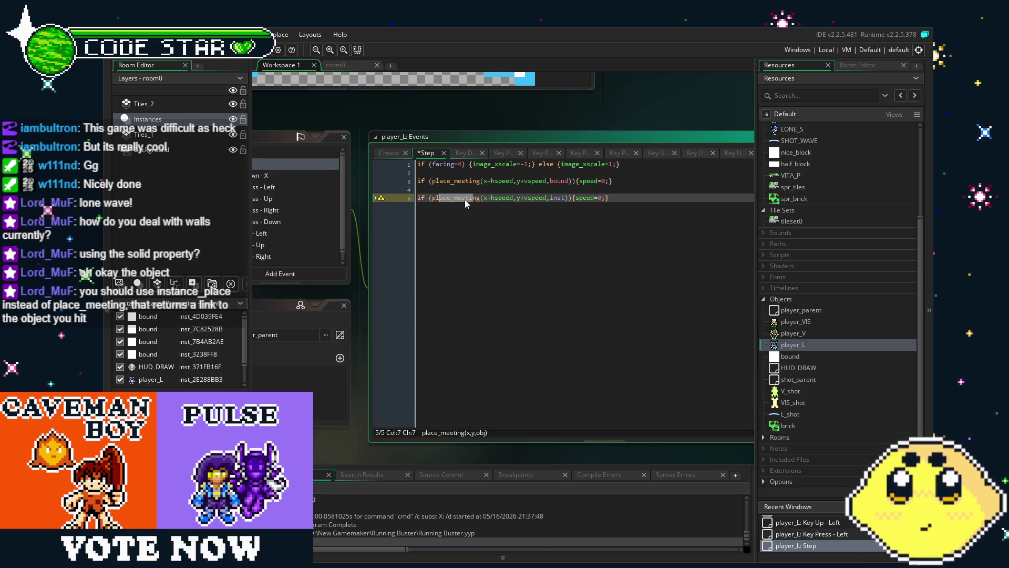
{"action": "double_click", "coordinate": [465, 199]}
{"action": "type", "text": "ins"}
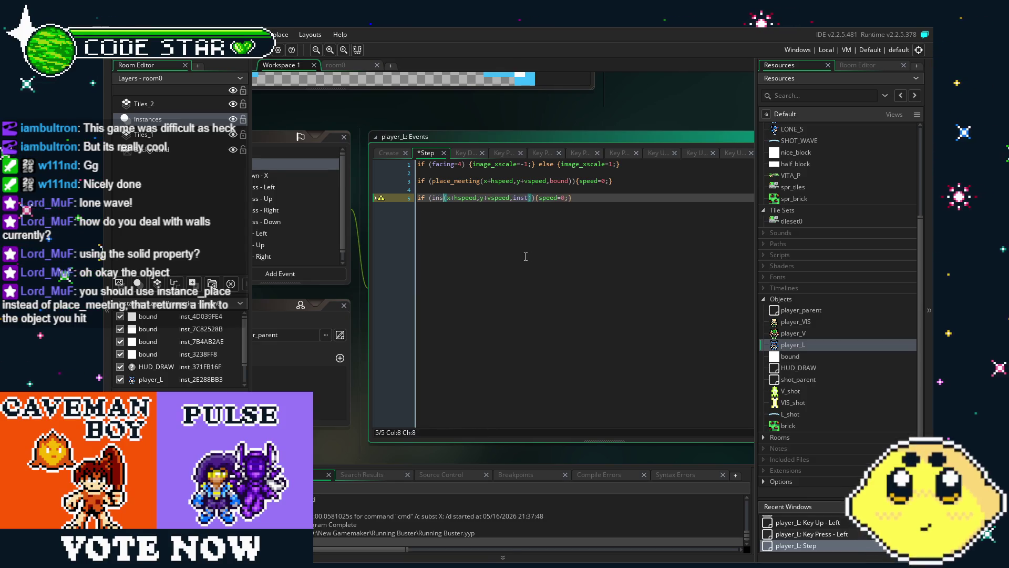
{"action": "type", "text": "tance_place"}
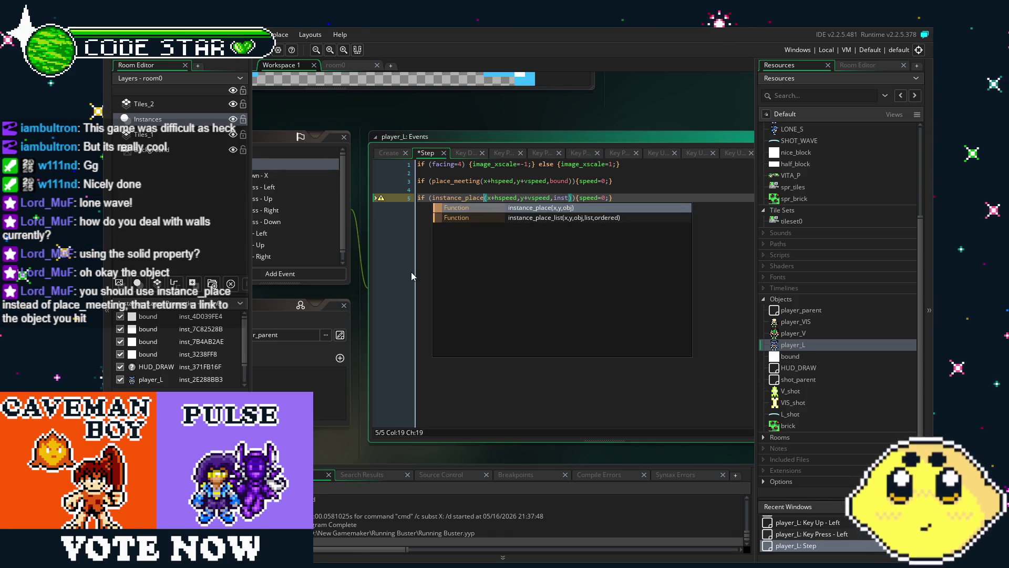
{"action": "key", "text": "Home"}
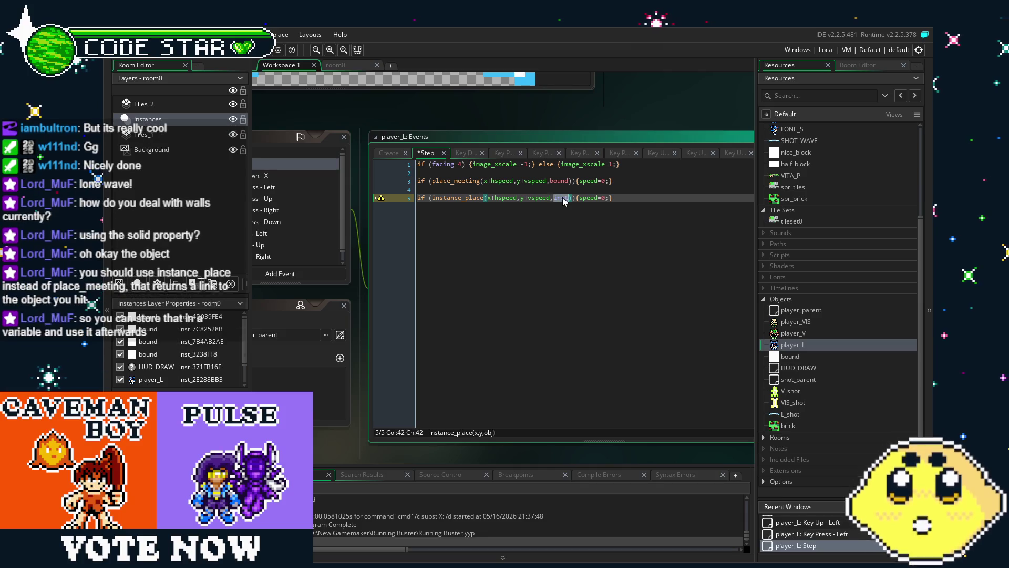
{"action": "double_click", "coordinate": [562, 198]}
{"action": "key", "text": "BackSpace"}
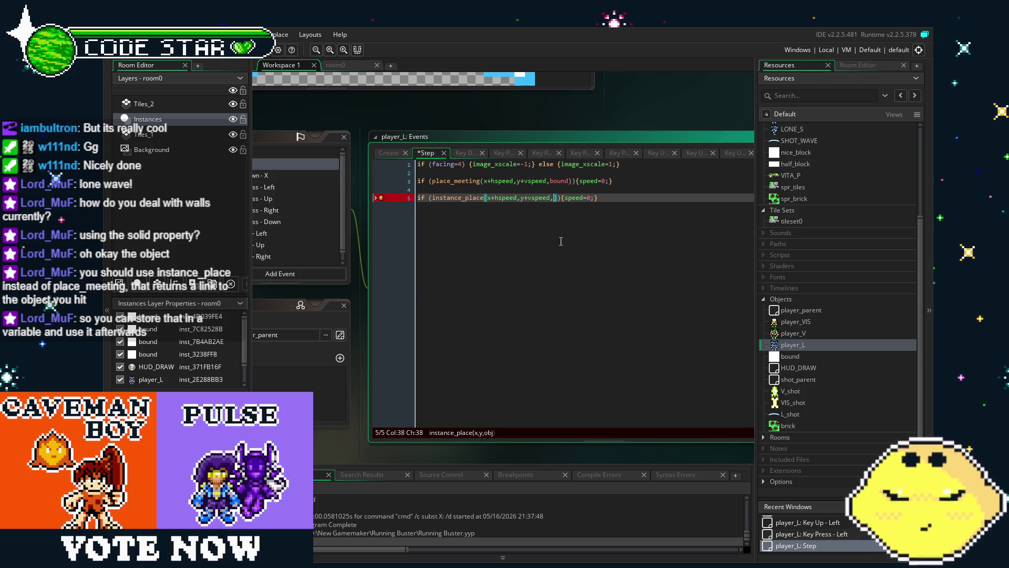
{"action": "type", "text": "brick"}
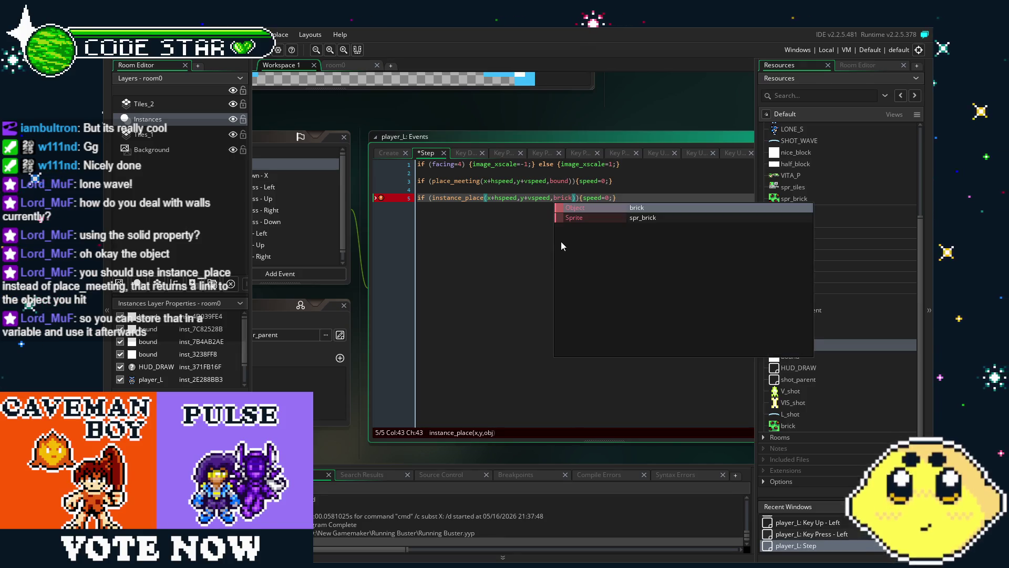
{"action": "left_click", "coordinate": [513, 197]}
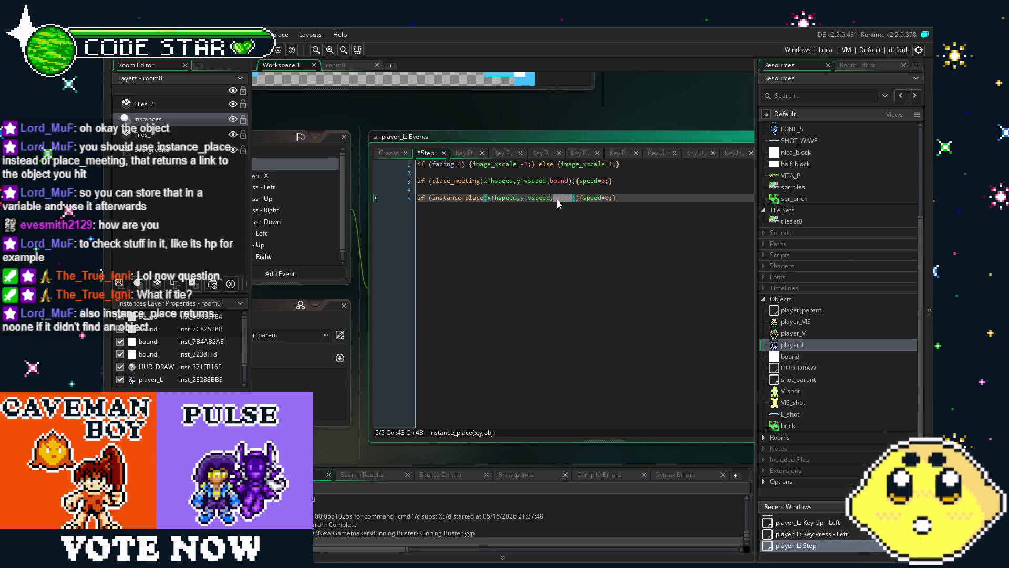
{"action": "type", "text": "rick"}
Try an inline 'var inst =' before brick, remove it, and open a blank line above
{"action": "left_click", "coordinate": [416, 207]}
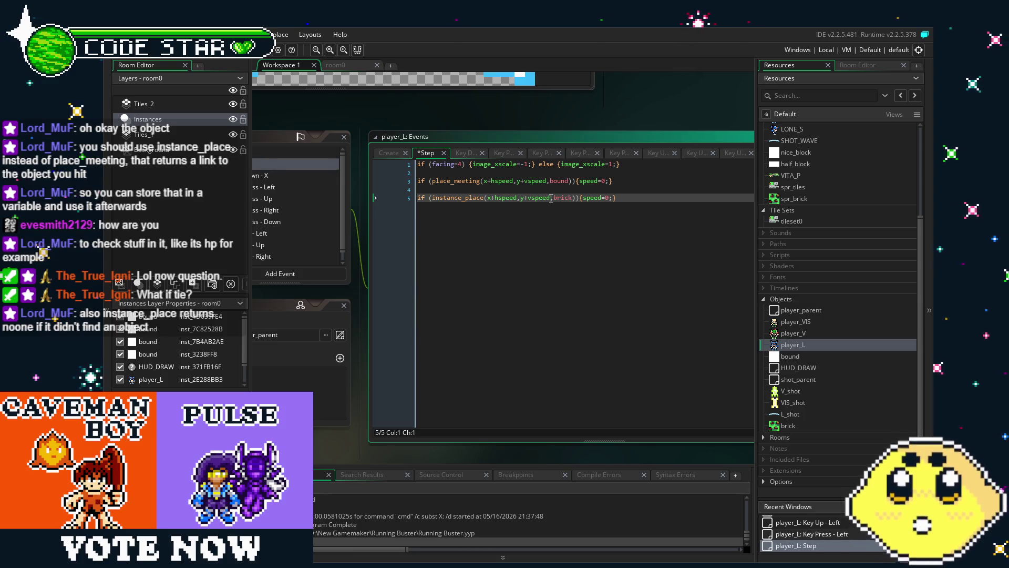
{"action": "left_click", "coordinate": [555, 197]}
{"action": "type", "text": "var"}
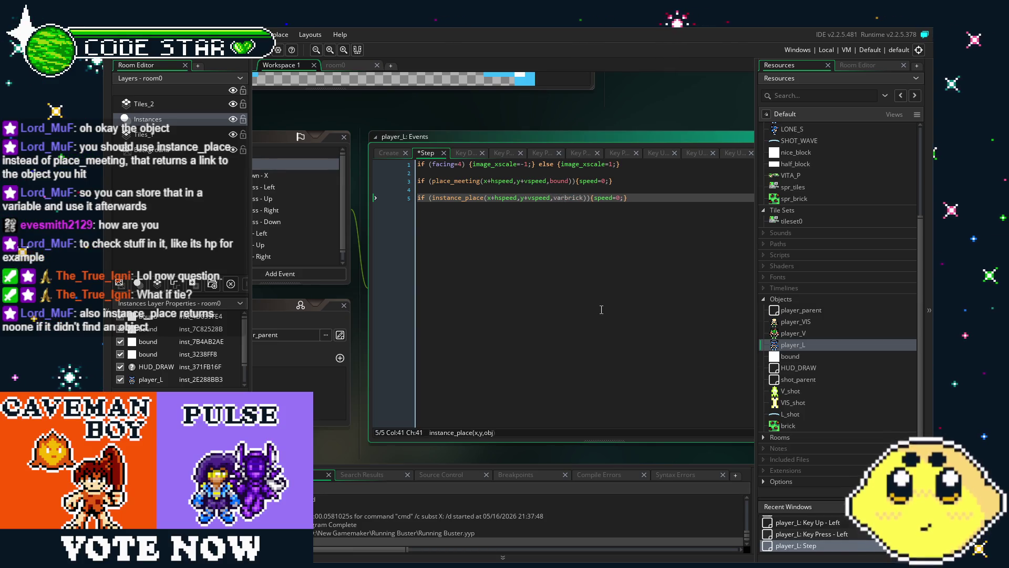
{"action": "type", "text": " inst ="}
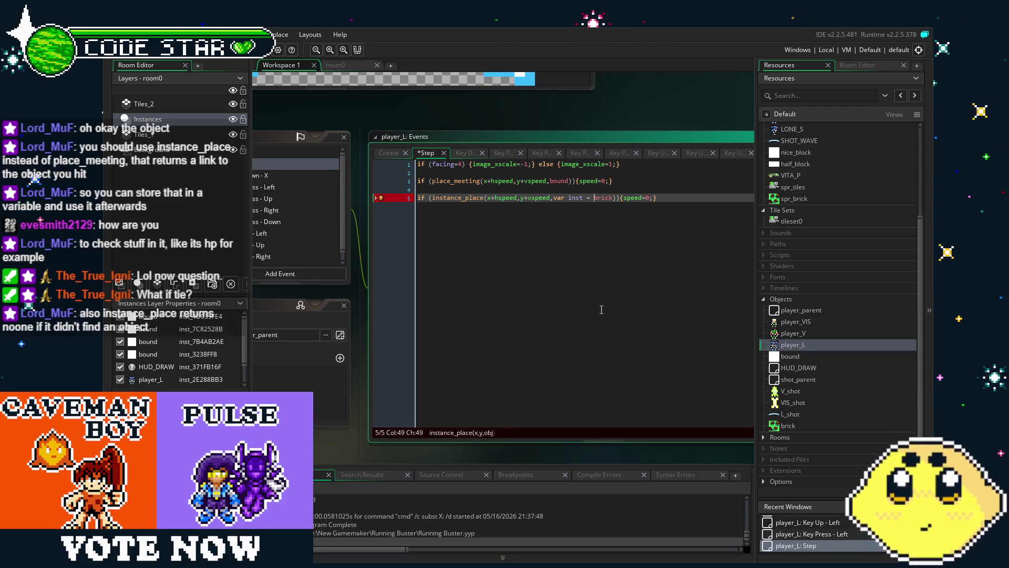
{"action": "key", "text": "BackSpace"}
{"action": "key", "text": "BackSpace"}
{"action": "key", "text": "BackSpace"}
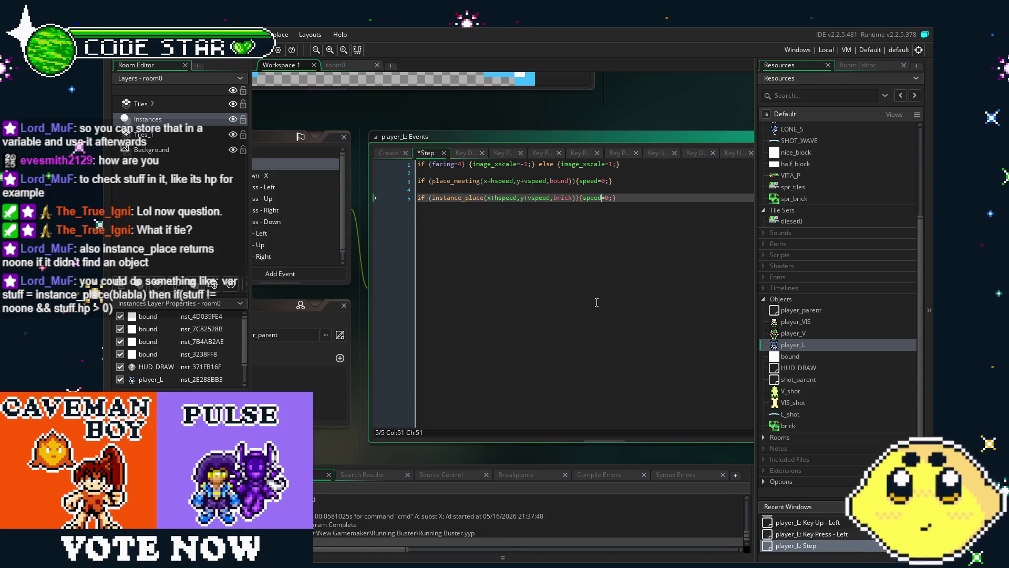
{"action": "left_click", "coordinate": [419, 202]}
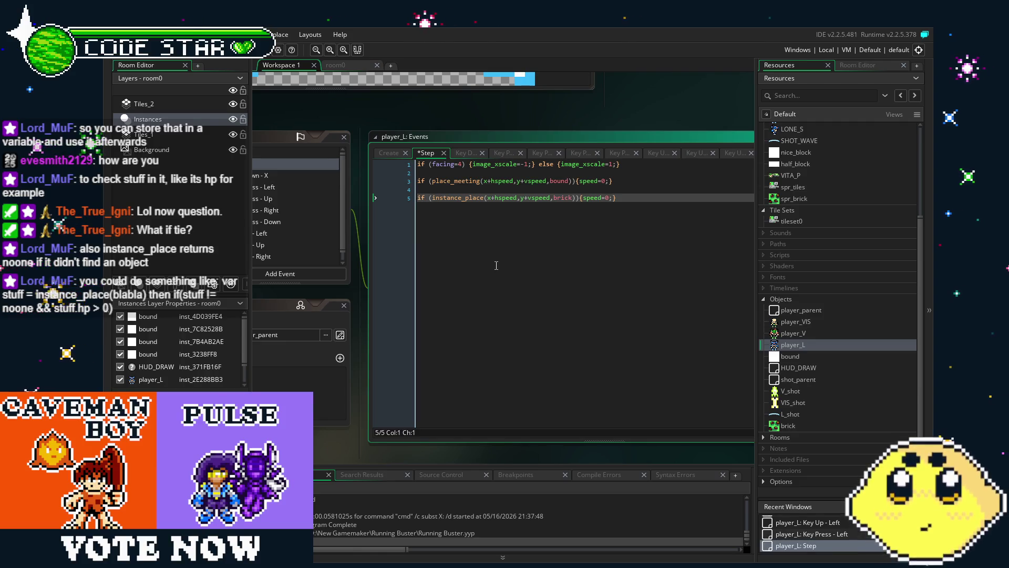
{"action": "key", "text": "Return"}
Write a 'var inst = instance_place' line and paste the instance_place call into it
{"action": "key", "text": "Up"}
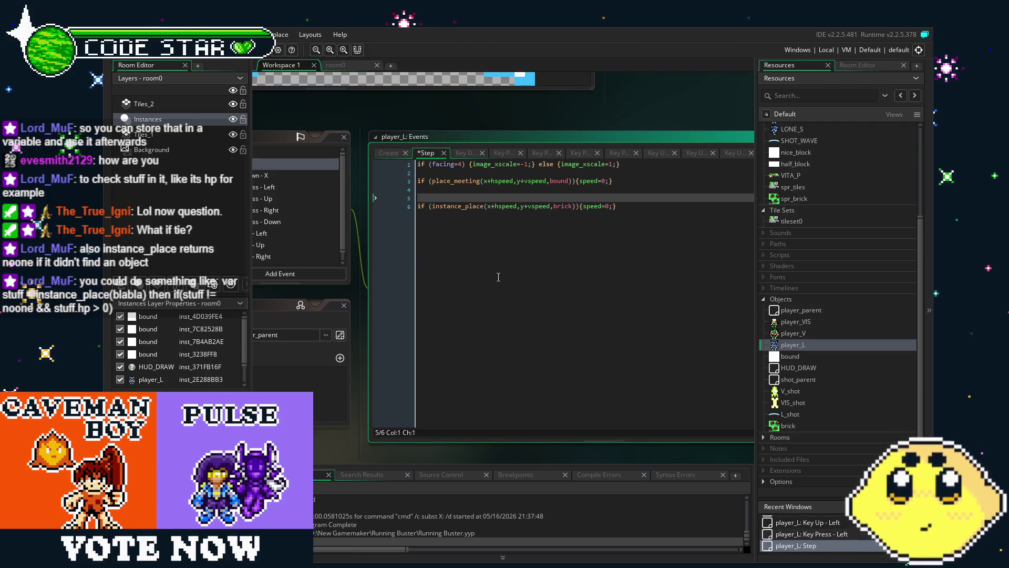
{"action": "type", "text": "var"}
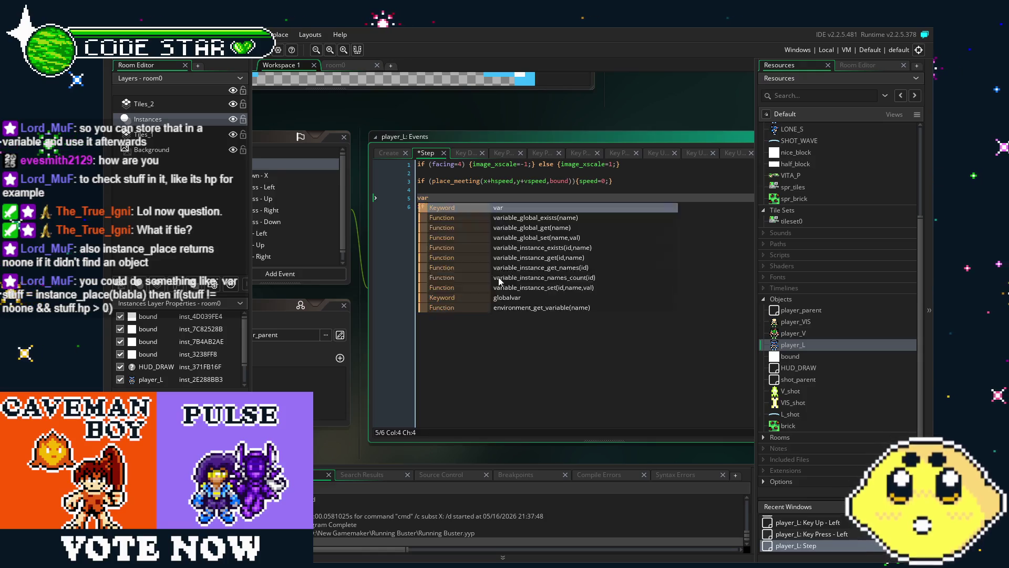
{"action": "key", "text": "Return"}
{"action": "key", "text": "Up"}
{"action": "key", "text": "End"}
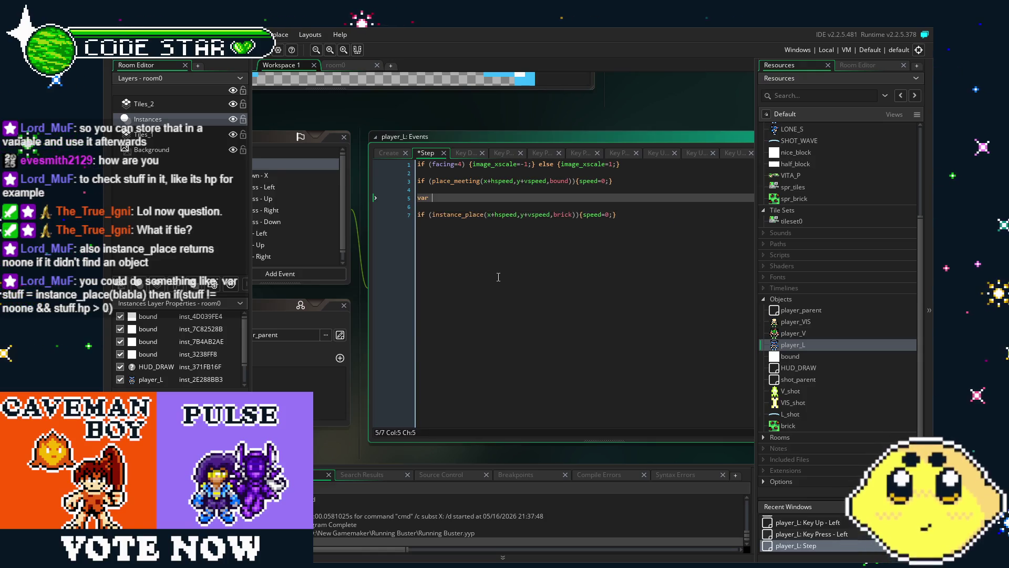
{"action": "type", "text": "inst "}
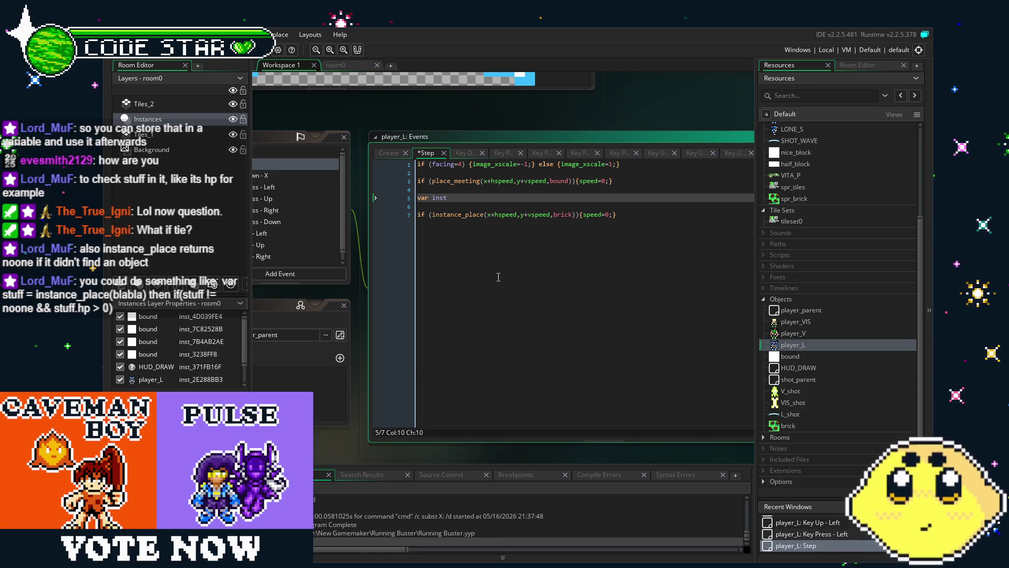
{"action": "type", "text": "= instan"}
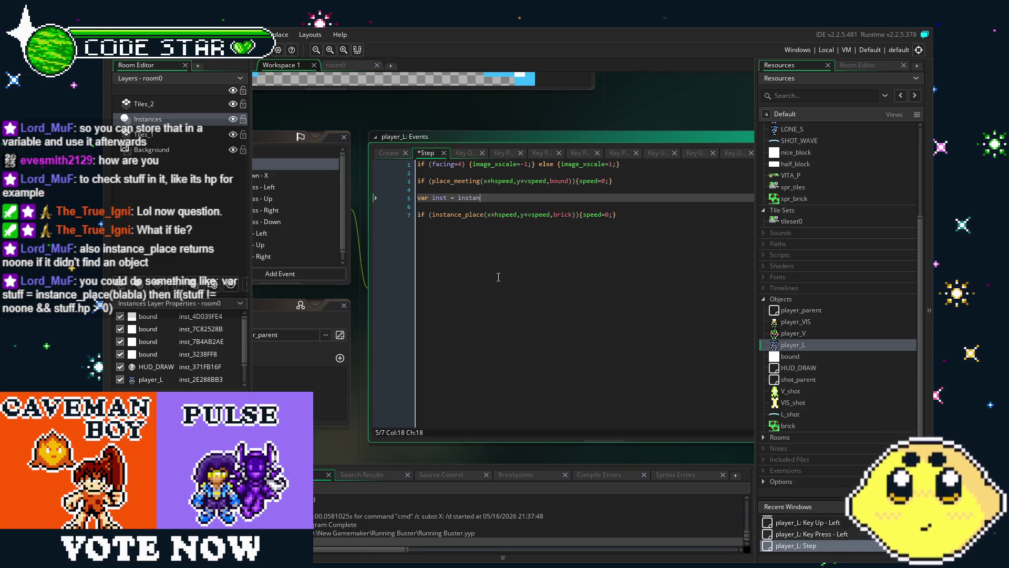
{"action": "type", "text": "ce_place"}
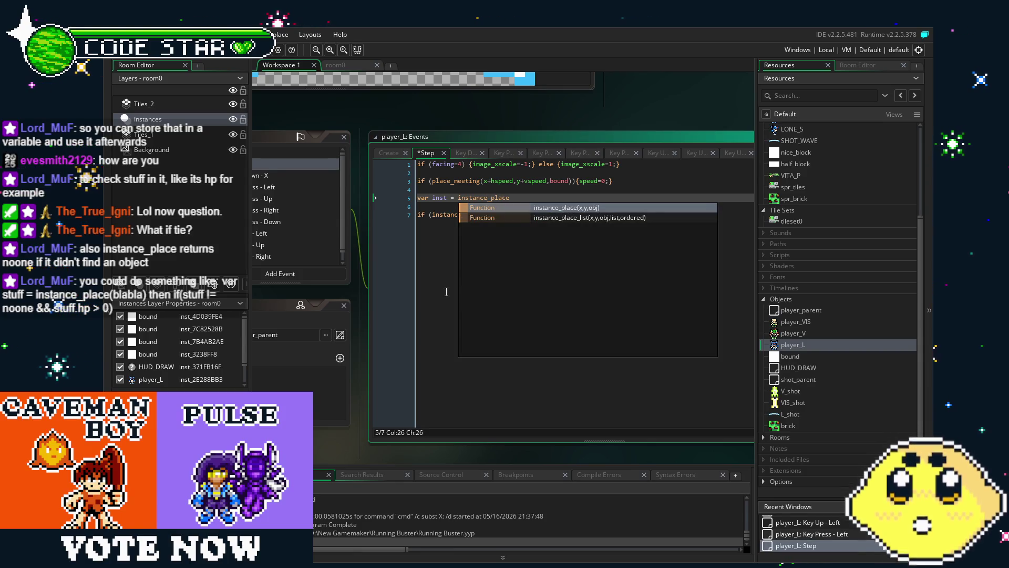
{"action": "left_click", "coordinate": [441, 214]}
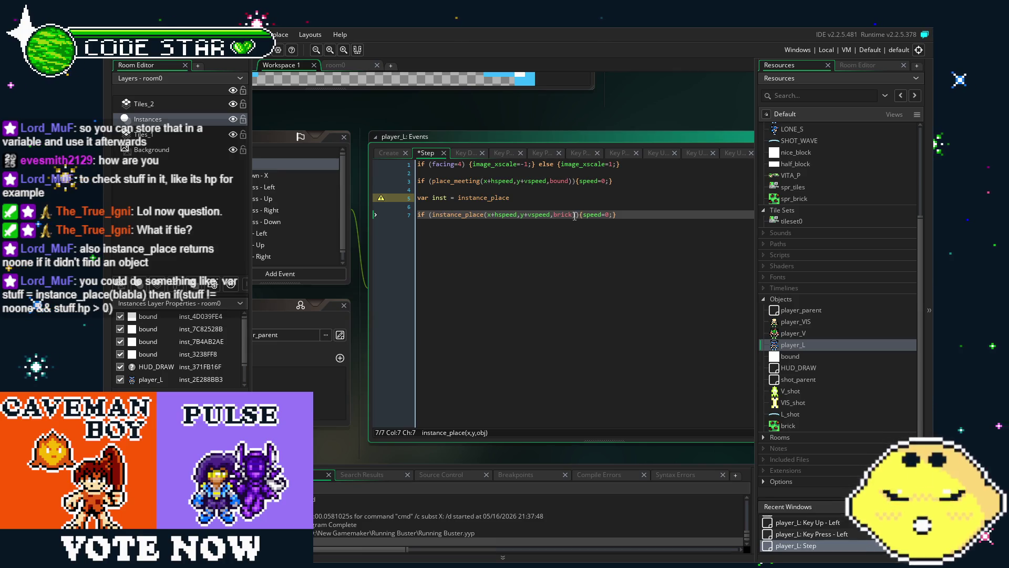
{"action": "left_click_drag", "start_coordinate": [575, 216], "coordinate": [430, 222]}
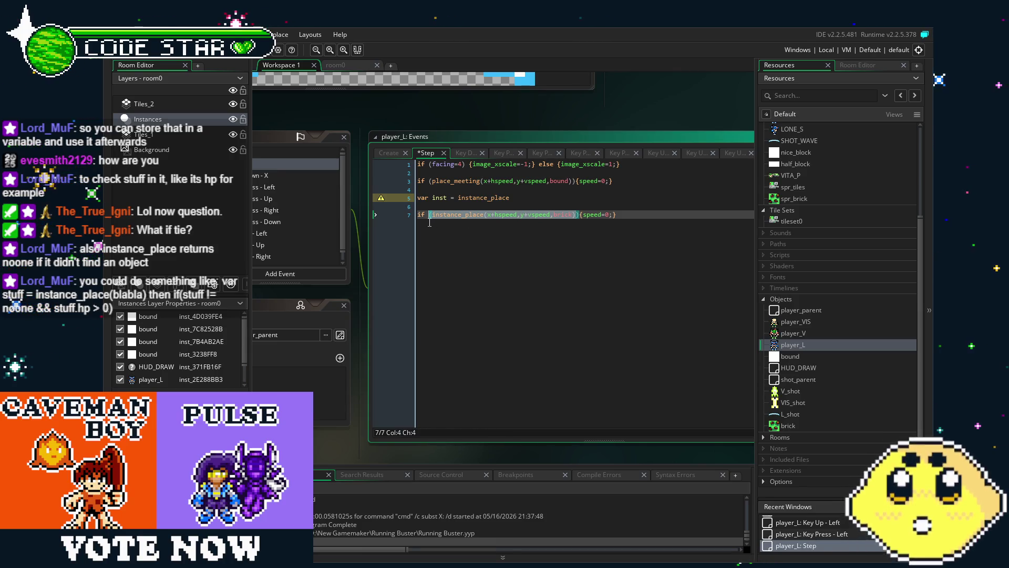
{"action": "key", "text": "ctrl+c"}
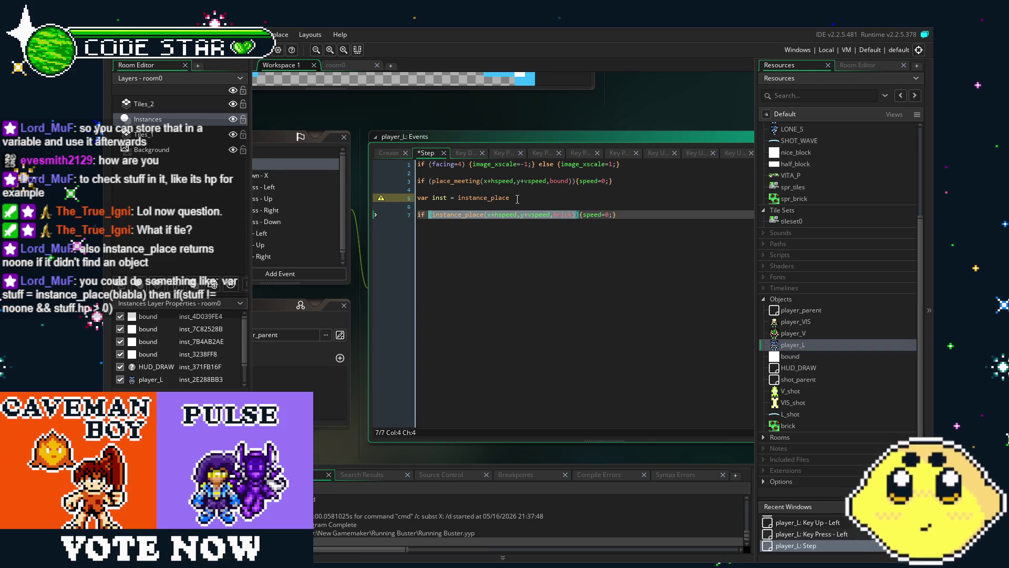
{"action": "left_click", "coordinate": [531, 198]}
{"action": "key", "text": "ctrl+v"}
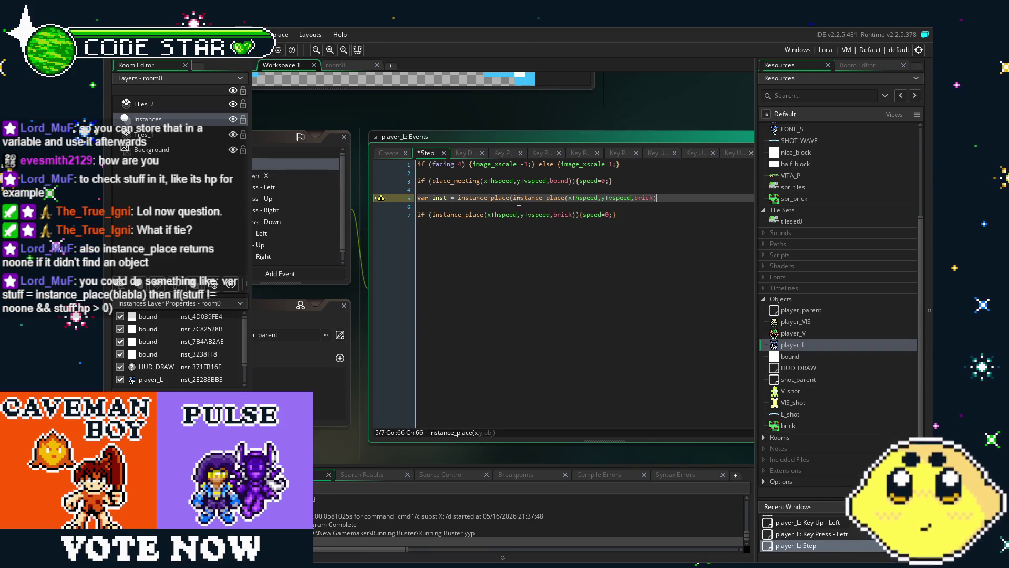
Add a semicolon to line 5 and delete the duplicated instance_place( and extra parentheses
{"action": "left_click", "coordinate": [543, 197]}
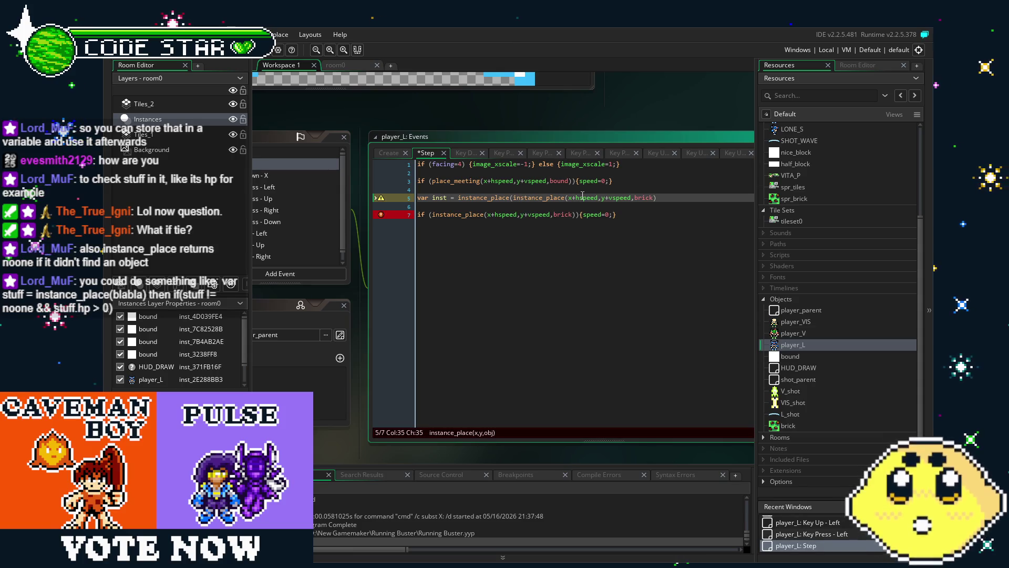
{"action": "left_click", "coordinate": [567, 197]}
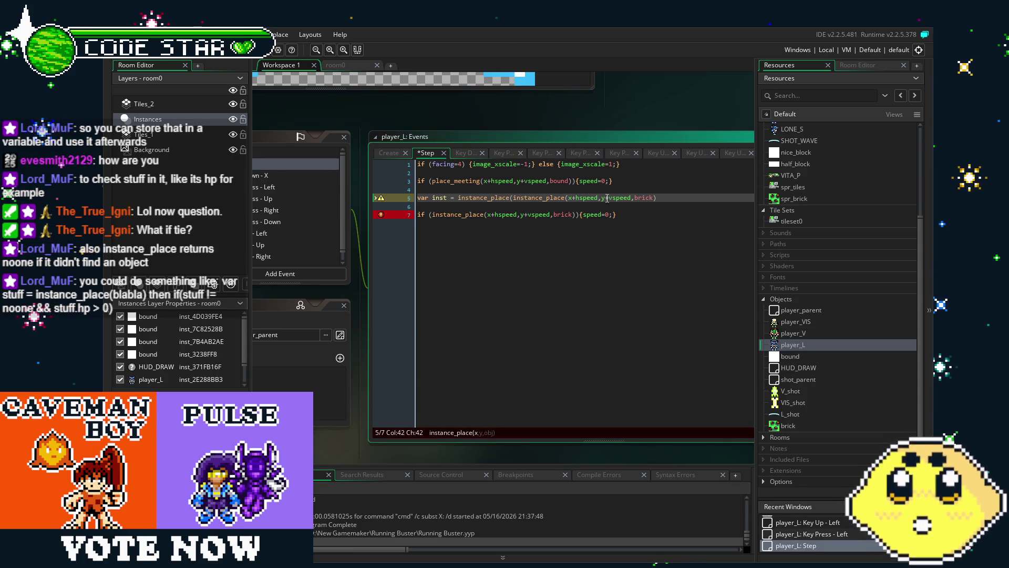
{"action": "left_click", "coordinate": [663, 198]}
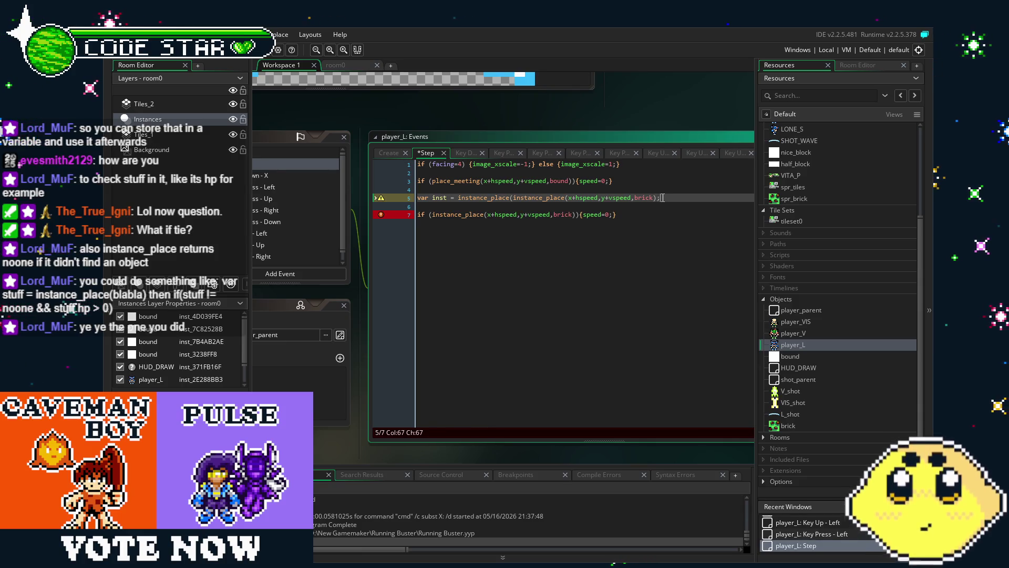
{"action": "type", "text": ";"}
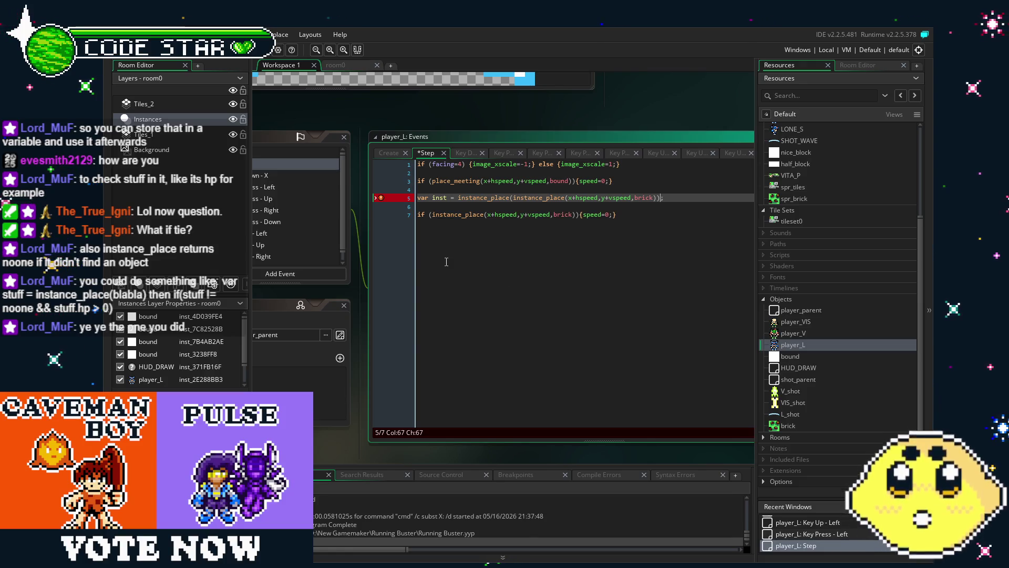
{"action": "left_click", "coordinate": [510, 198]}
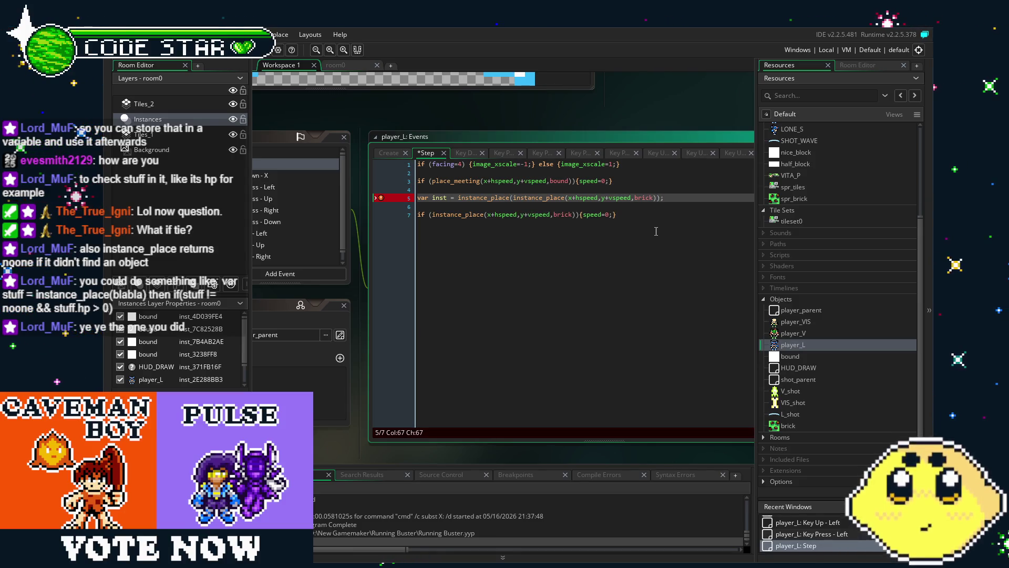
{"action": "key", "text": "BackSpace"}
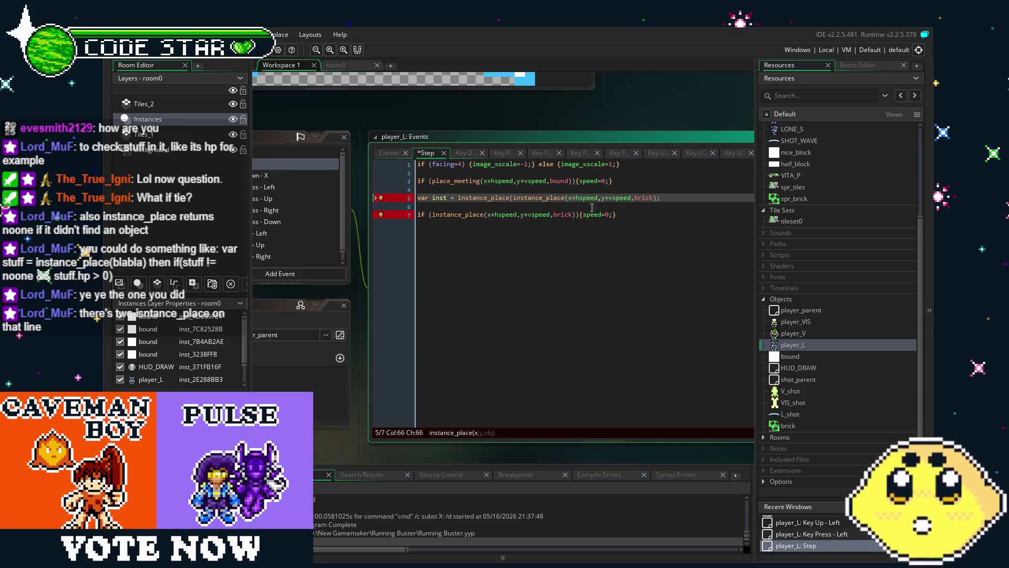
{"action": "left_click_drag", "start_coordinate": [511, 200], "coordinate": [458, 200]}
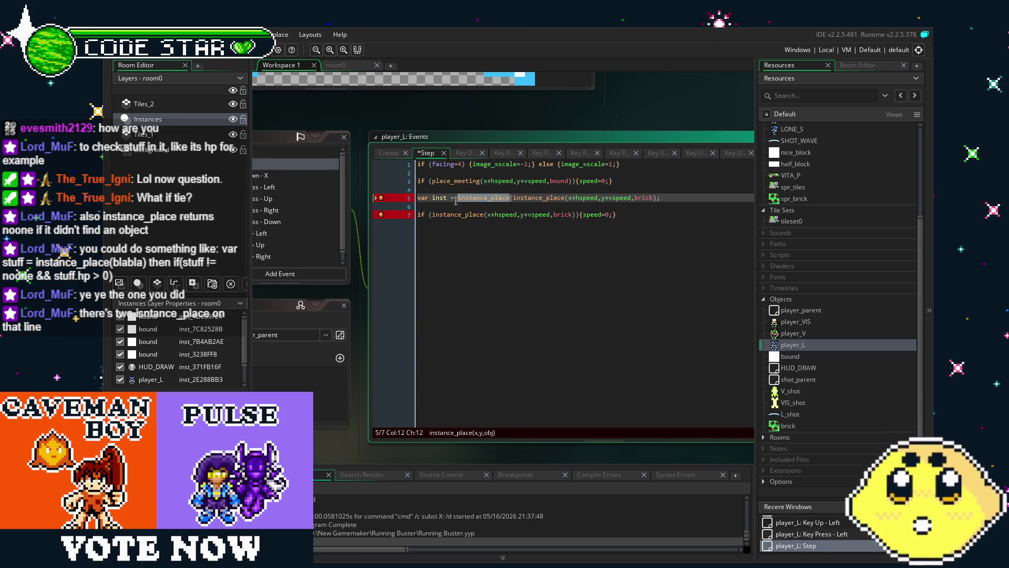
{"action": "key", "text": "BackSpace"}
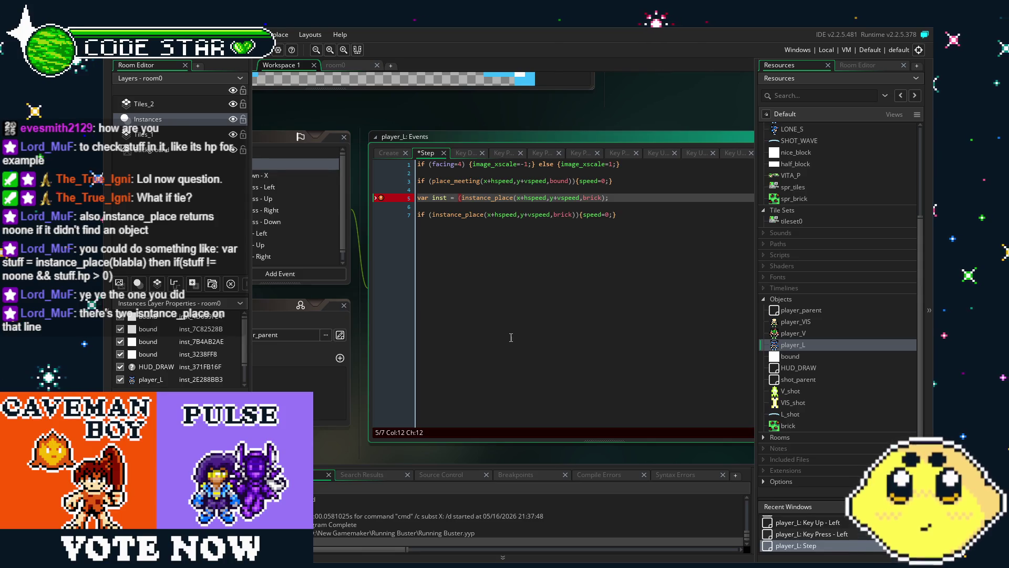
{"action": "key", "text": "Right"}
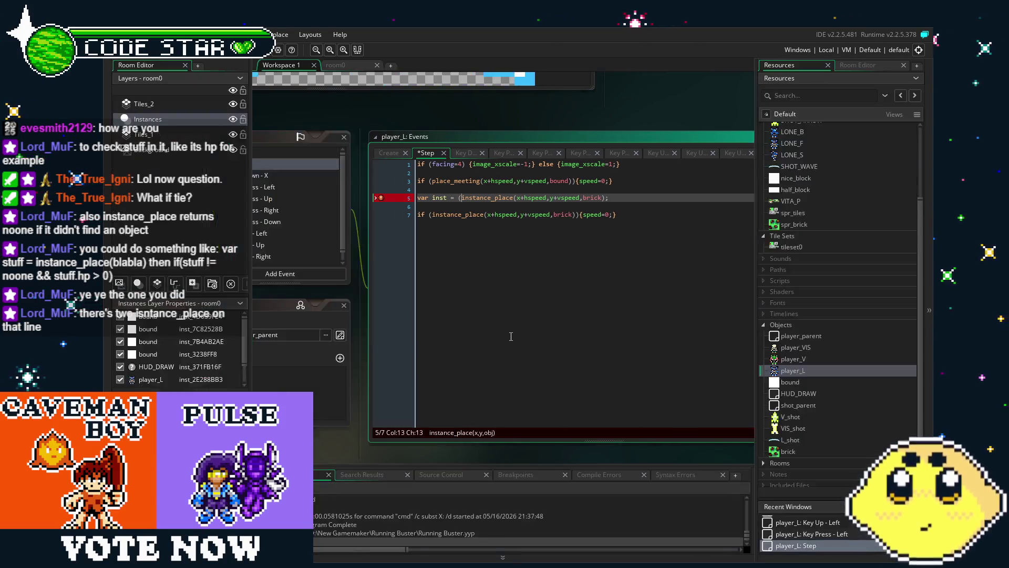
{"action": "key", "text": "BackSpace"}
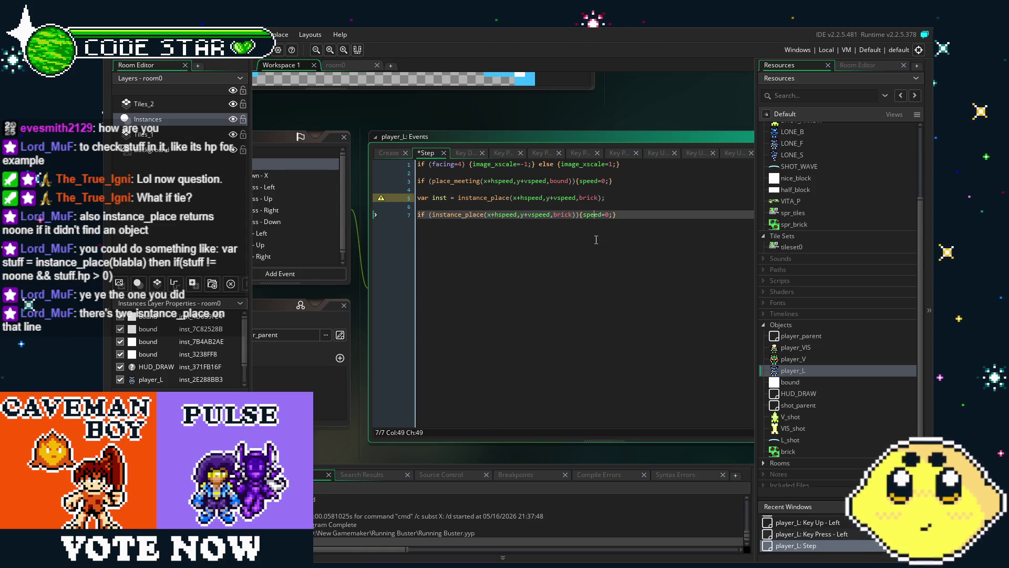
Replace brick with inst in the line 7 collision condition
{"action": "left_click", "coordinate": [596, 240]}
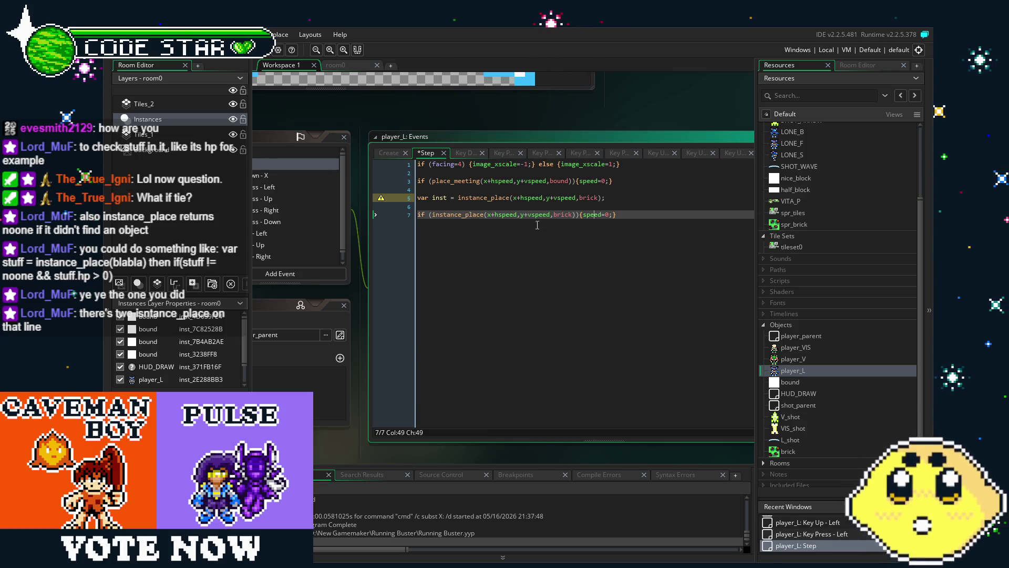
{"action": "left_click", "coordinate": [561, 216]}
{"action": "double_click", "coordinate": [561, 216]}
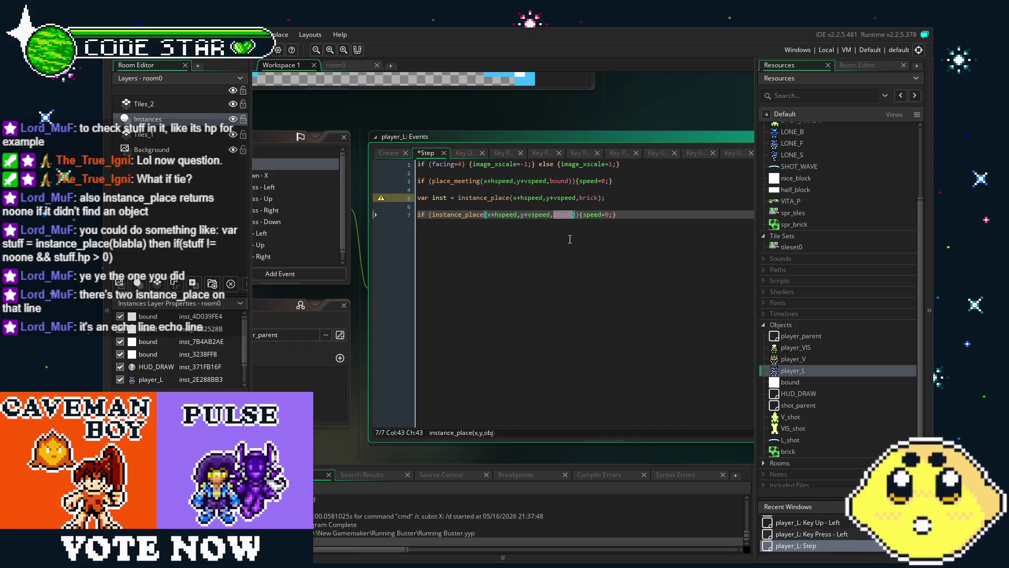
{"action": "type", "text": "inst"}
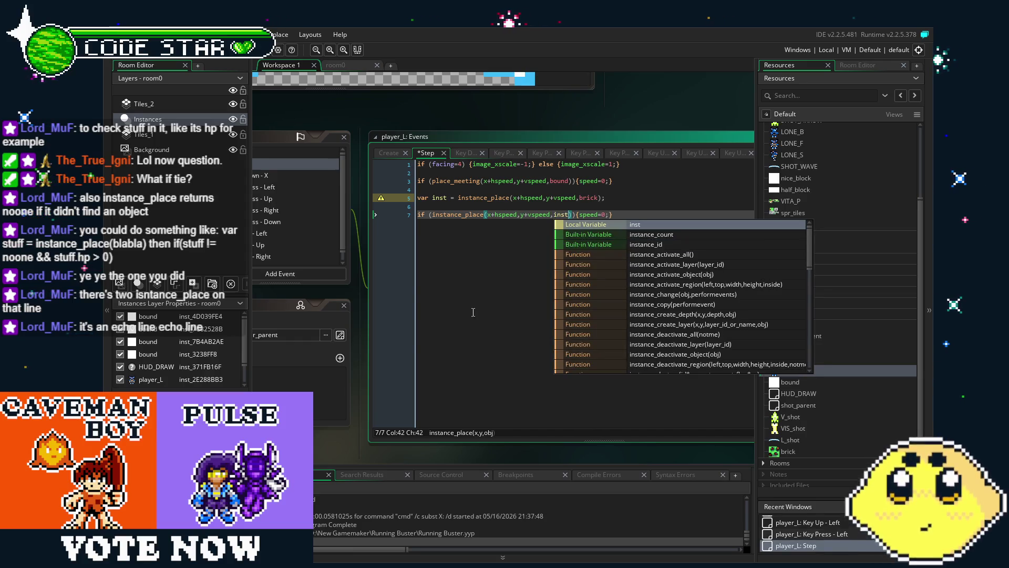
{"action": "left_click", "coordinate": [473, 312]}
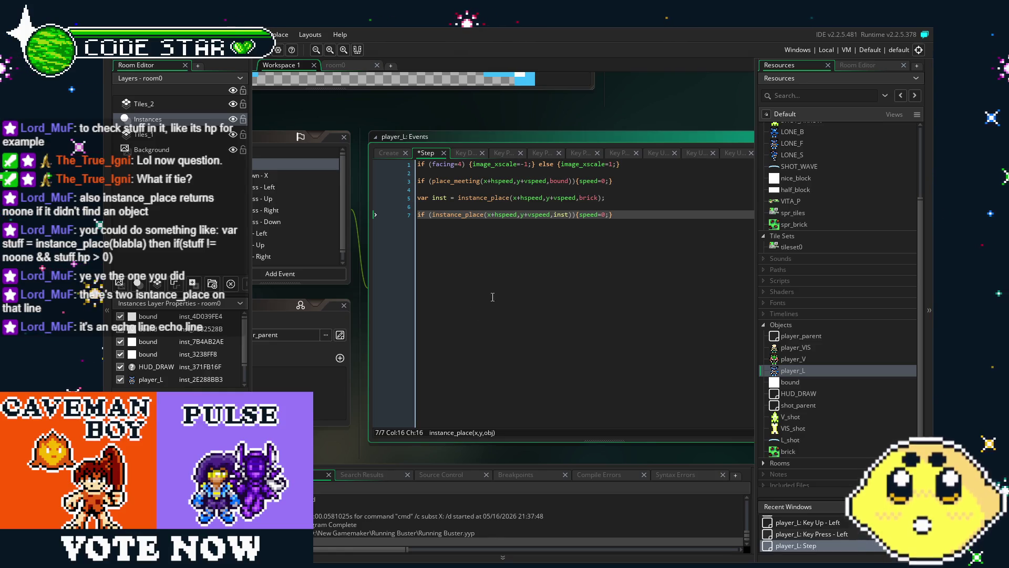
{"action": "left_click_drag", "start_coordinate": [493, 297], "coordinate": [470, 299]}
{"action": "key", "text": "Right"}
{"action": "key", "text": "Right"}
{"action": "key", "text": "Right"}
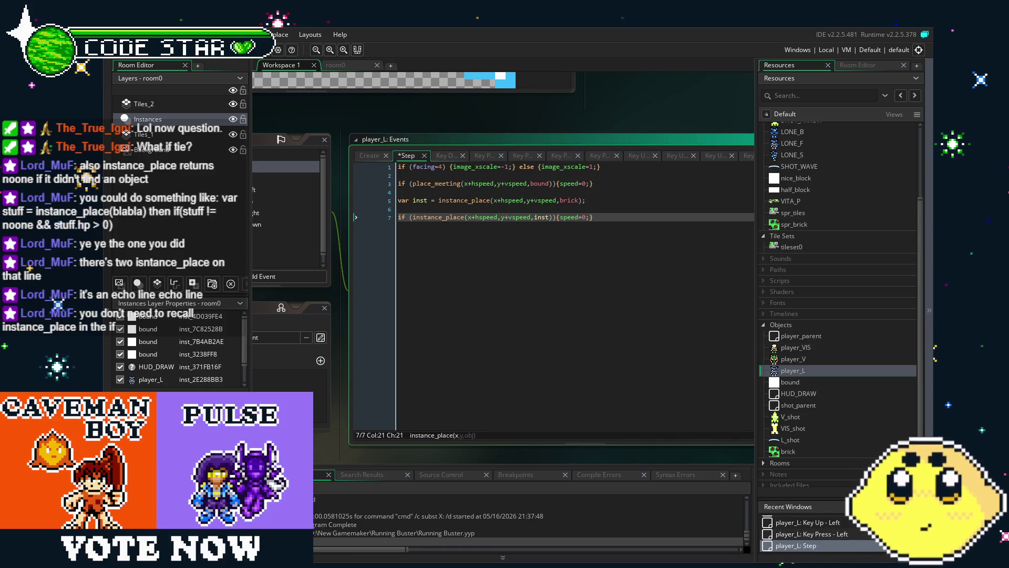
Delete the instance_place(x+hspeed,y+vspeed, part so line 7 checks only (inst)
{"action": "left_click", "coordinate": [405, 218]}
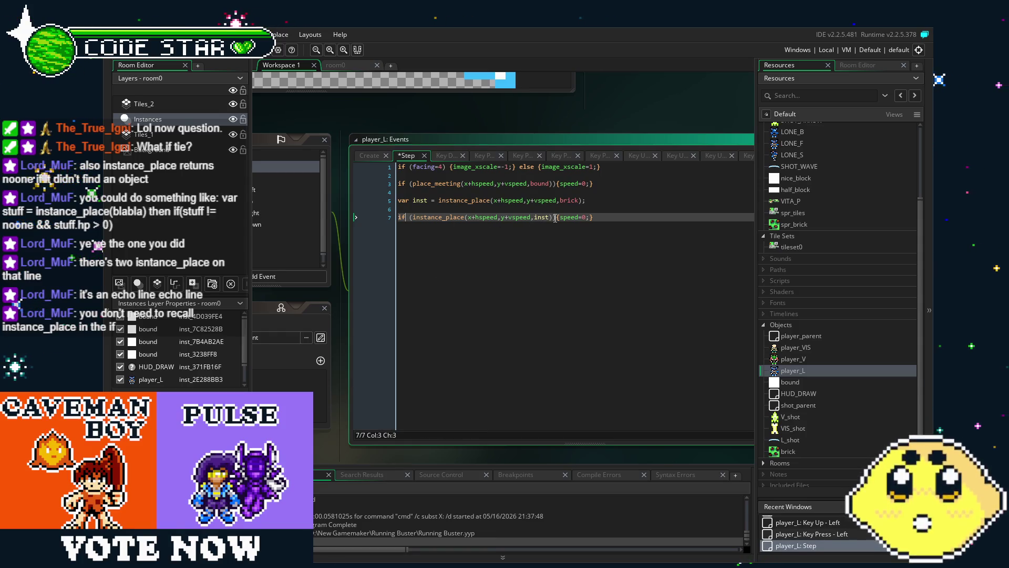
{"action": "left_click_drag", "start_coordinate": [534, 217], "coordinate": [414, 219]}
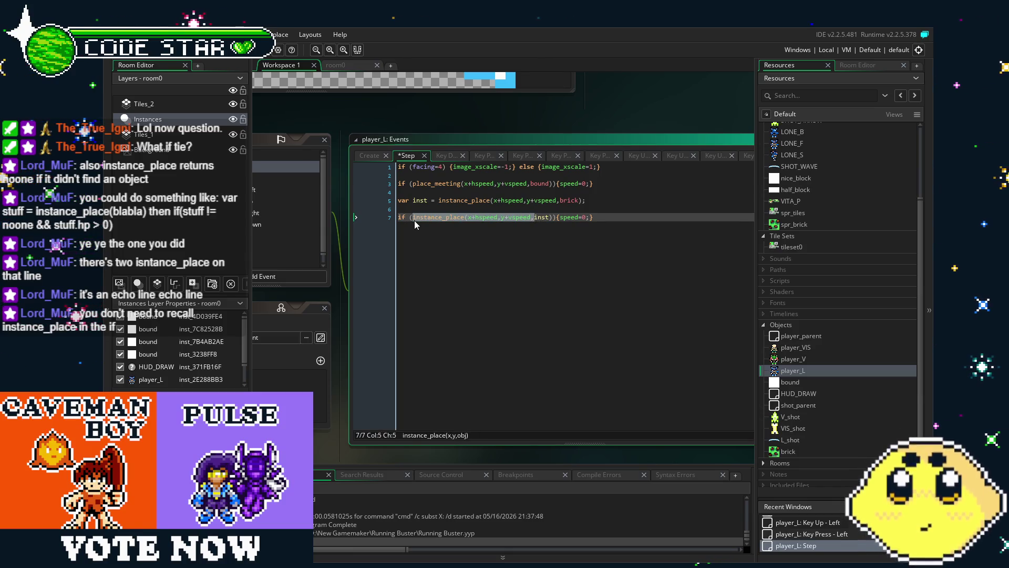
{"action": "left_click", "coordinate": [427, 217]}
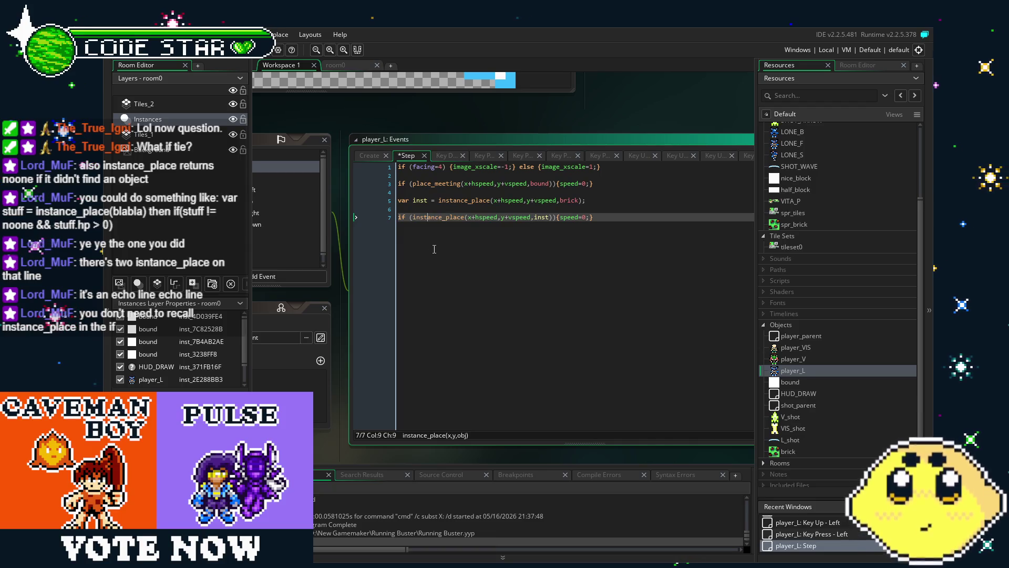
{"action": "left_click", "coordinate": [558, 218]}
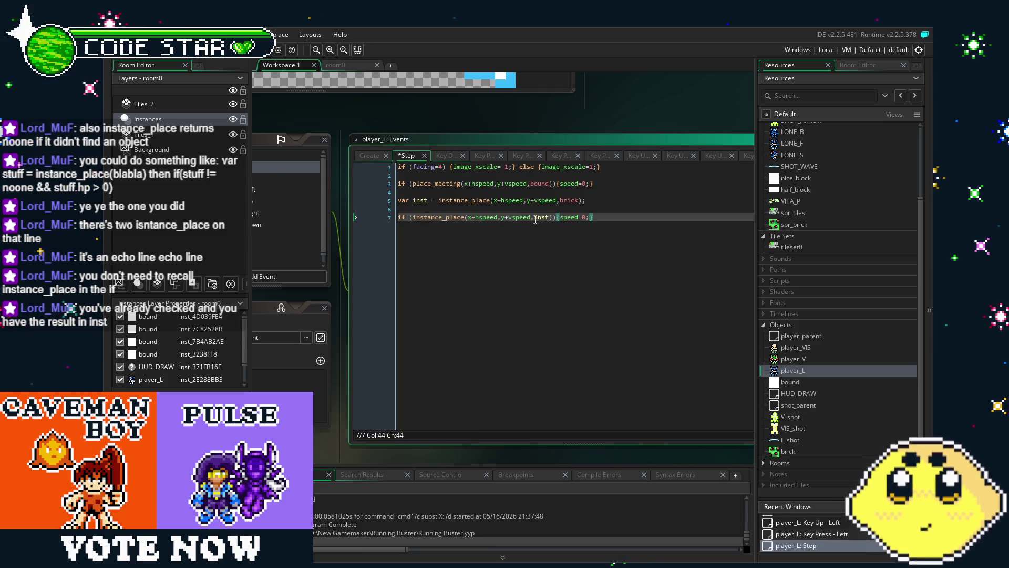
{"action": "left_click_drag", "start_coordinate": [534, 217], "coordinate": [412, 223]}
{"action": "key", "text": "BackSpace"}
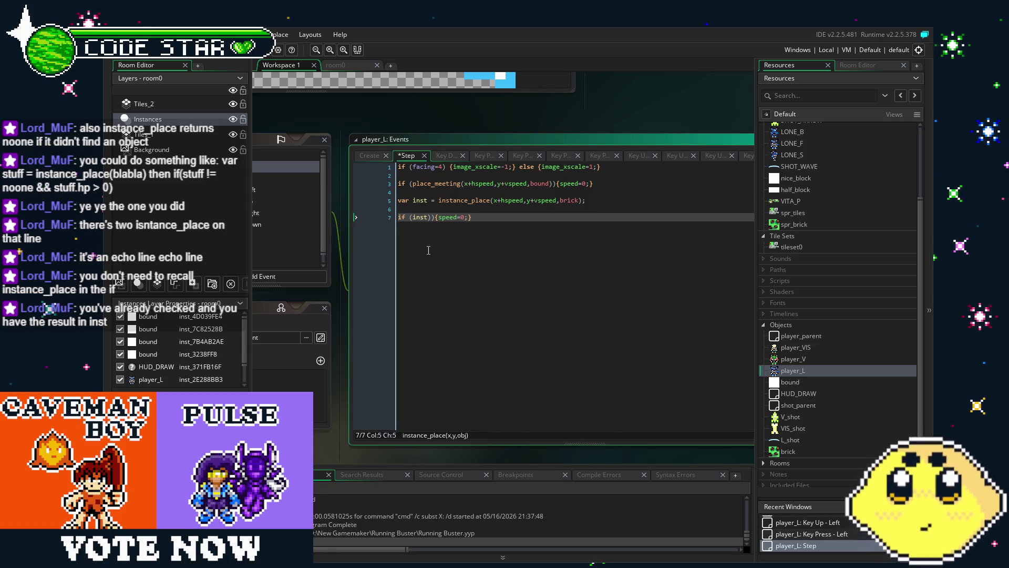
{"action": "key", "text": "Right"}
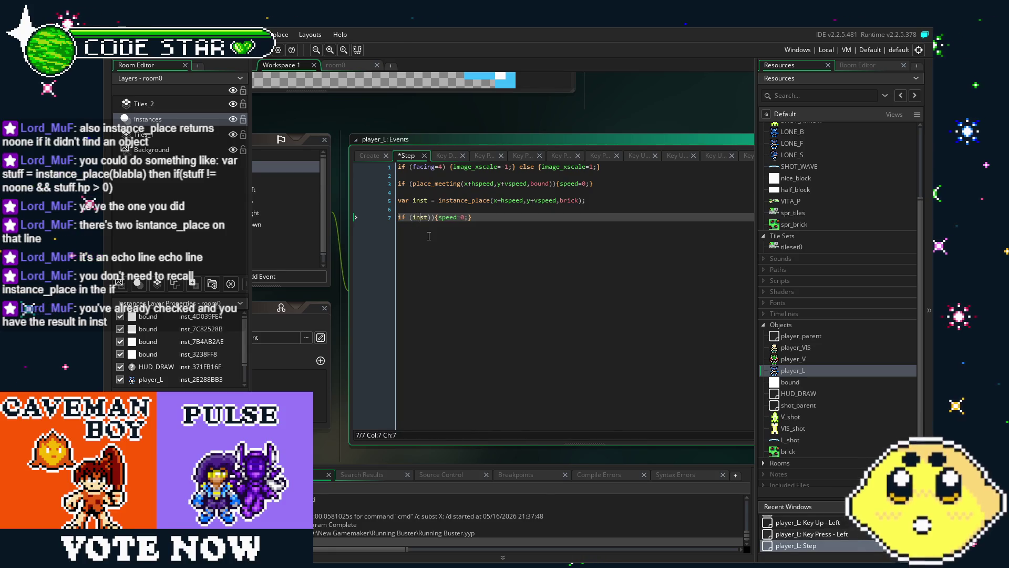
{"action": "key", "text": "Right"}
{"action": "key", "text": "Right"}
{"action": "key", "text": "Right"}
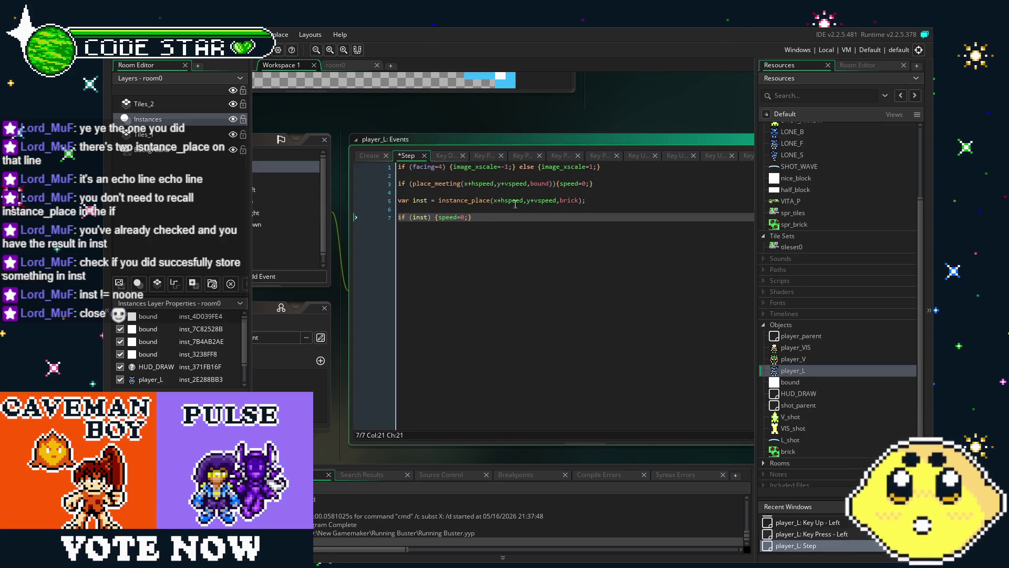
{"action": "left_click", "coordinate": [550, 184]}
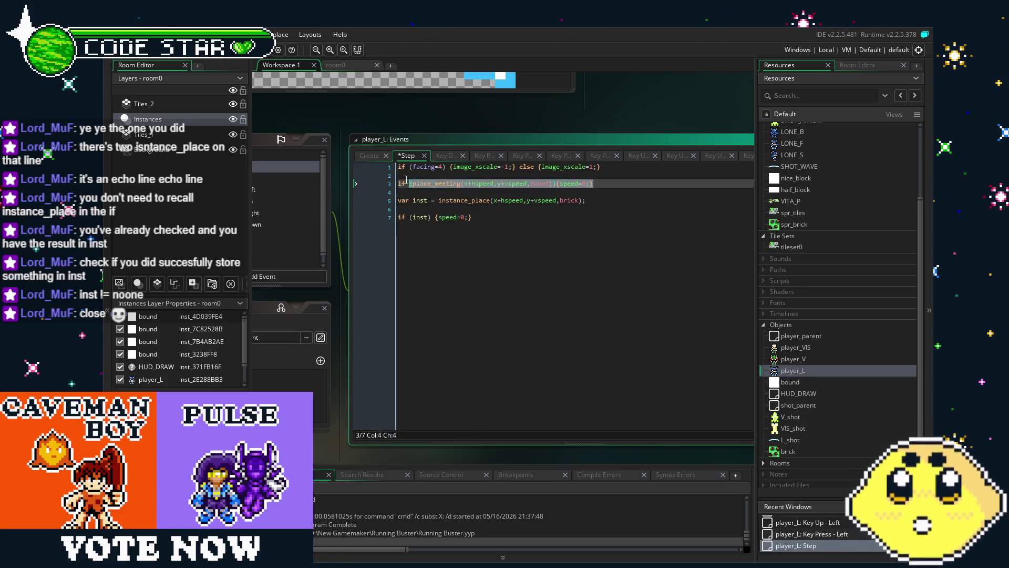
{"action": "left_click", "coordinate": [418, 184]}
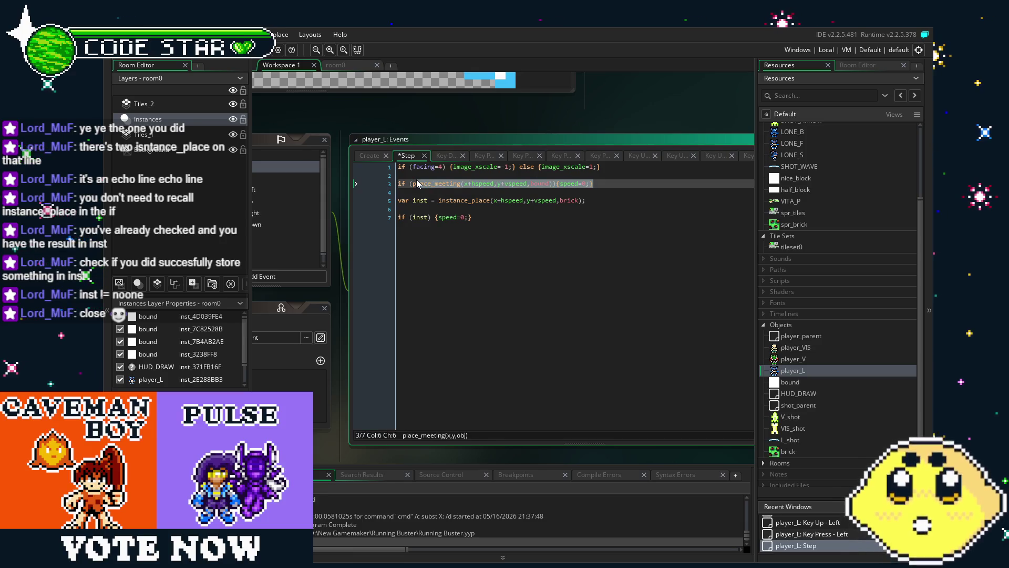
{"action": "left_click", "coordinate": [578, 184]}
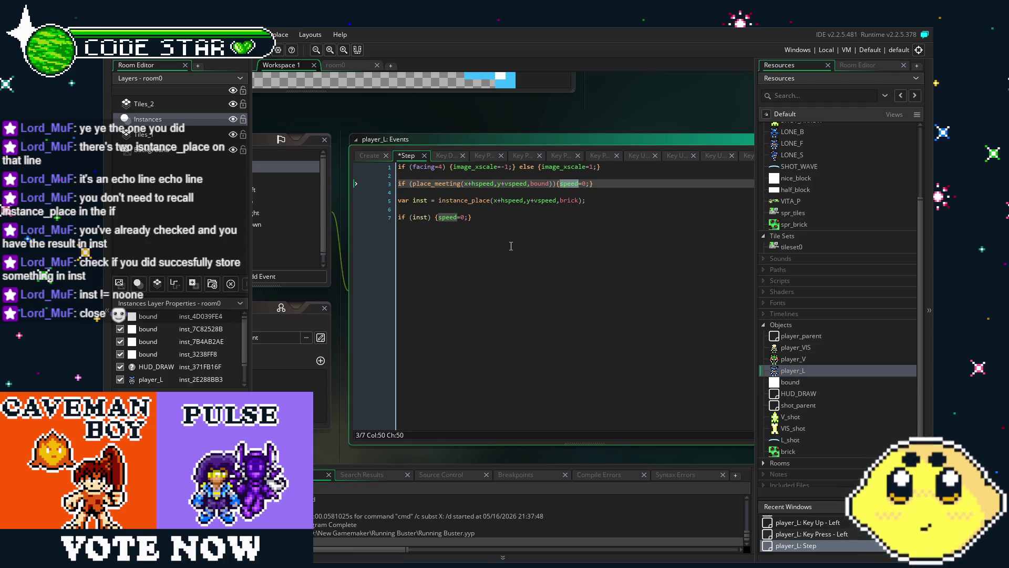
{"action": "left_click", "coordinate": [462, 225]}
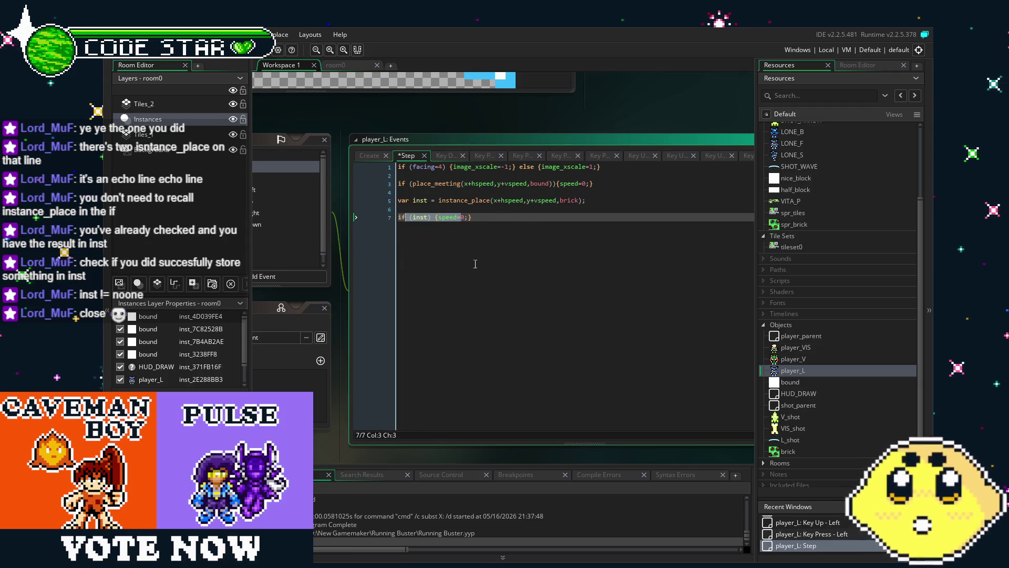
{"action": "left_click", "coordinate": [521, 265]}
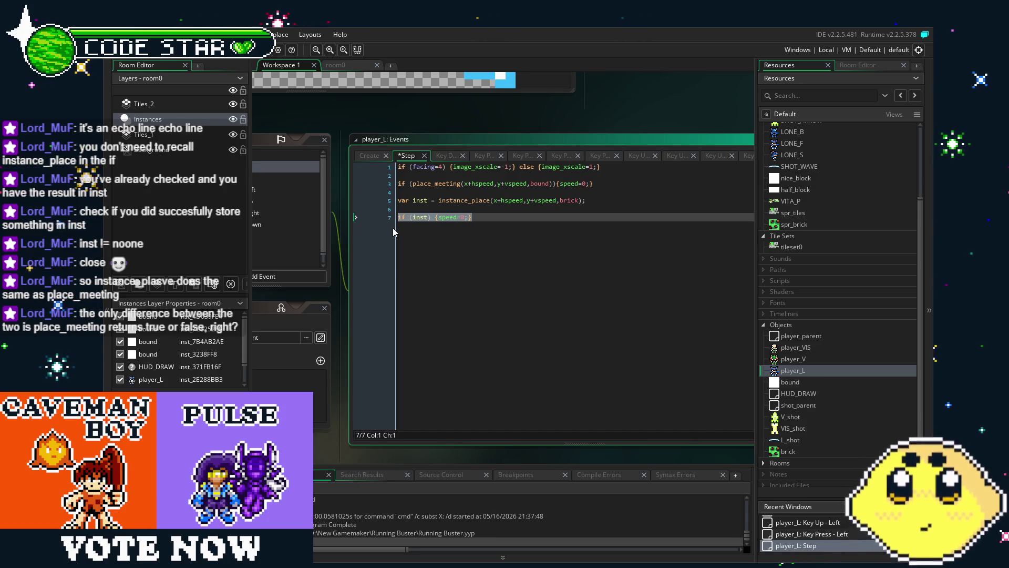
{"action": "left_click", "coordinate": [393, 228]}
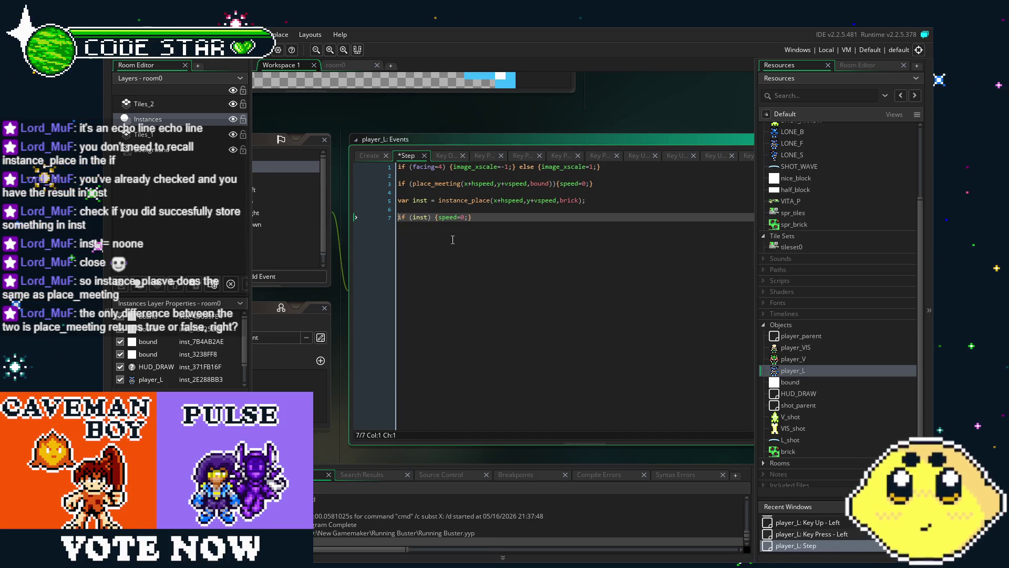
{"action": "key", "text": "shift+End"}
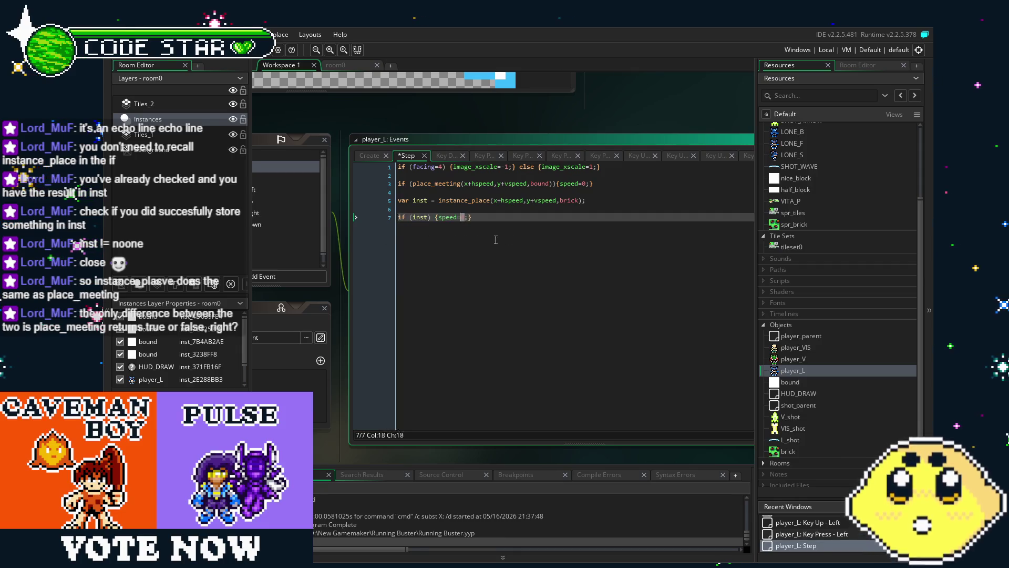
{"action": "left_click", "coordinate": [494, 240]}
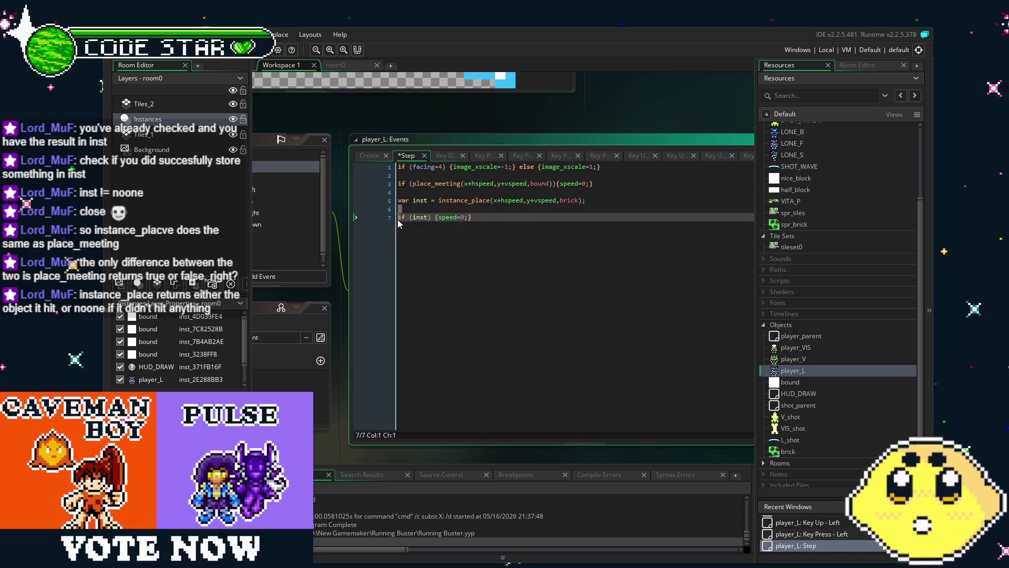
{"action": "left_click_drag", "start_coordinate": [439, 200], "coordinate": [611, 202]}
{"action": "left_click", "coordinate": [421, 201]}
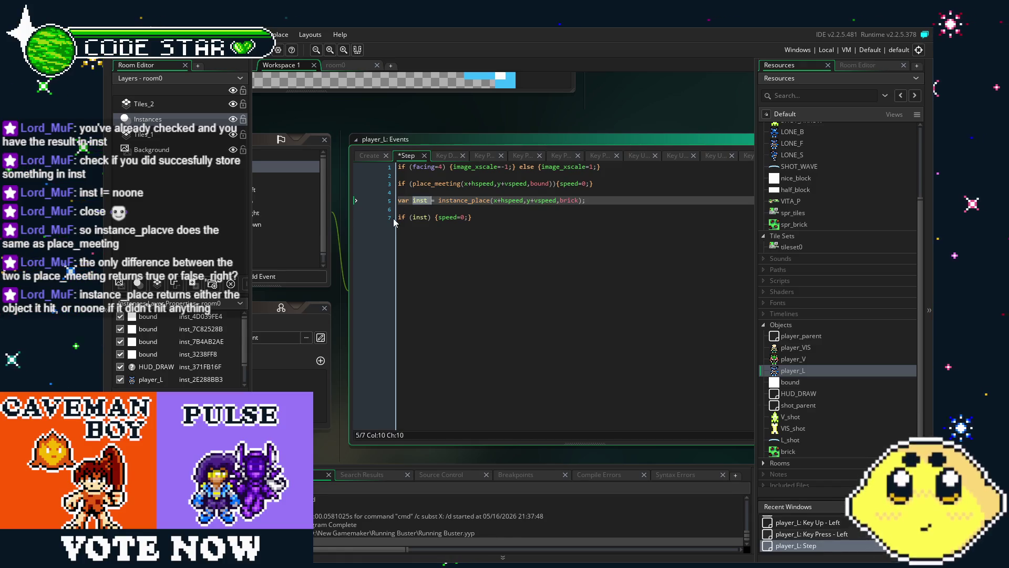
{"action": "left_click_drag", "start_coordinate": [394, 219], "coordinate": [525, 221]}
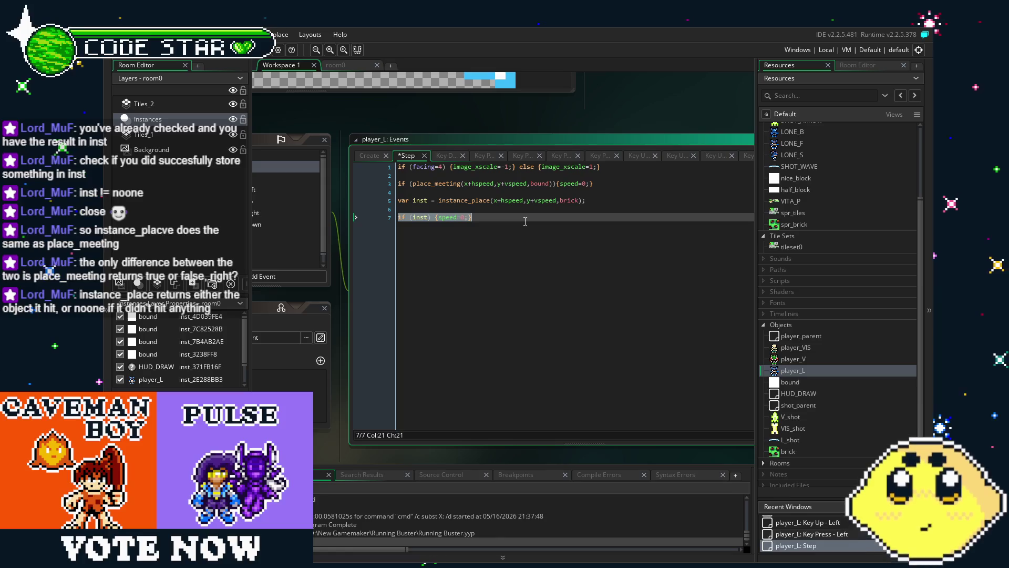
{"action": "left_click", "coordinate": [525, 221]}
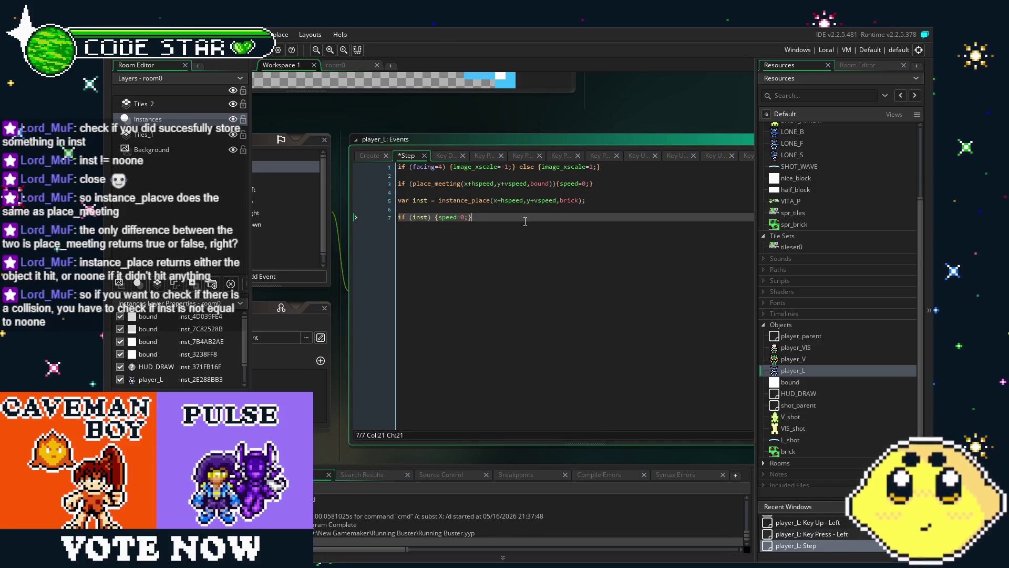
Save and run the game with F5, walking the player around the blocks to a brick
{"action": "key", "text": "F5"}
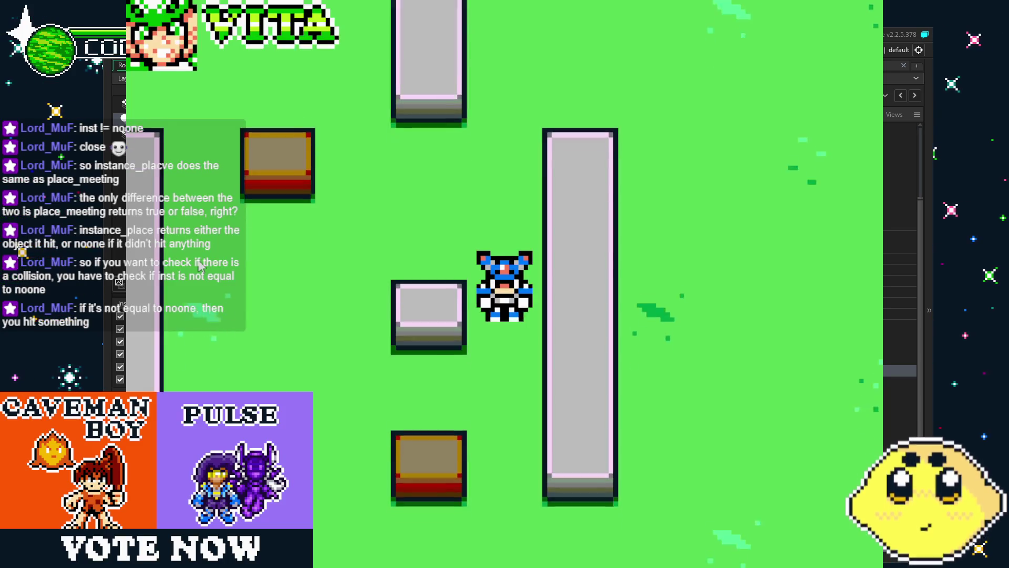
{"action": "key", "text": "Down"}
{"action": "key", "text": "Left"}
{"action": "key", "text": "Up"}
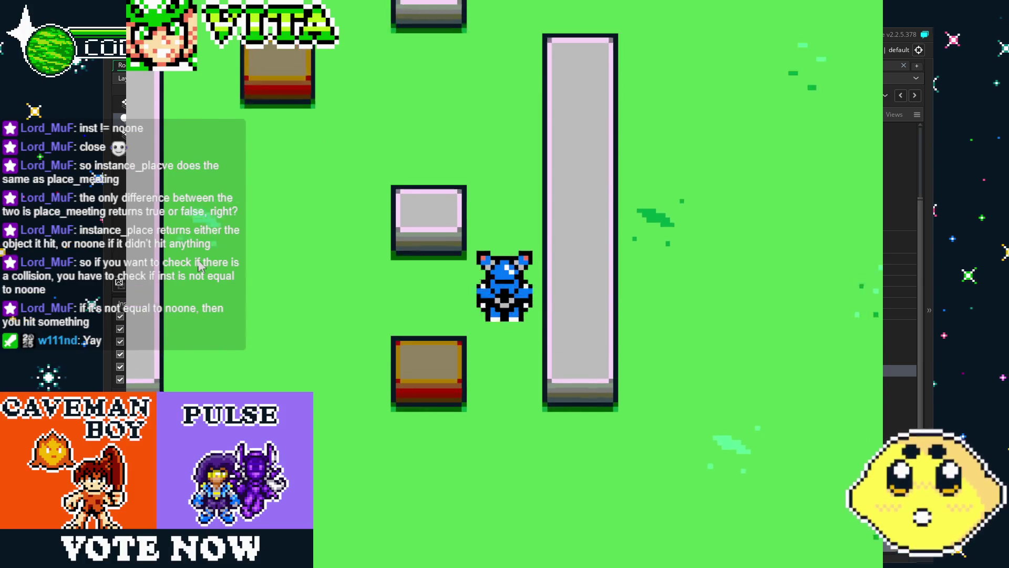
{"action": "key", "text": "Left"}
{"action": "key", "text": "Down"}
{"action": "key", "text": "Right"}
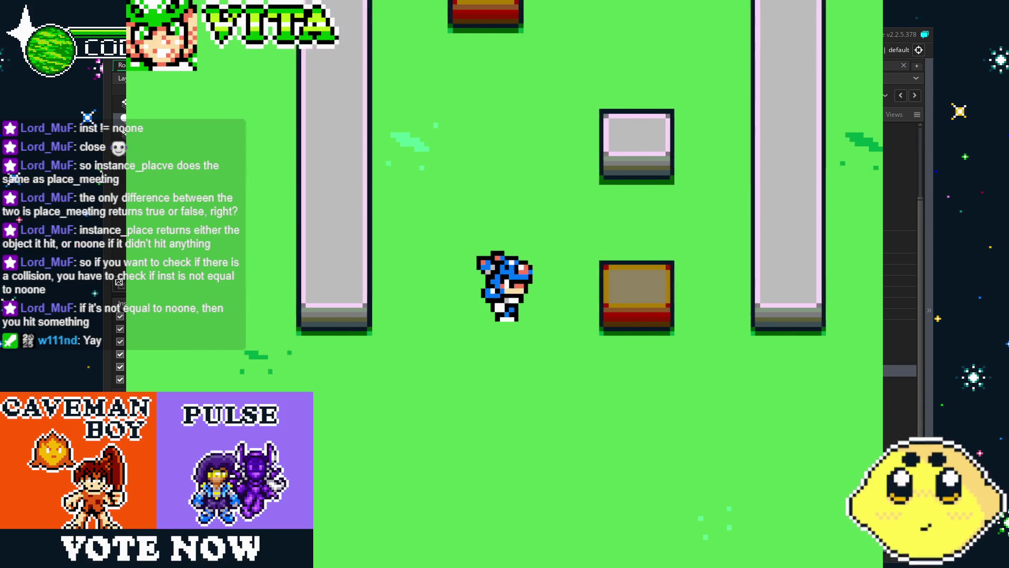
Smash the brick with the sword using z, then close the running game
{"action": "key", "text": "z"}
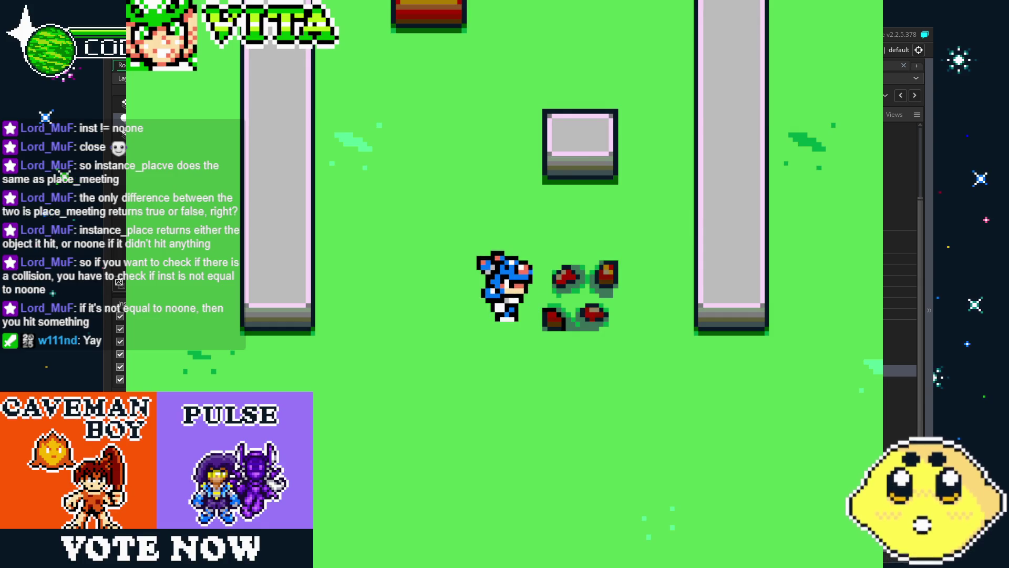
{"action": "key", "text": "z"}
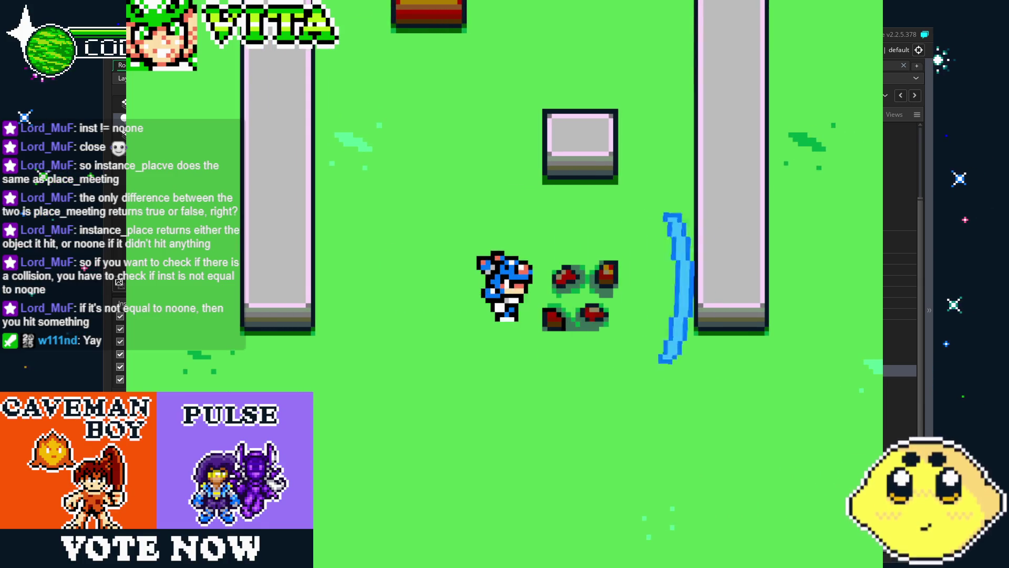
{"action": "key", "text": "Up"}
{"action": "key", "text": "z"}
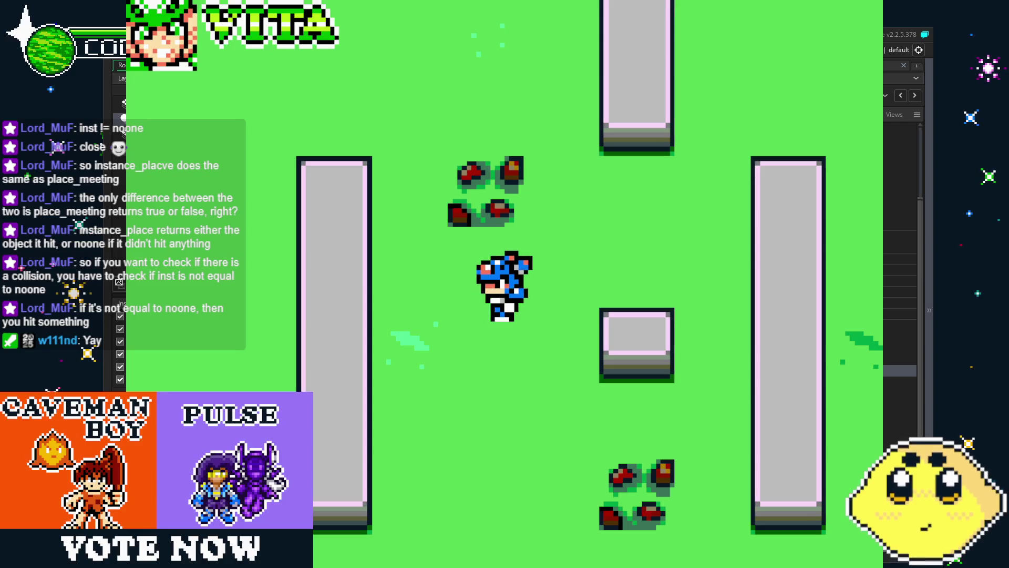
{"action": "key", "text": "Escape"}
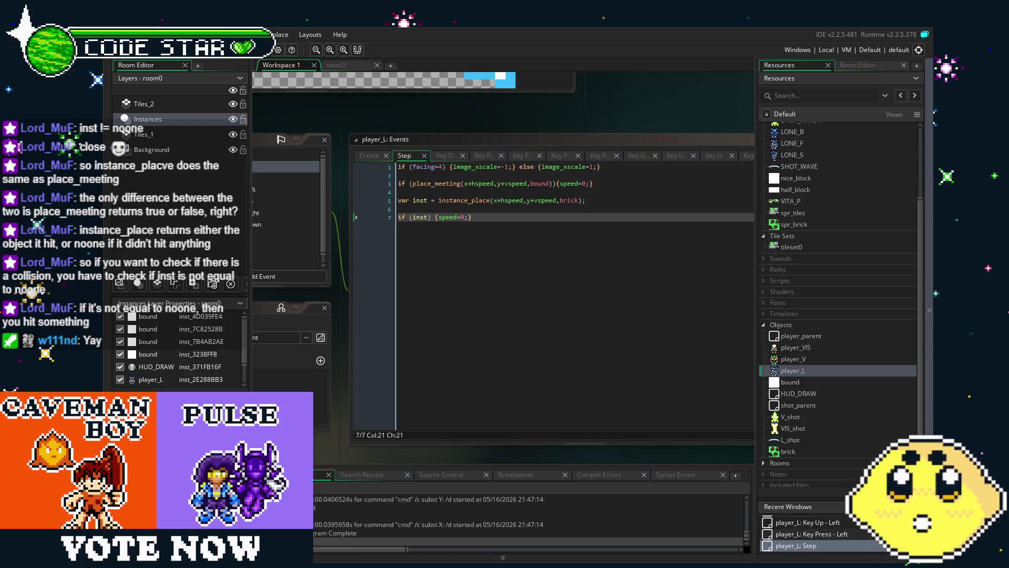
Change line 7's condition to if !(inst.hp=0) {speed=0;} and run another test build
{"action": "left_click", "coordinate": [428, 219]}
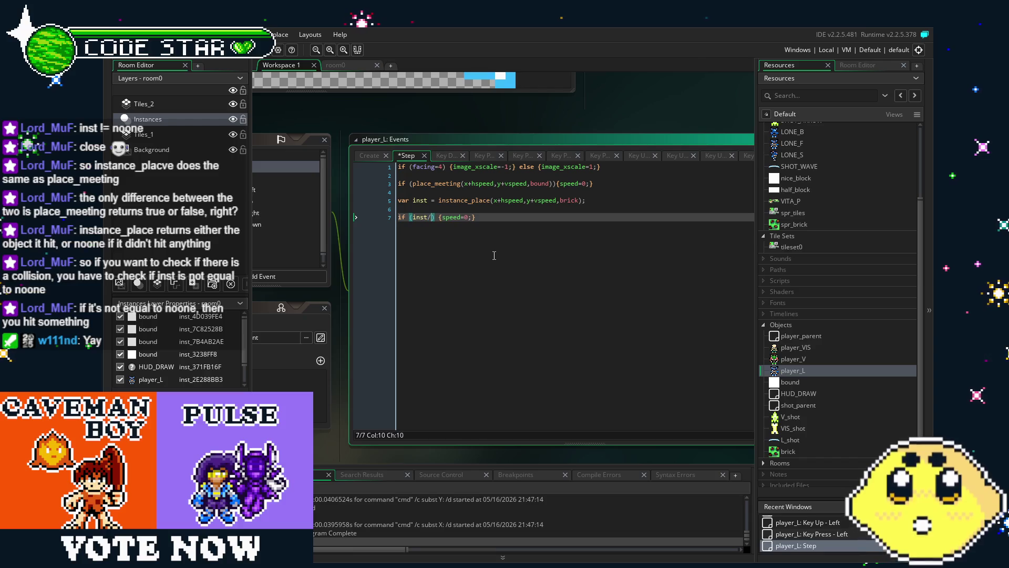
{"action": "type", "text": ".hp"}
{"action": "type", "text": "=0"}
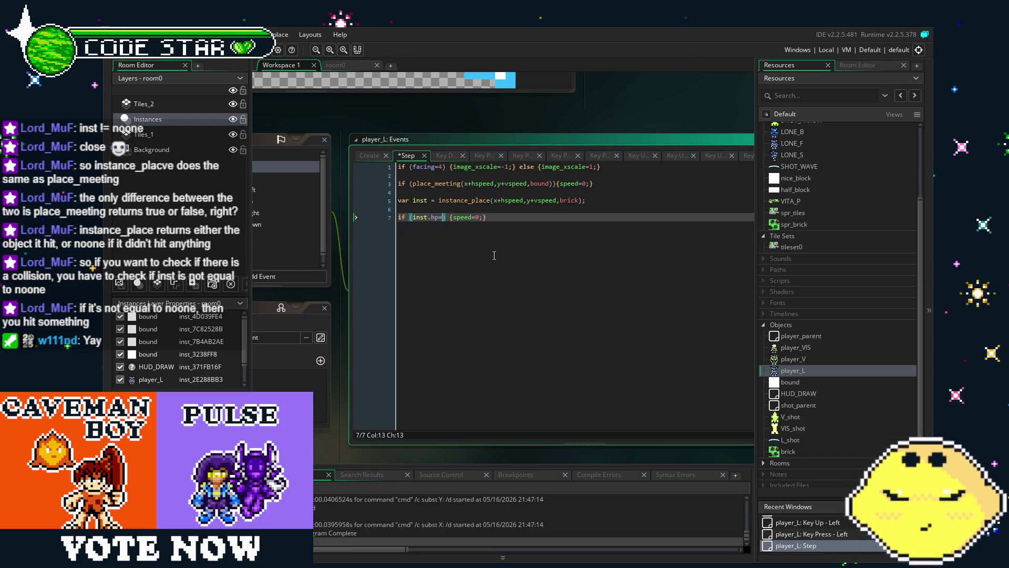
{"action": "key", "text": "Left"}
{"action": "key", "text": "Left"}
{"action": "key", "text": "Left"}
{"action": "key", "text": "Left"}
{"action": "key", "text": "Left"}
{"action": "key", "text": "Left"}
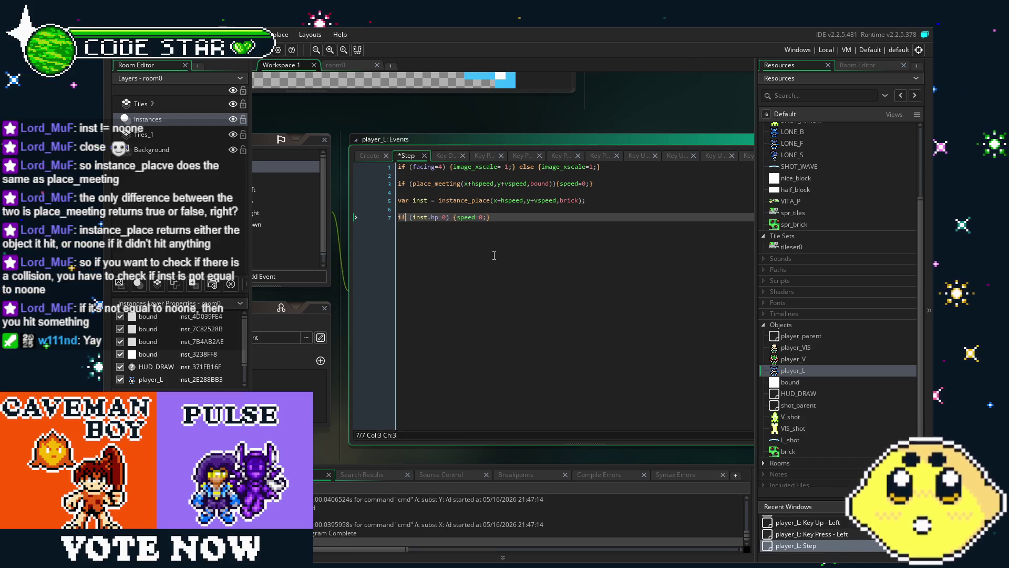
{"action": "type", "text": "!"}
{"action": "key", "text": "End"}
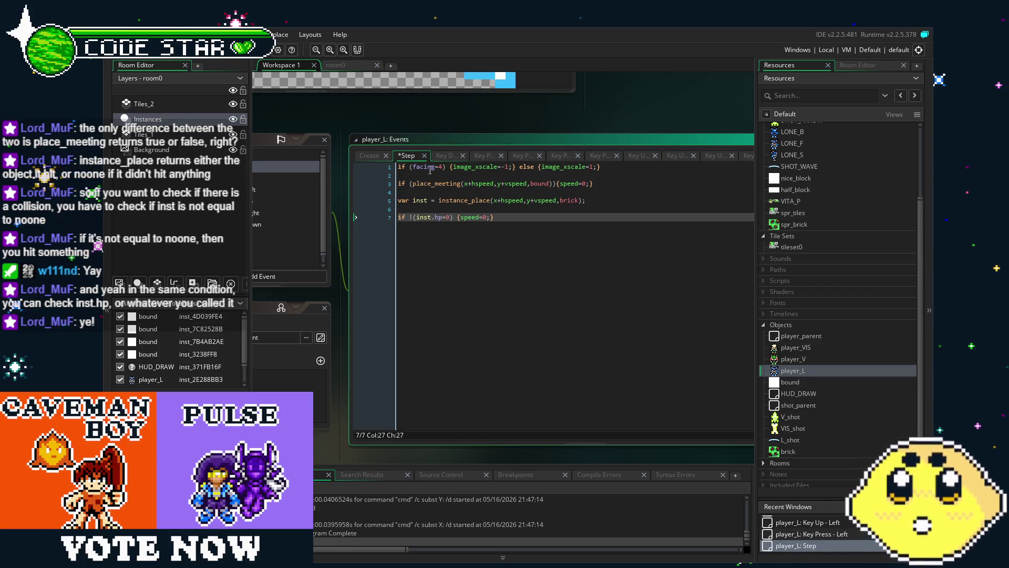
{"action": "key", "text": "F5"}
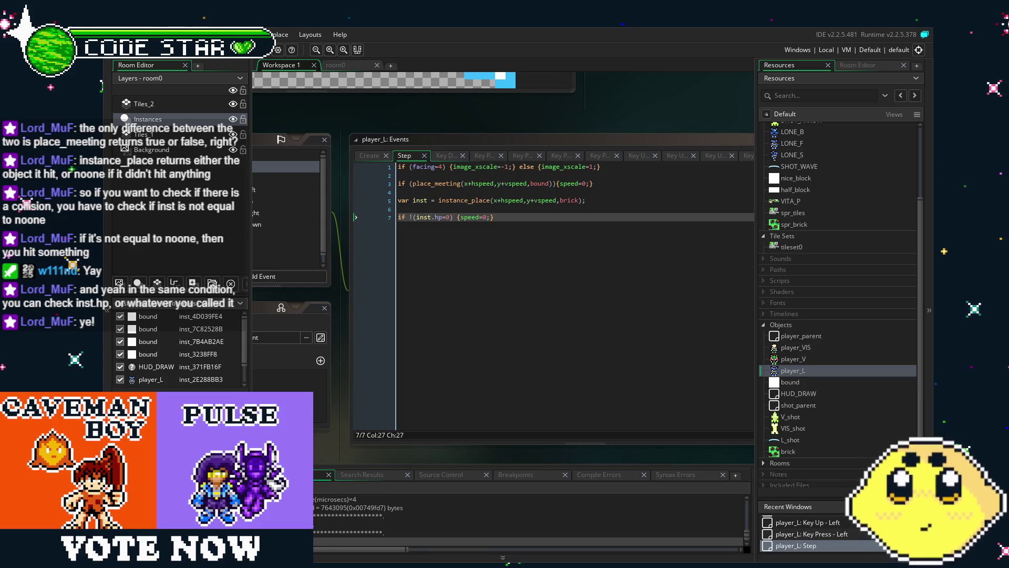
Pan to show player_L's event list and re-inspect the var inst = instance_place line
{"action": "left_click", "coordinate": [505, 336]}
{"action": "left_click_drag", "start_coordinate": [504, 336], "coordinate": [564, 335]}
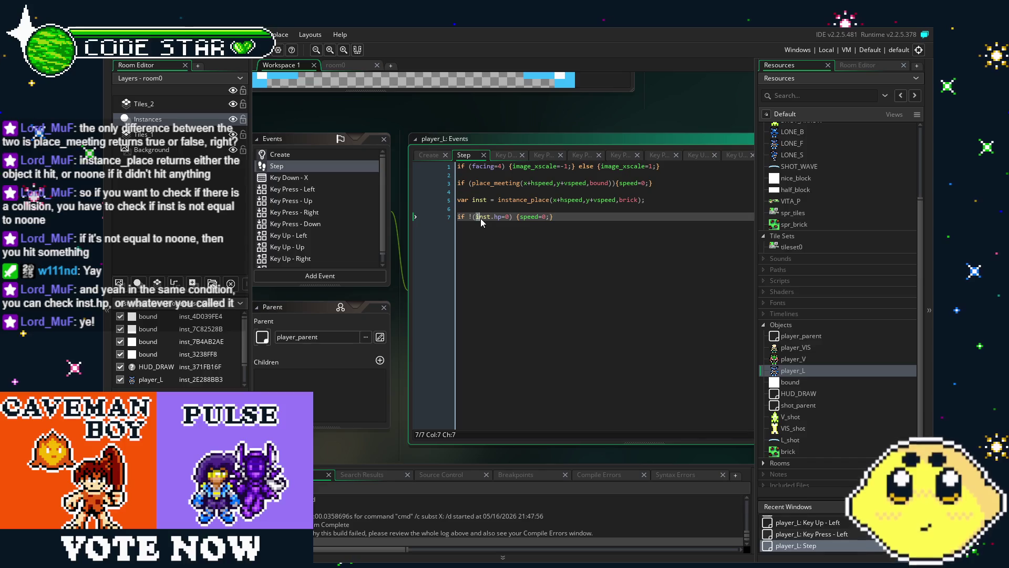
{"action": "double_click", "coordinate": [480, 200]}
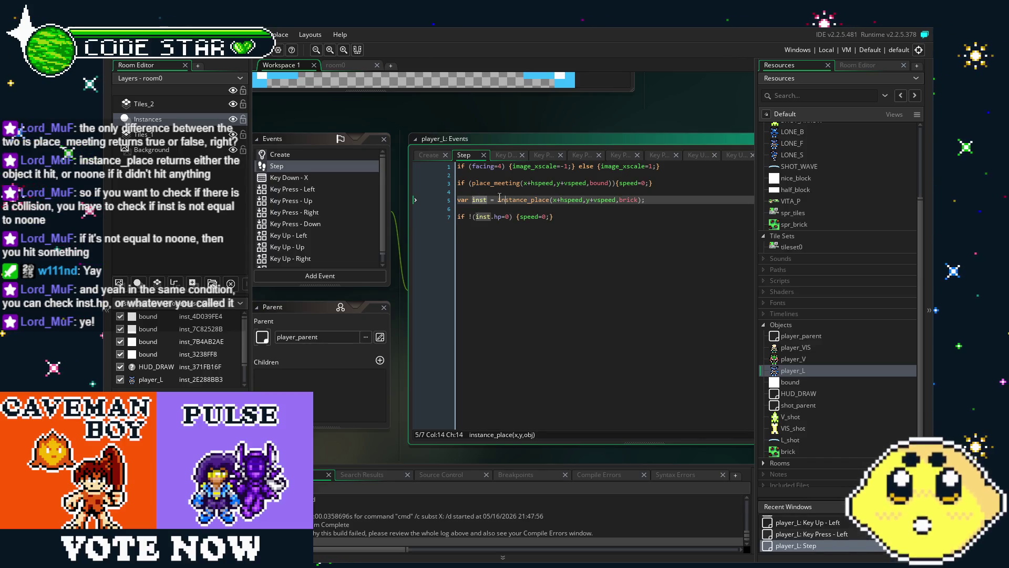
{"action": "left_click_drag", "start_coordinate": [498, 201], "coordinate": [648, 200]}
{"action": "left_click", "coordinate": [638, 200]}
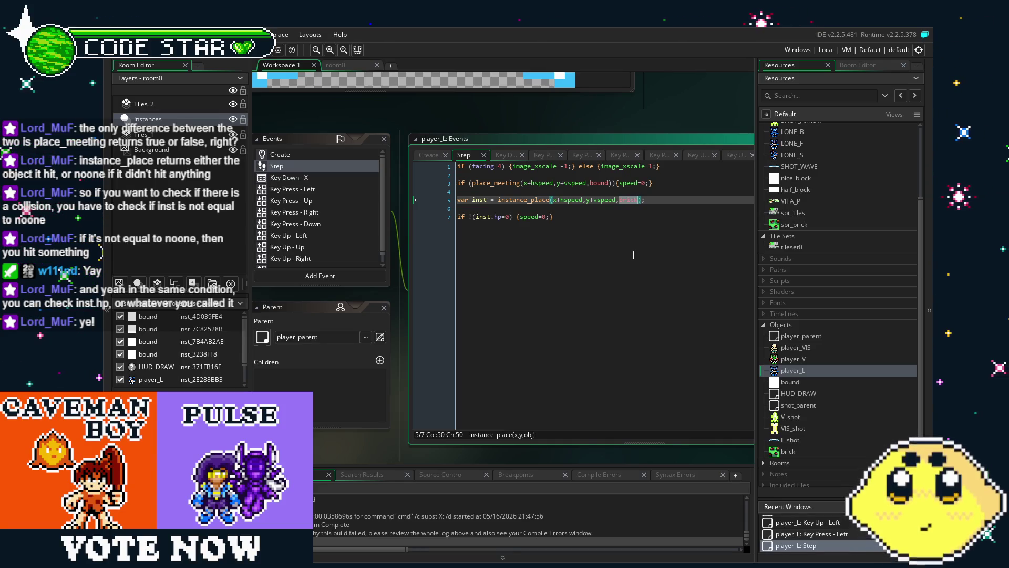
{"action": "key", "text": "Down"}
{"action": "key", "text": "Down"}
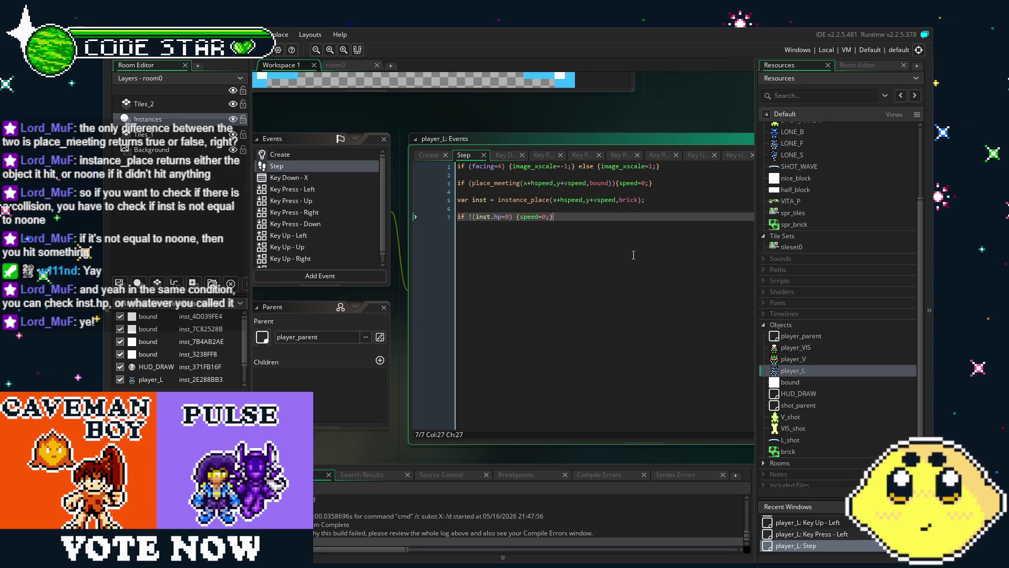